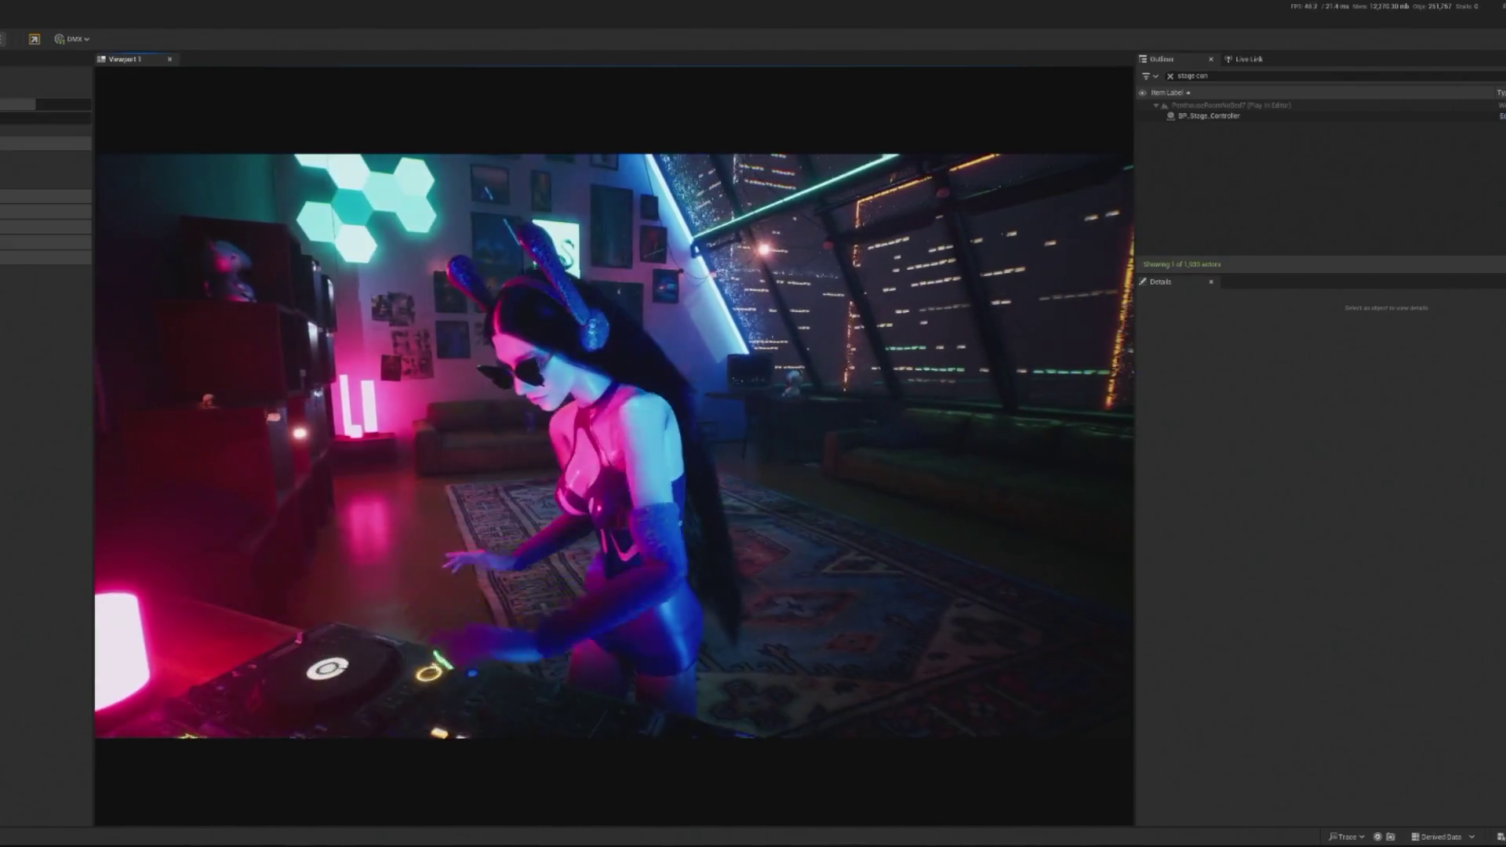
Step: Stop the play session and open the BP_Stage_Controller Blueprint graph
key("Escape")
left_click(1208, 115)
left_click(1499, 115)
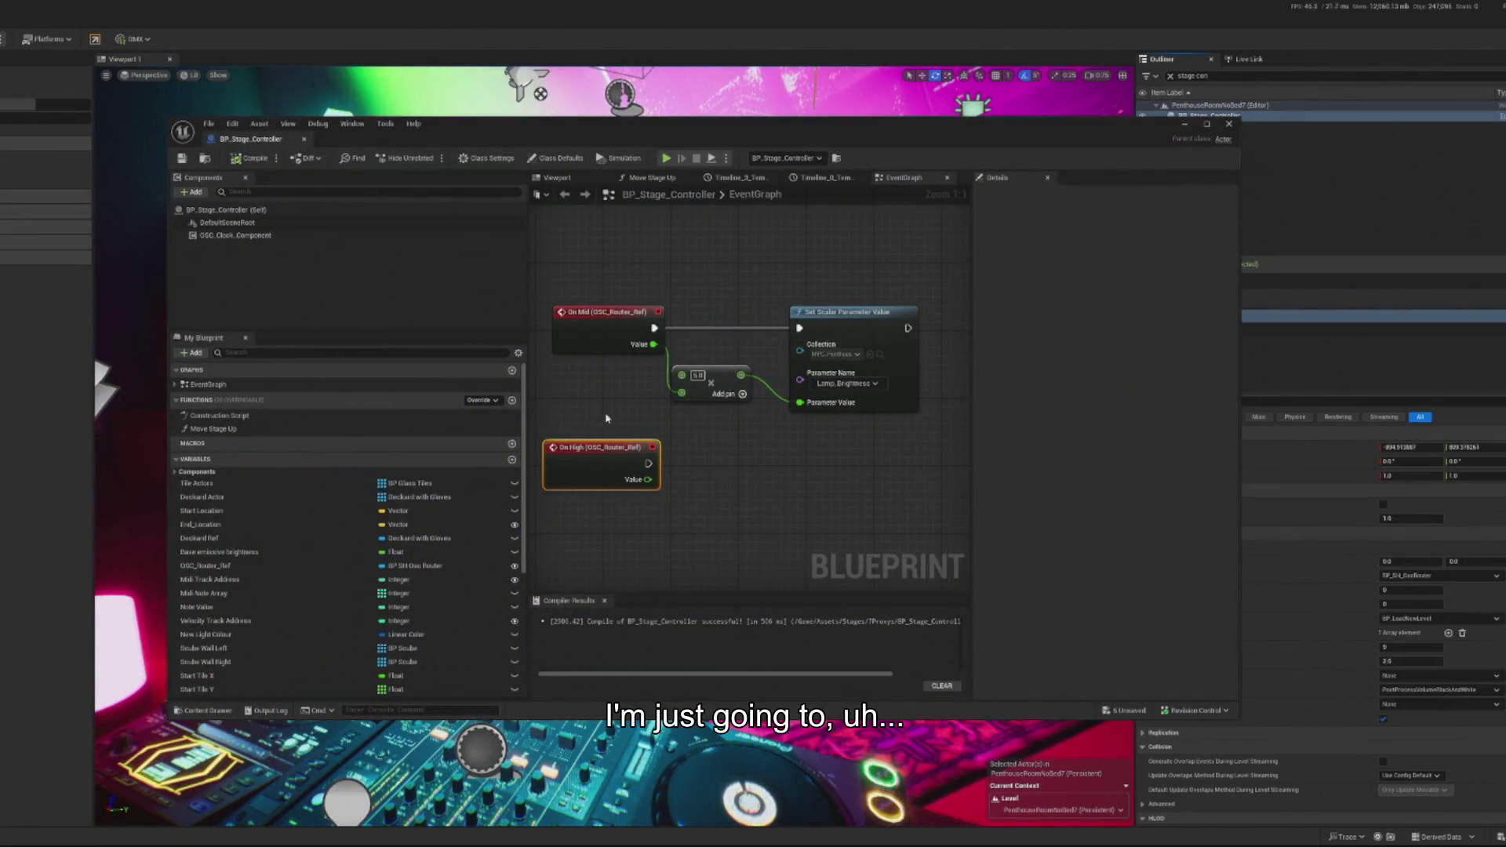
Step: Insert a second Add node of 2 before Set Scalar Parameter Value, tidy the graph, and replay
left_click_drag(810, 383, 851, 383)
left_click_drag(740, 375, 759, 367)
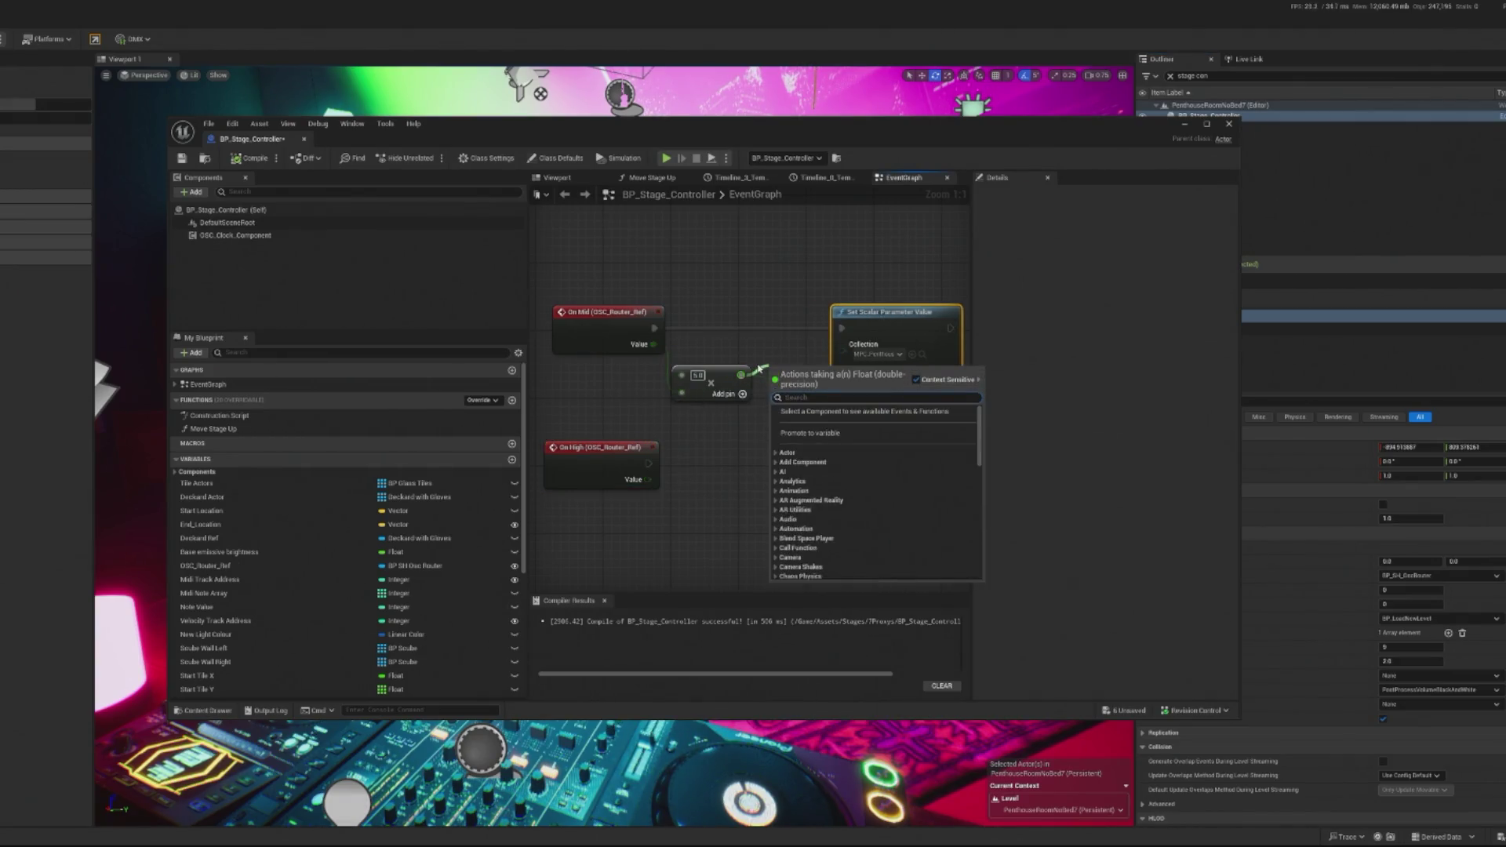
type("add")
left_click(811, 491)
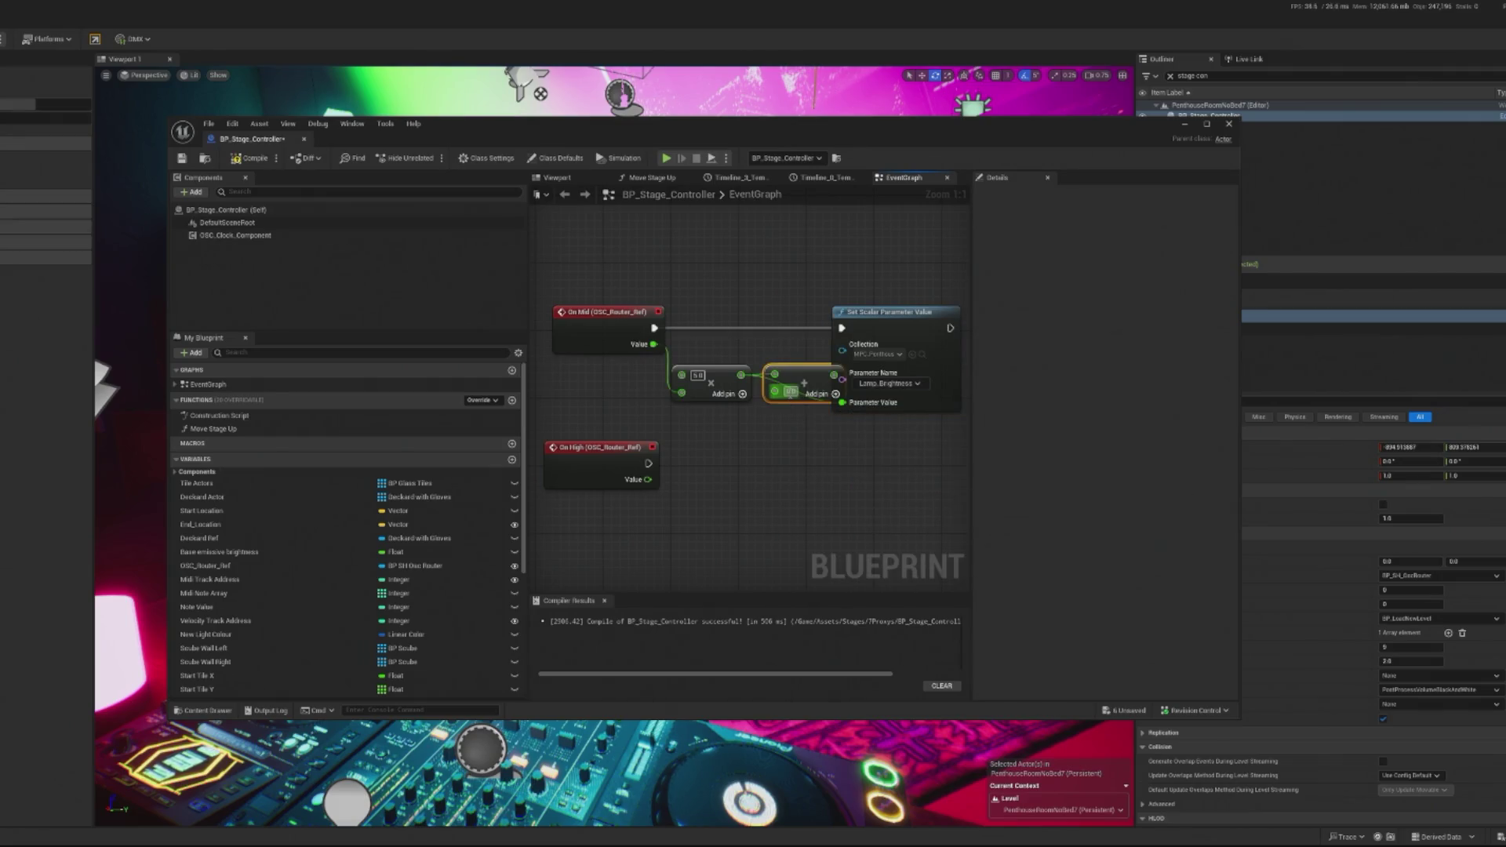
type("2")
key("Return")
left_click_drag(733, 401, 694, 418)
mouse_move(797, 386)
left_mouse_down()
mouse_move(778, 394)
mouse_move(841, 402)
left_mouse_up()
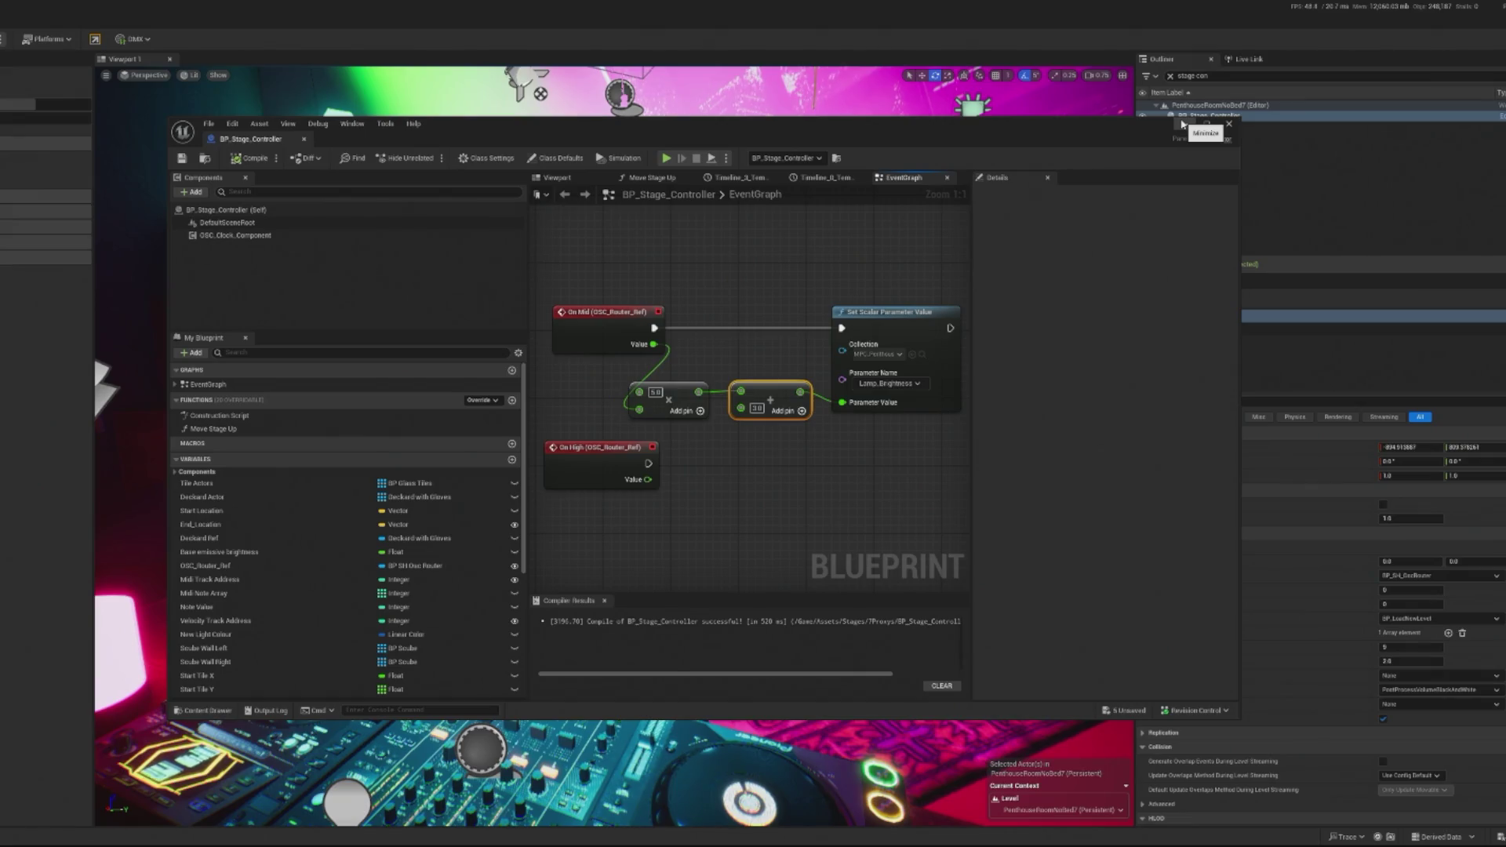
left_click(1182, 124)
key("alt+p")
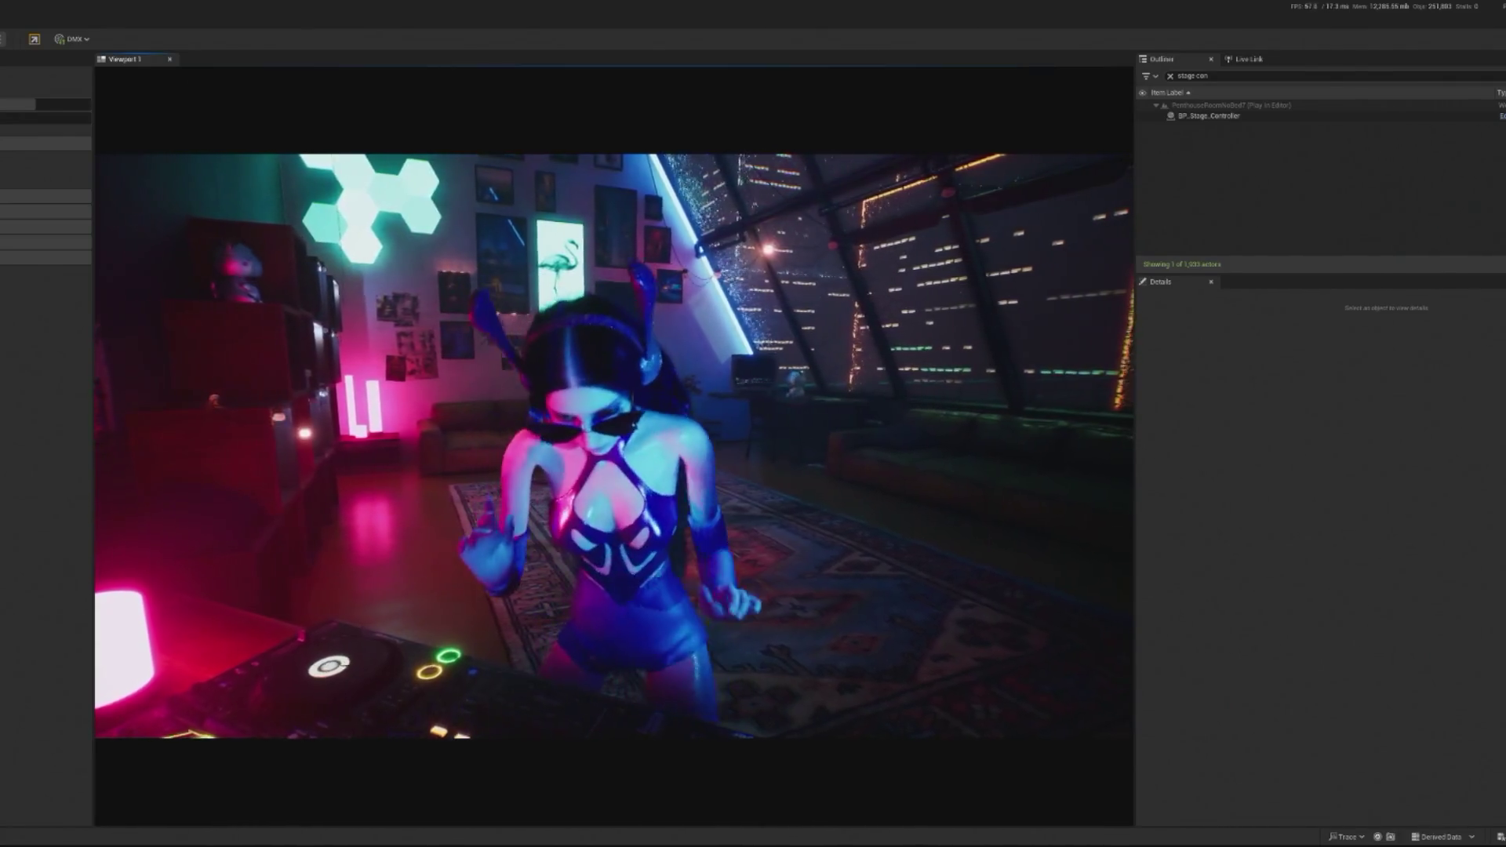
Step: Release mouse control from the running loft level to watch the DJ animate
key("shift+F1")
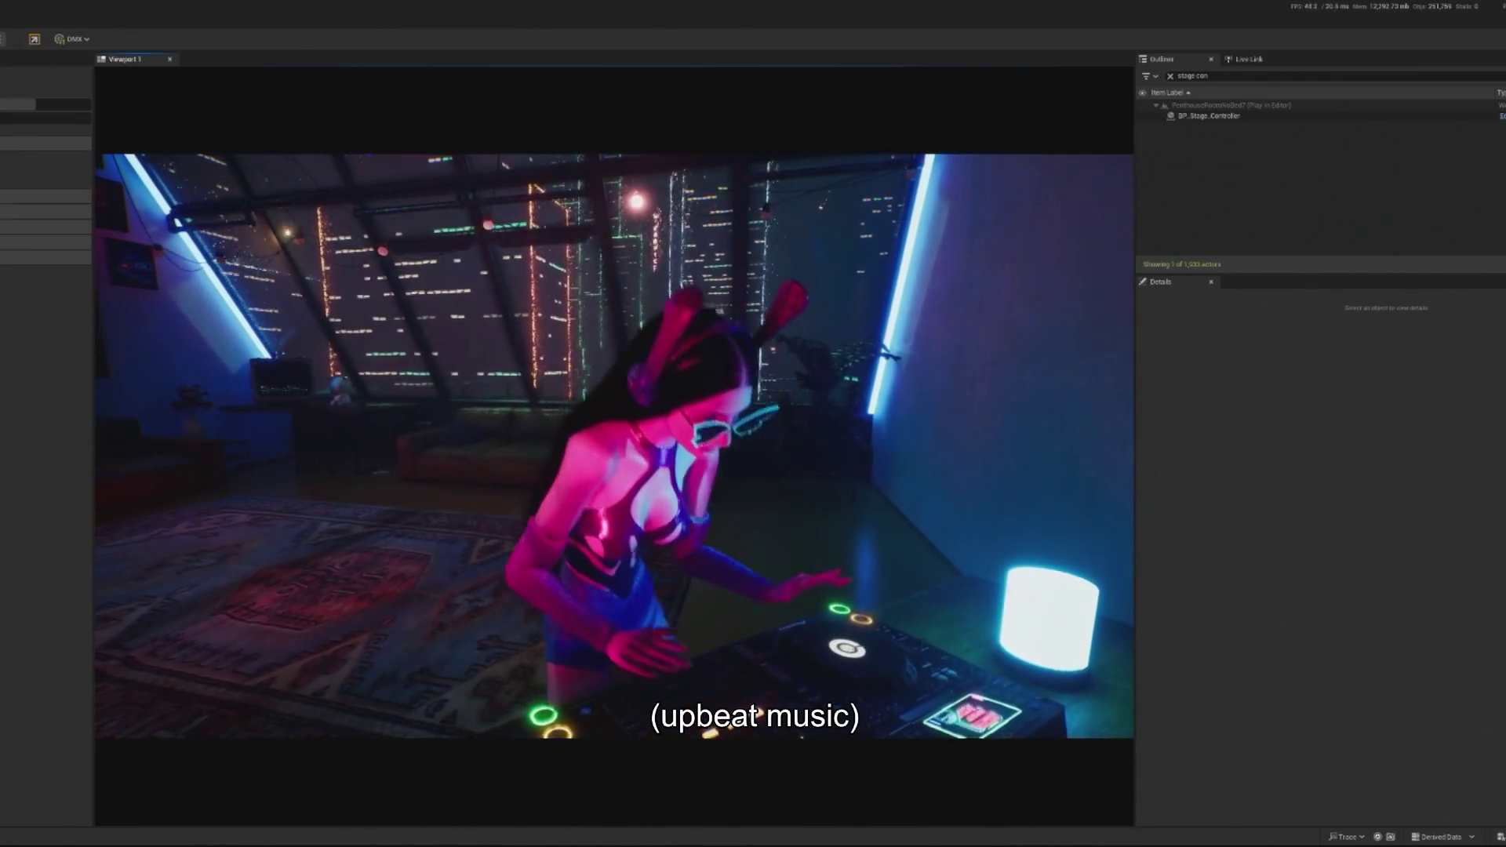
Step: Restart Play in Editor with the updated brightness graph, keeping the Blueprint editor out of view
key("Escape")
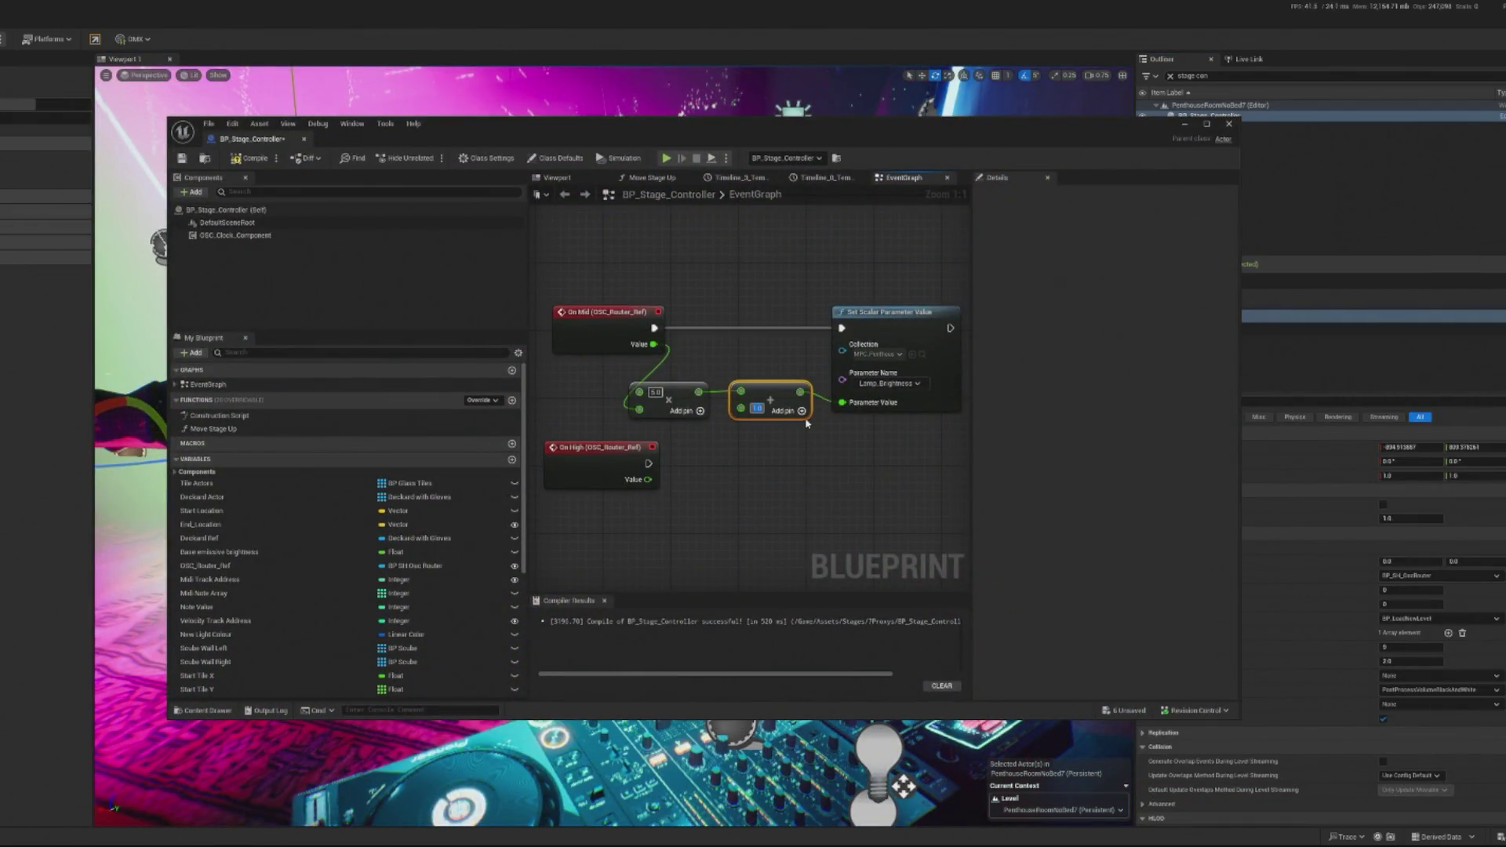
left_click(667, 159)
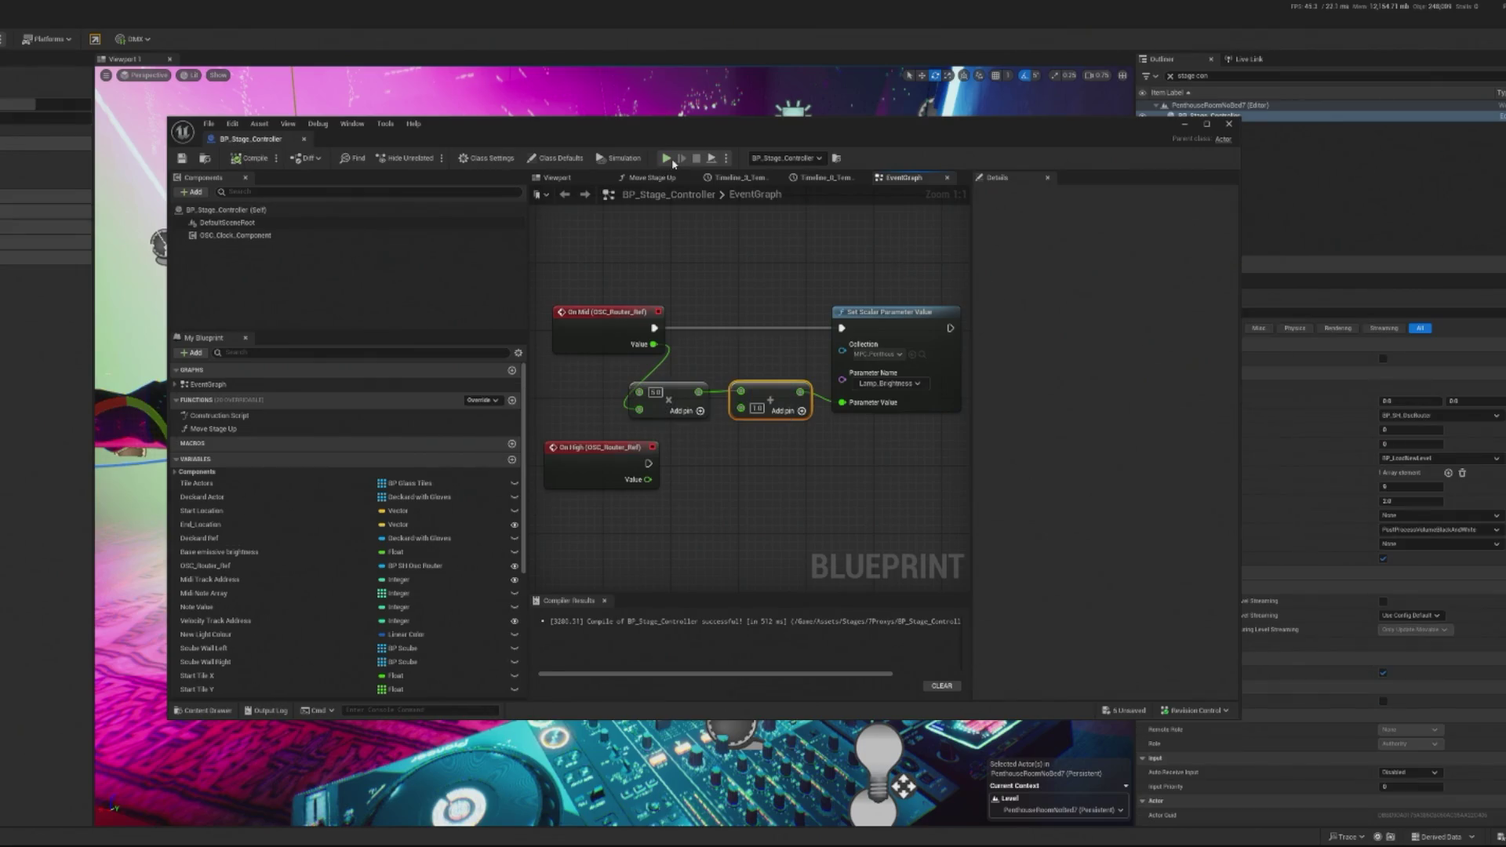
left_click(1183, 126)
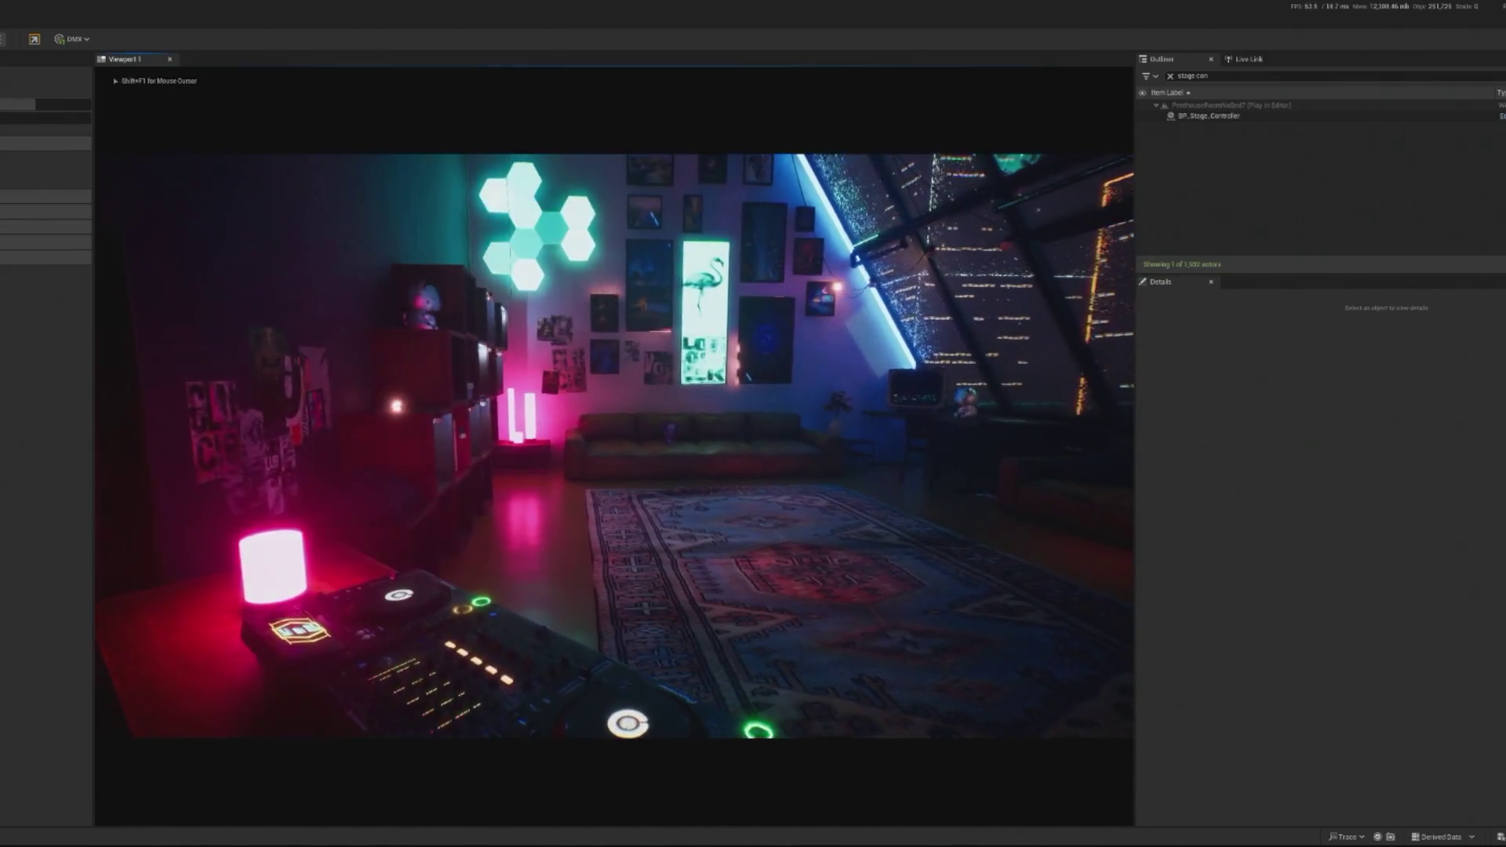
key("shift+F1")
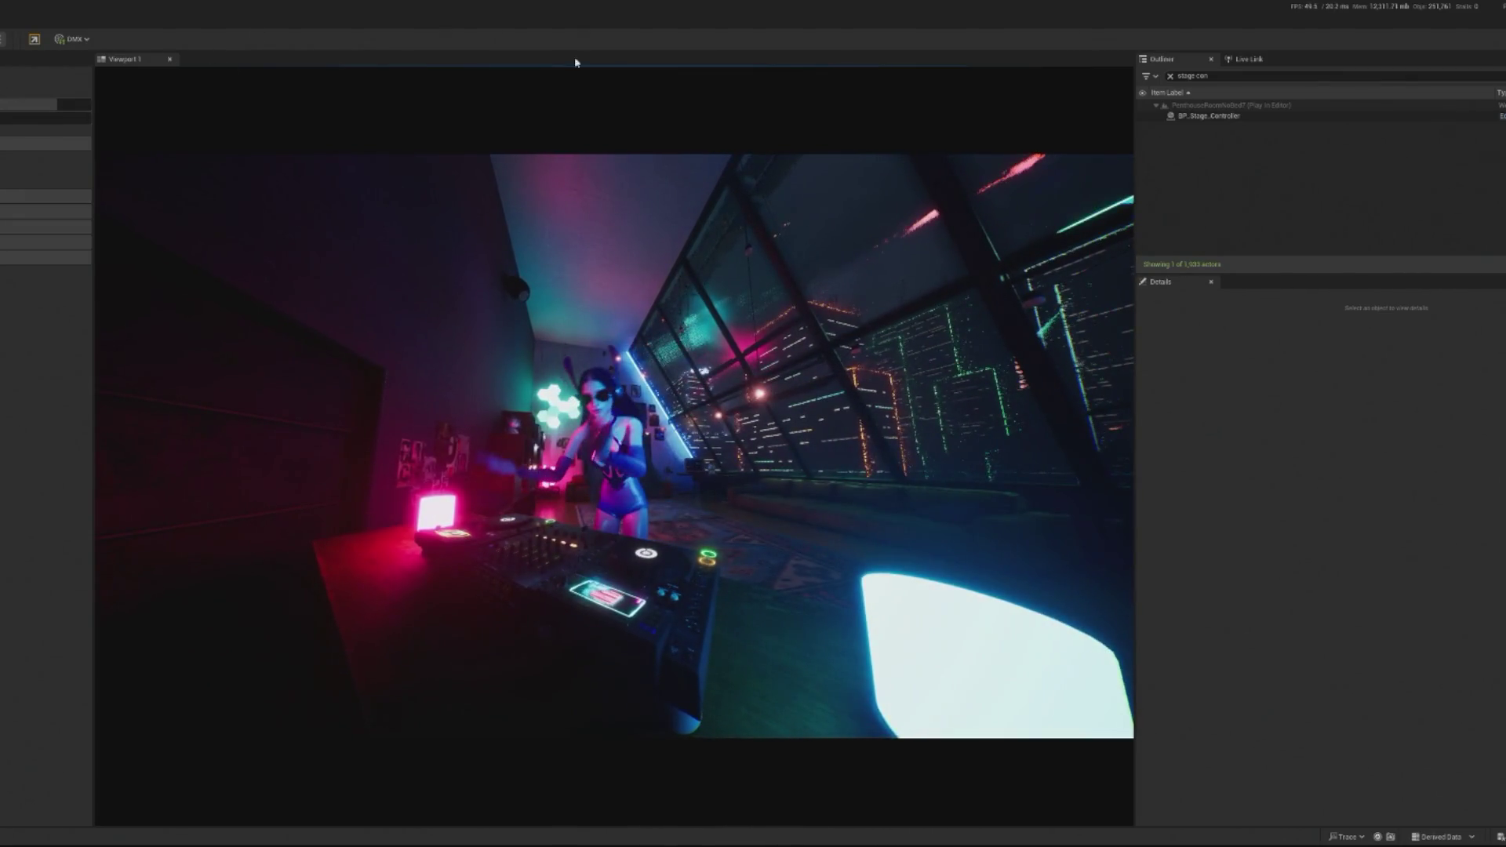
Step: Change the second Add node's value to 0.5, compile and save the Blueprint, then play the level
key("Escape")
key("ctrl+e")
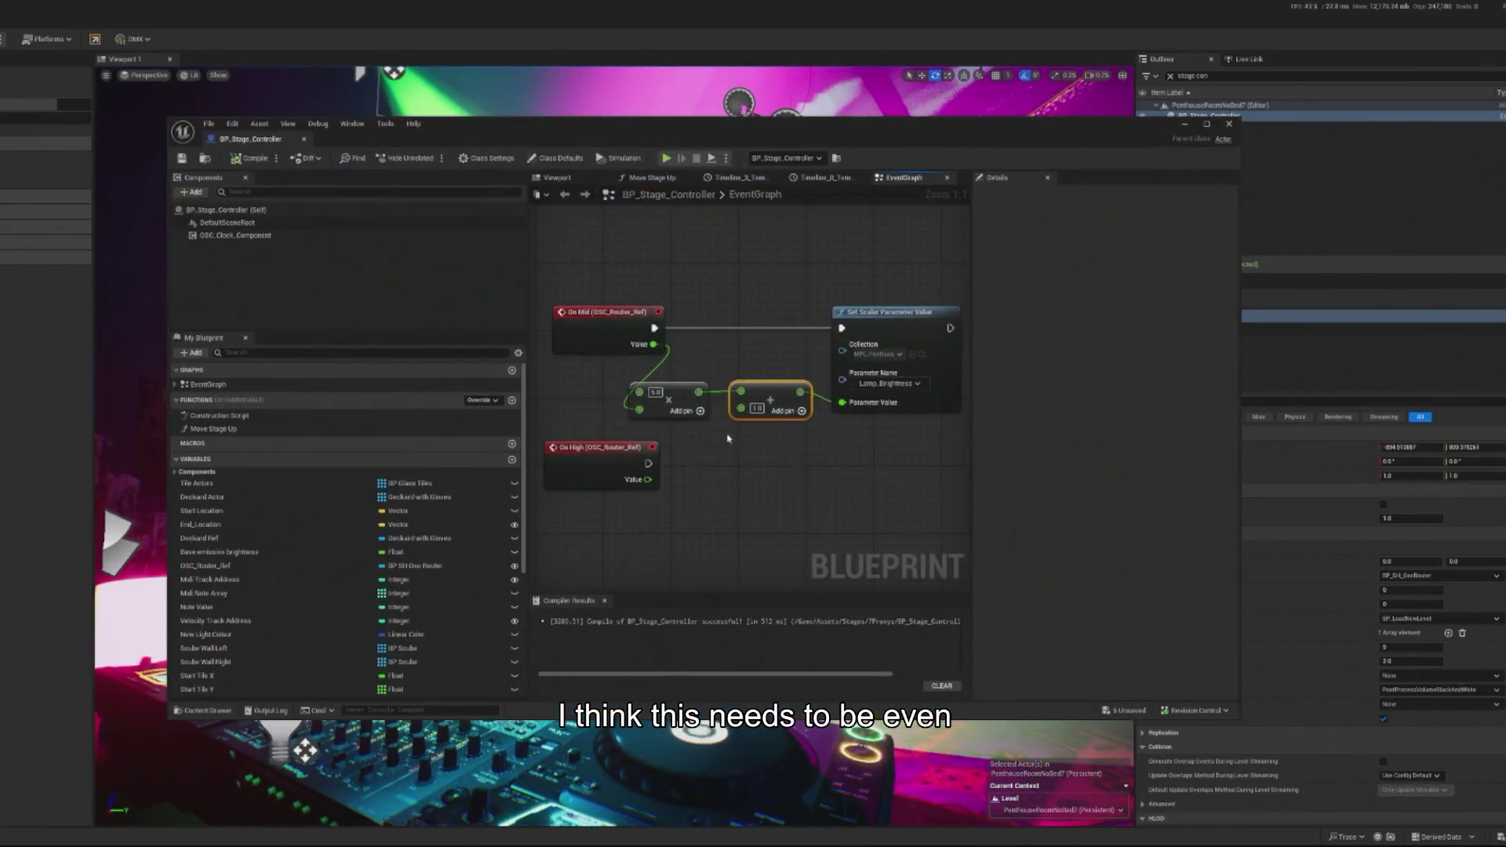
left_click(758, 409)
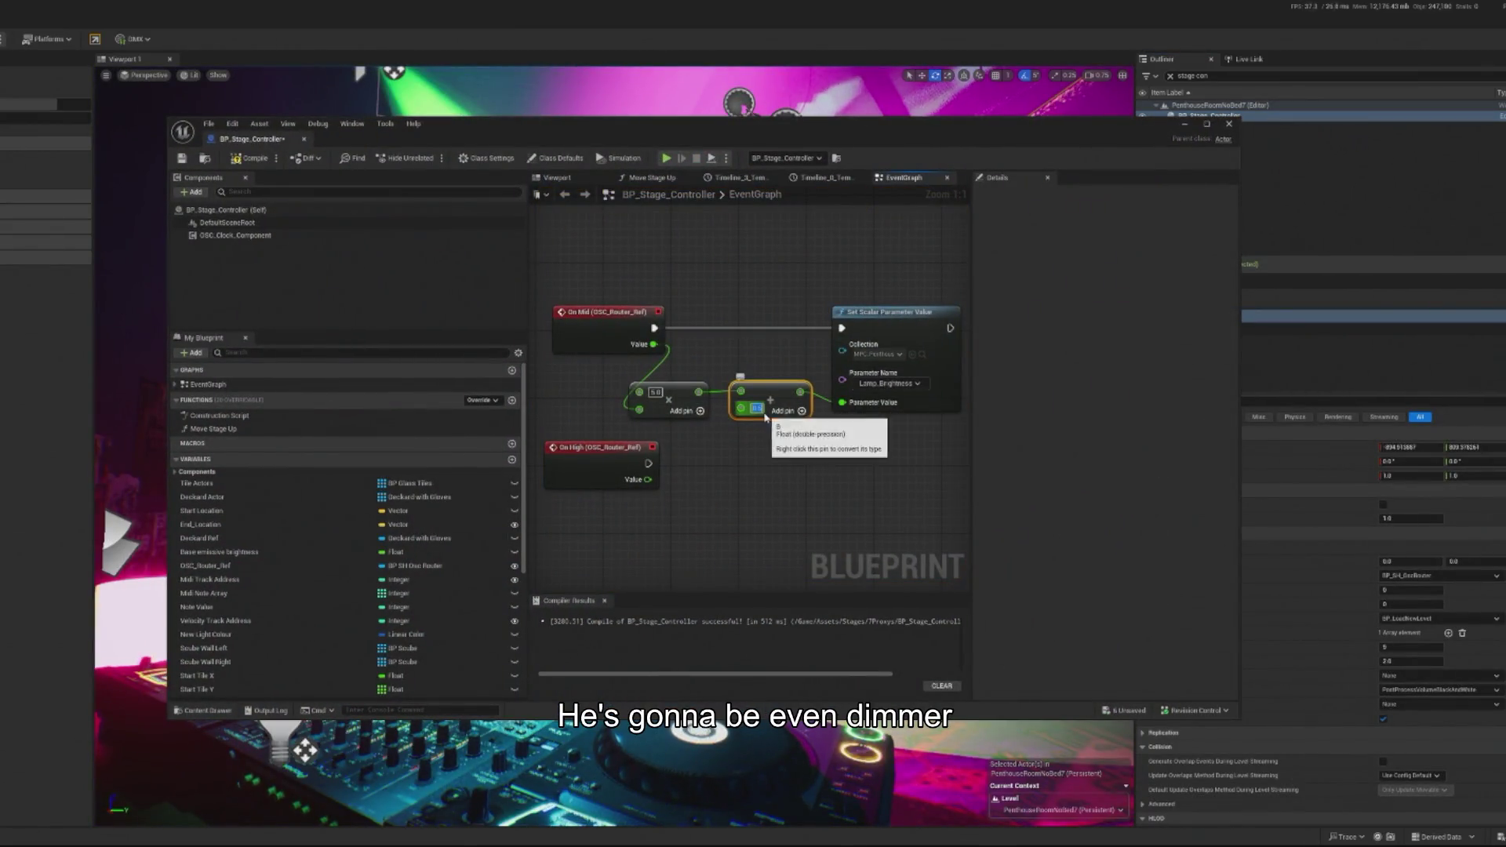
left_click(243, 157)
left_click(183, 160)
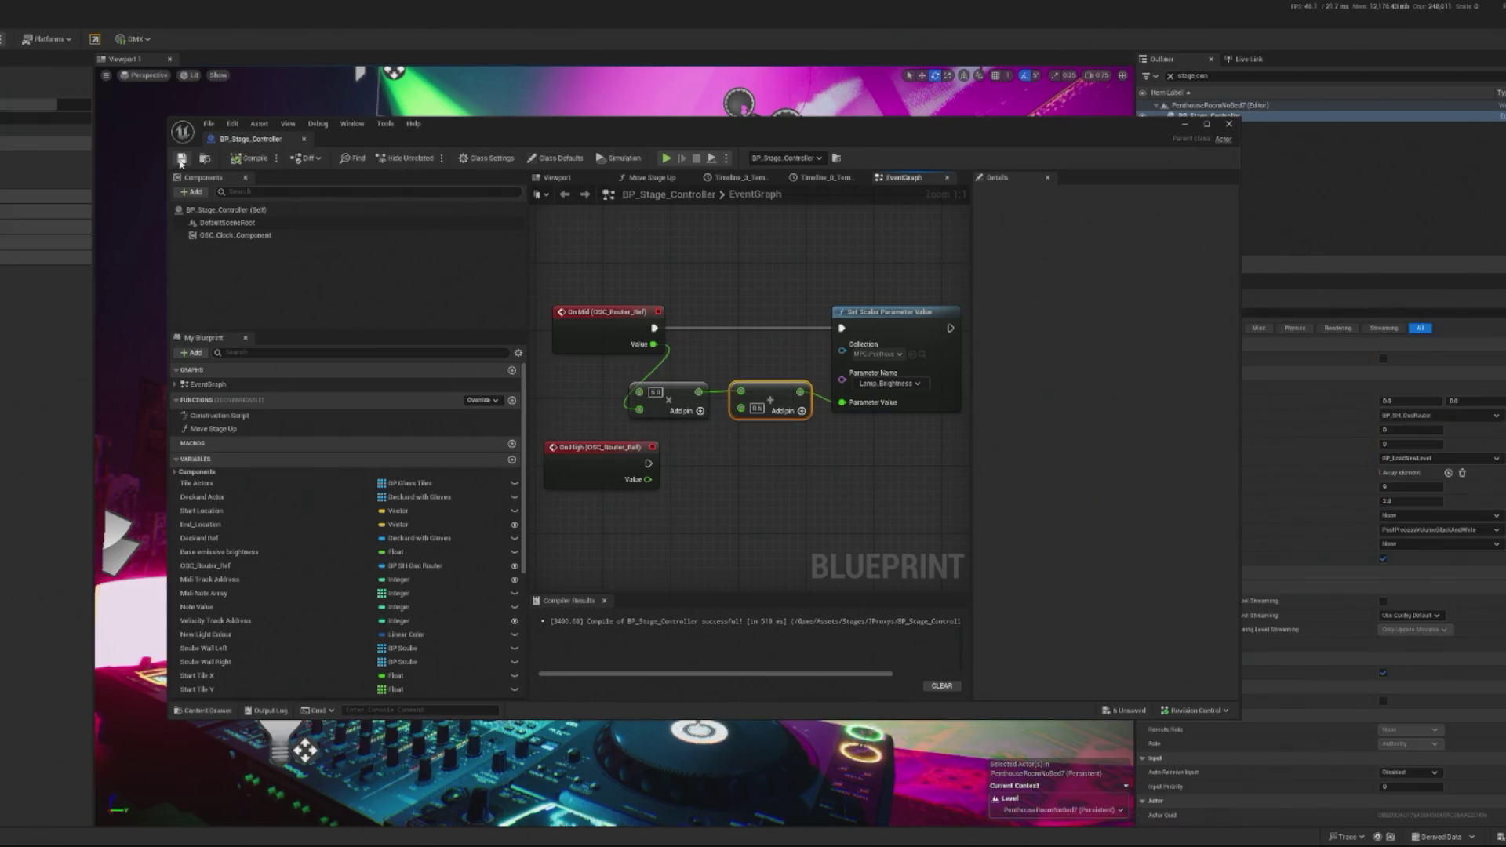
left_click(1229, 124)
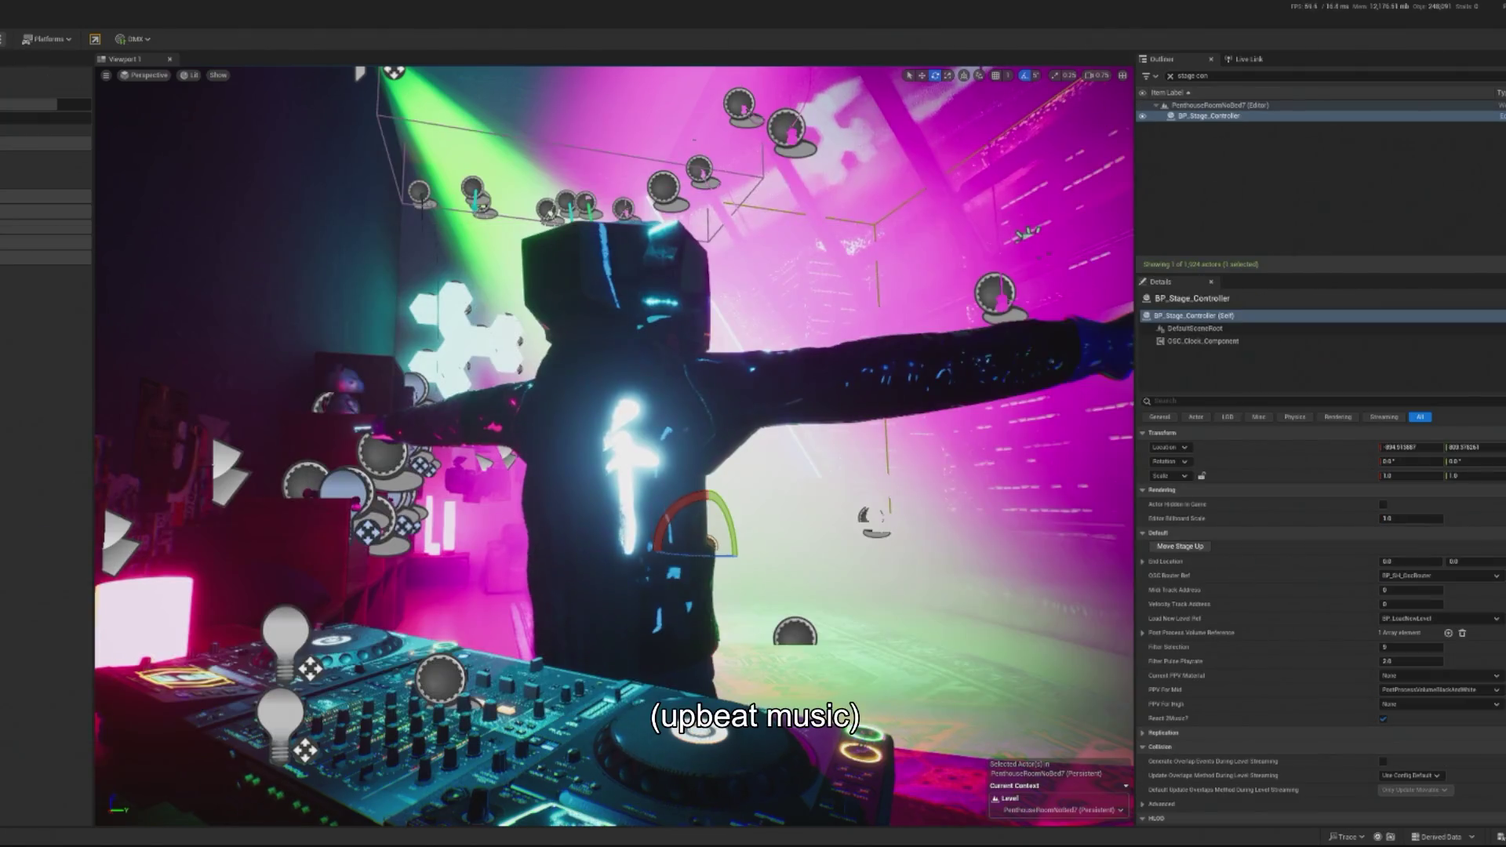
key("alt+p")
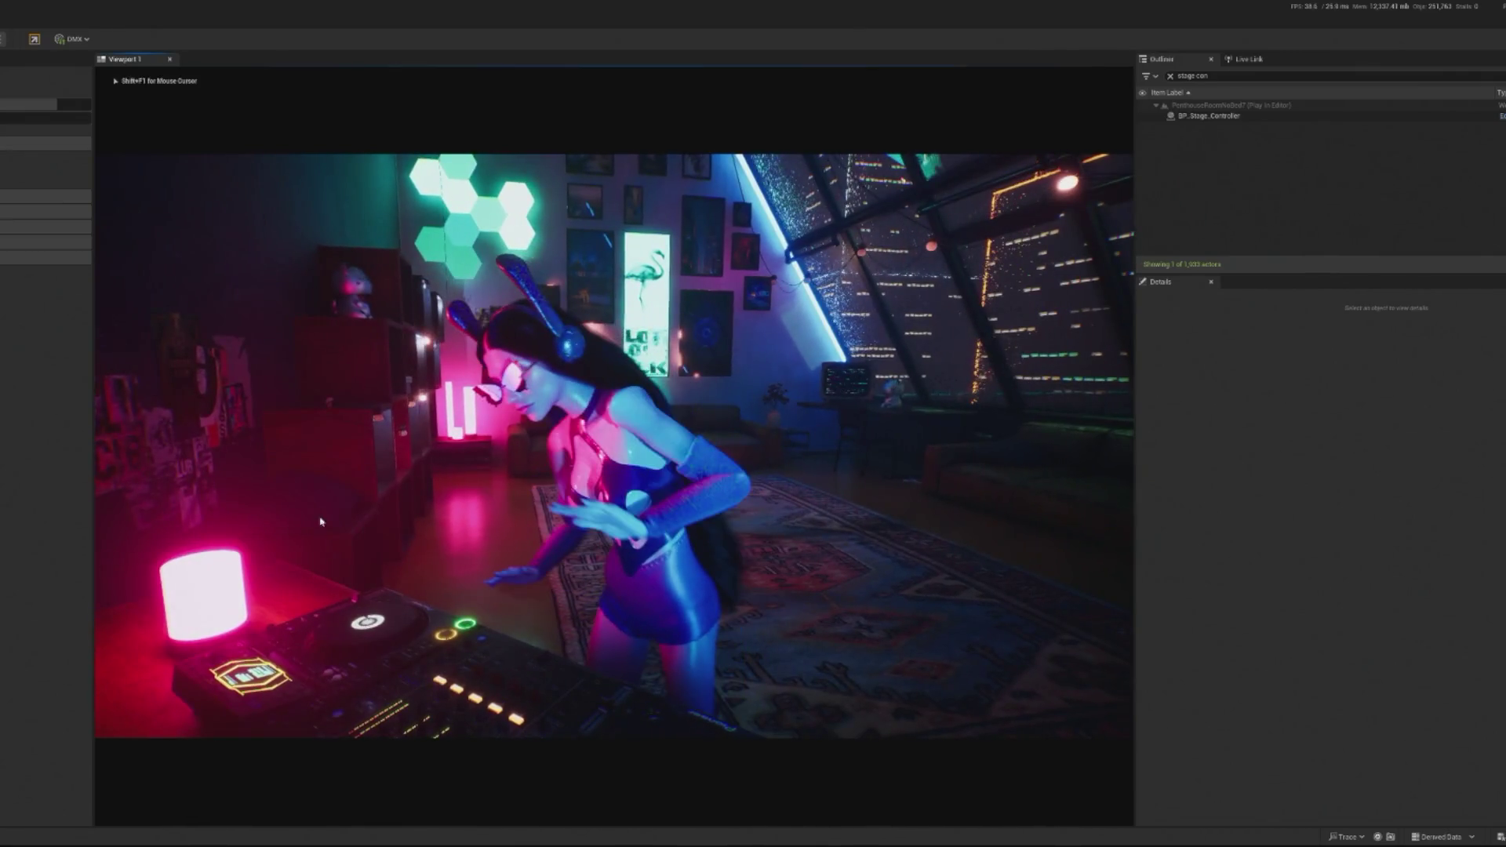
Step: End the play session and focus the viewport on the selected spotlight
key("Escape")
key("f")
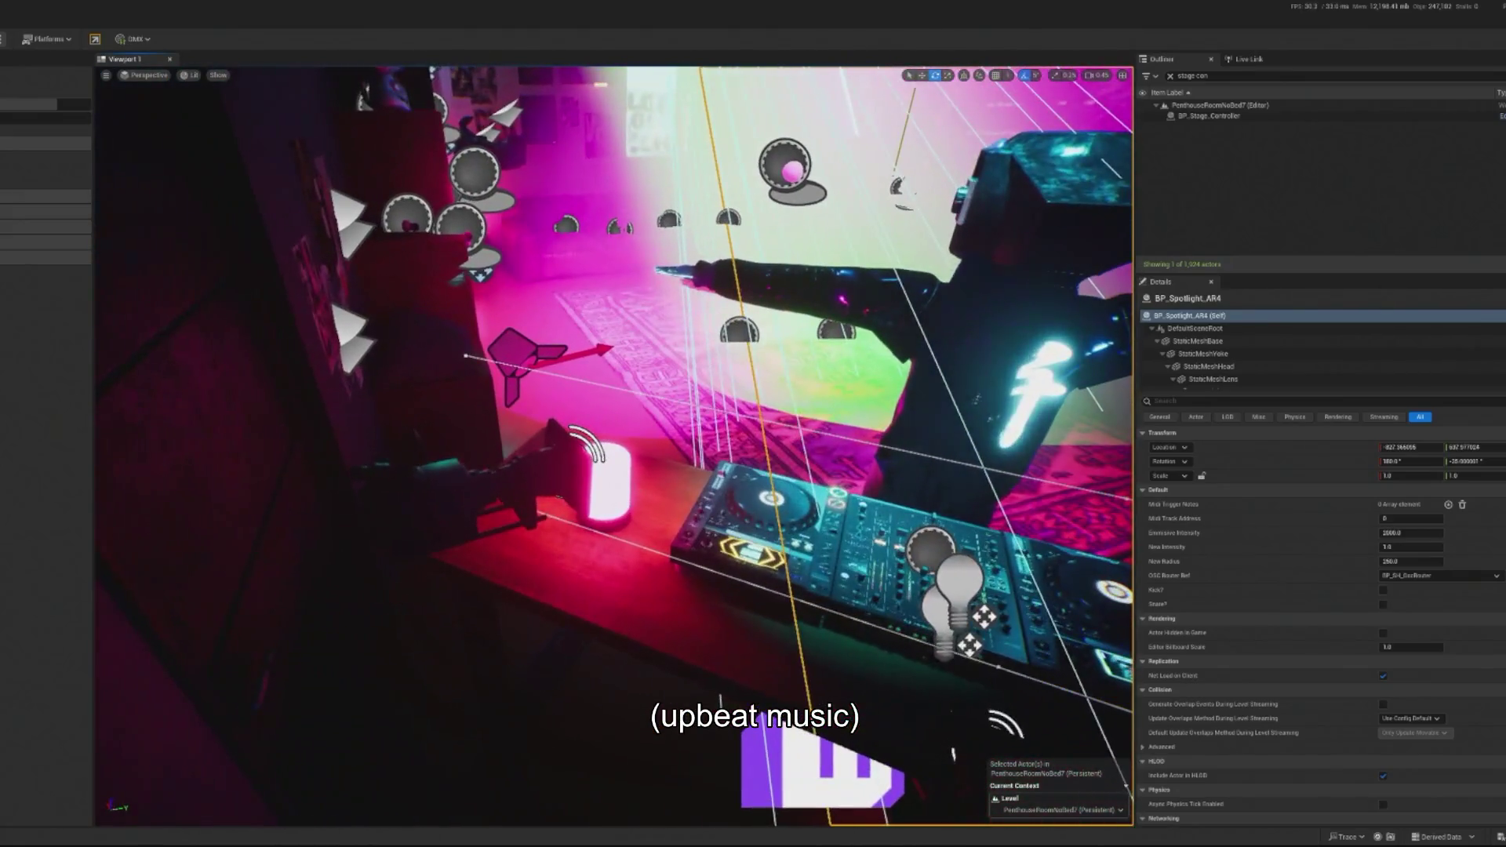
Step: Apply M_Base04_AR_Inst1 to both lamp tubes beside the couch and play the level
left_click(605, 480)
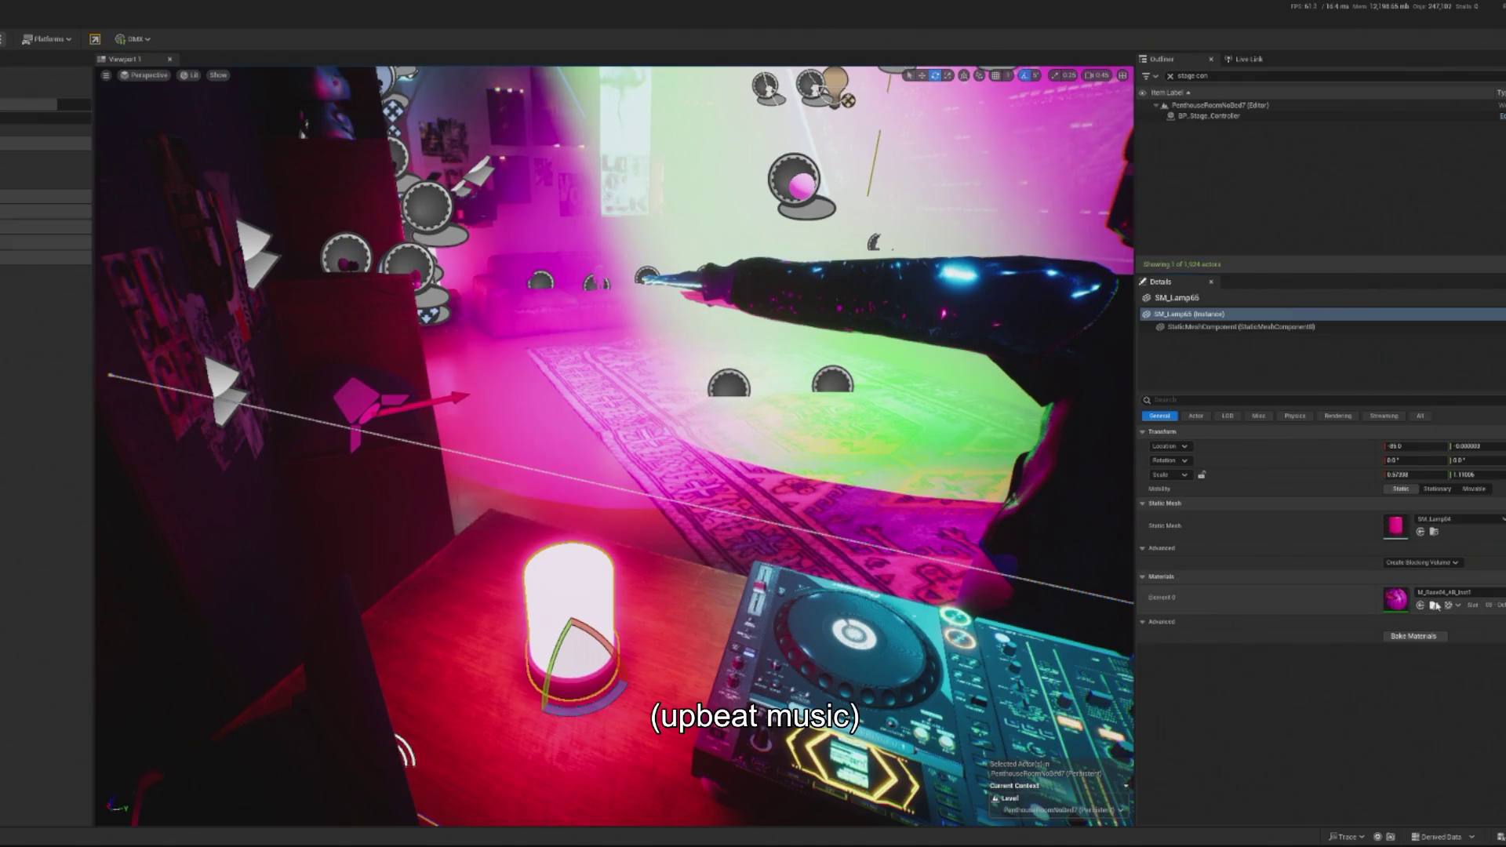
left_click(1435, 605)
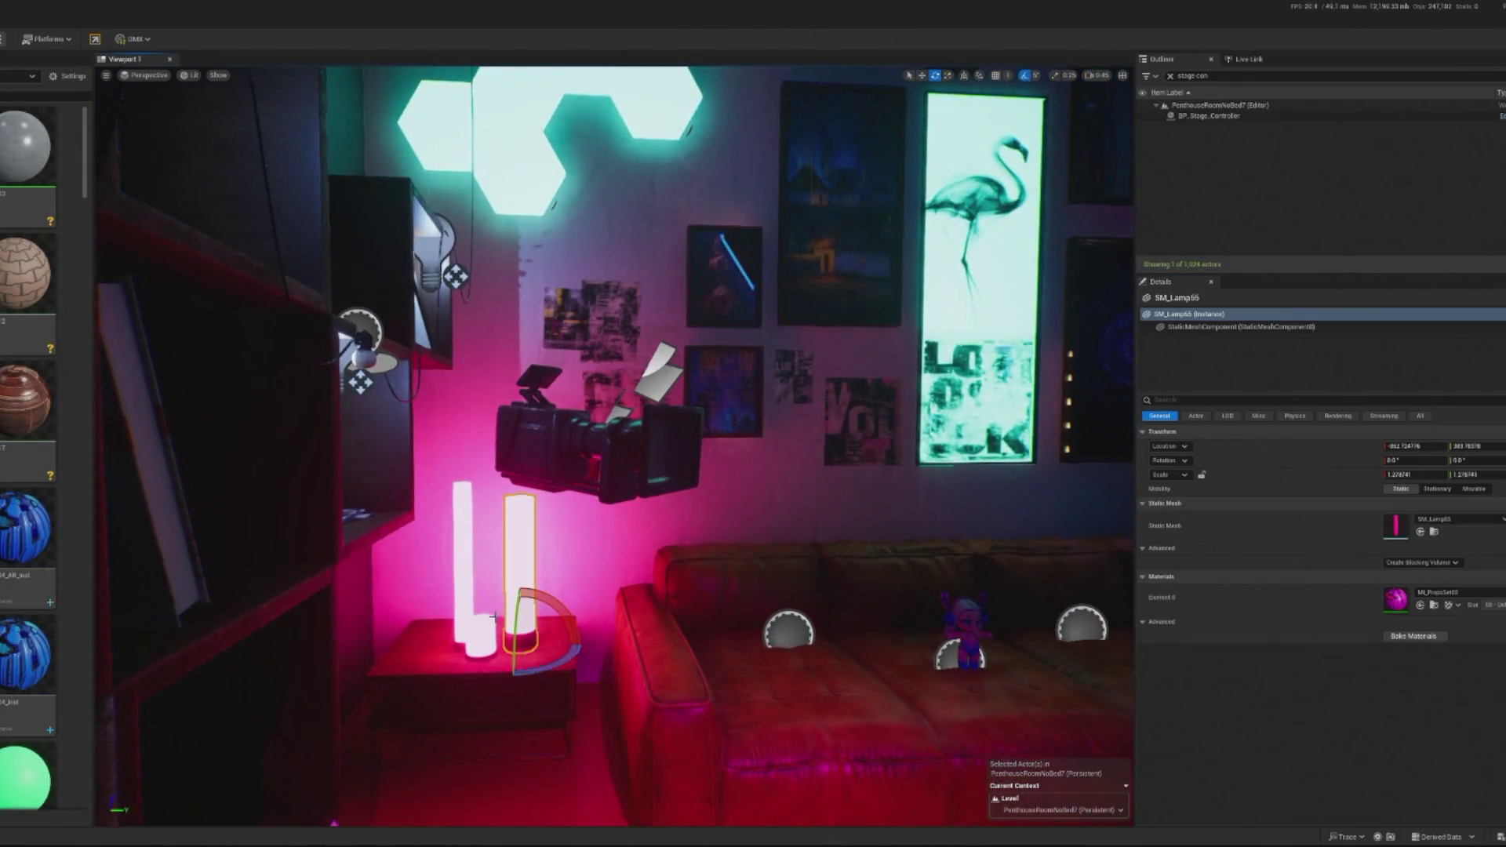
left_click(458, 568, "ctrl")
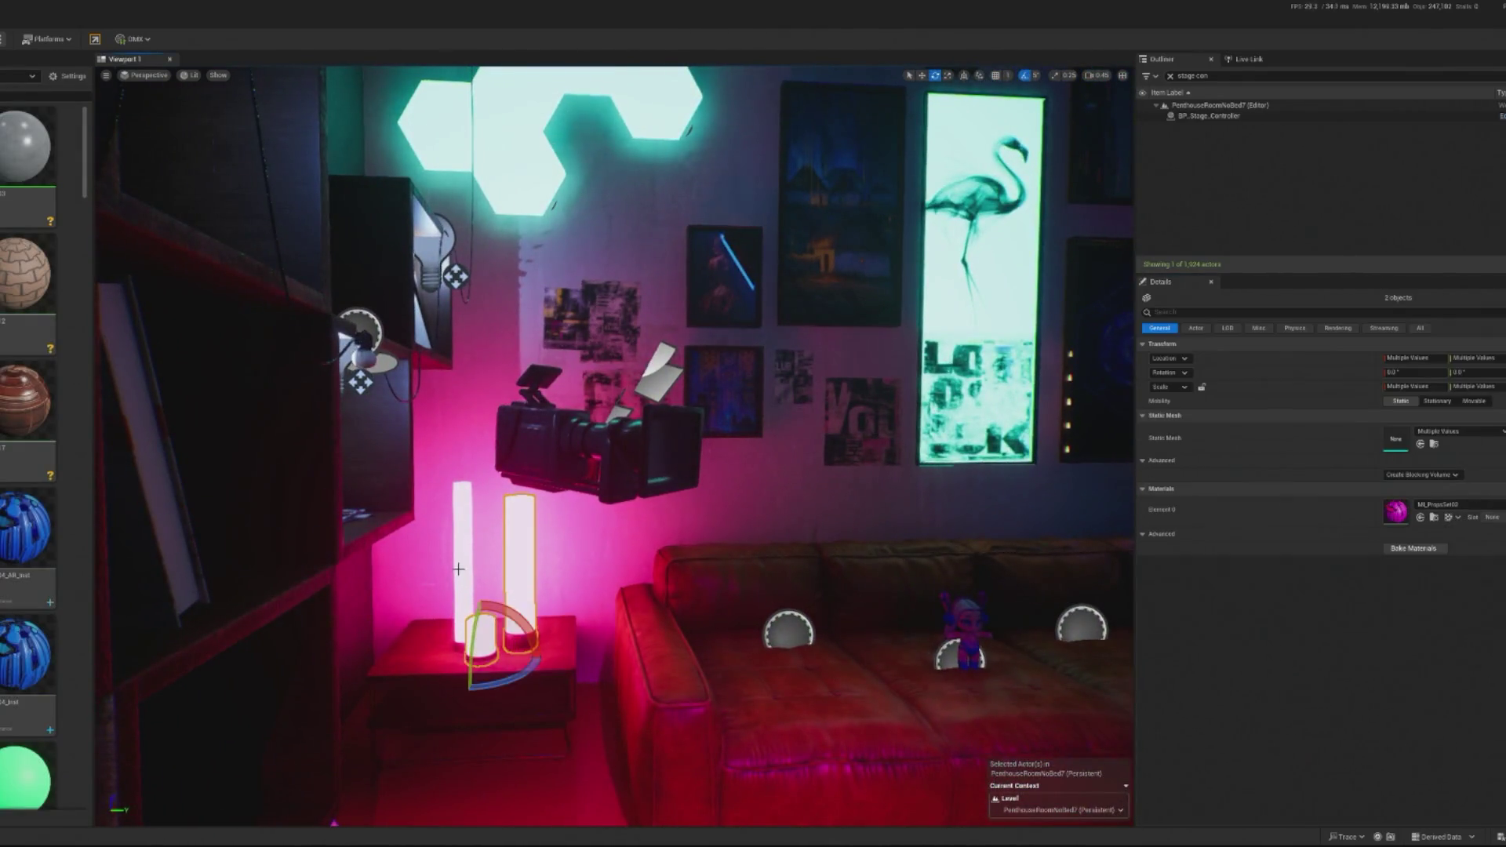
left_click(1419, 519)
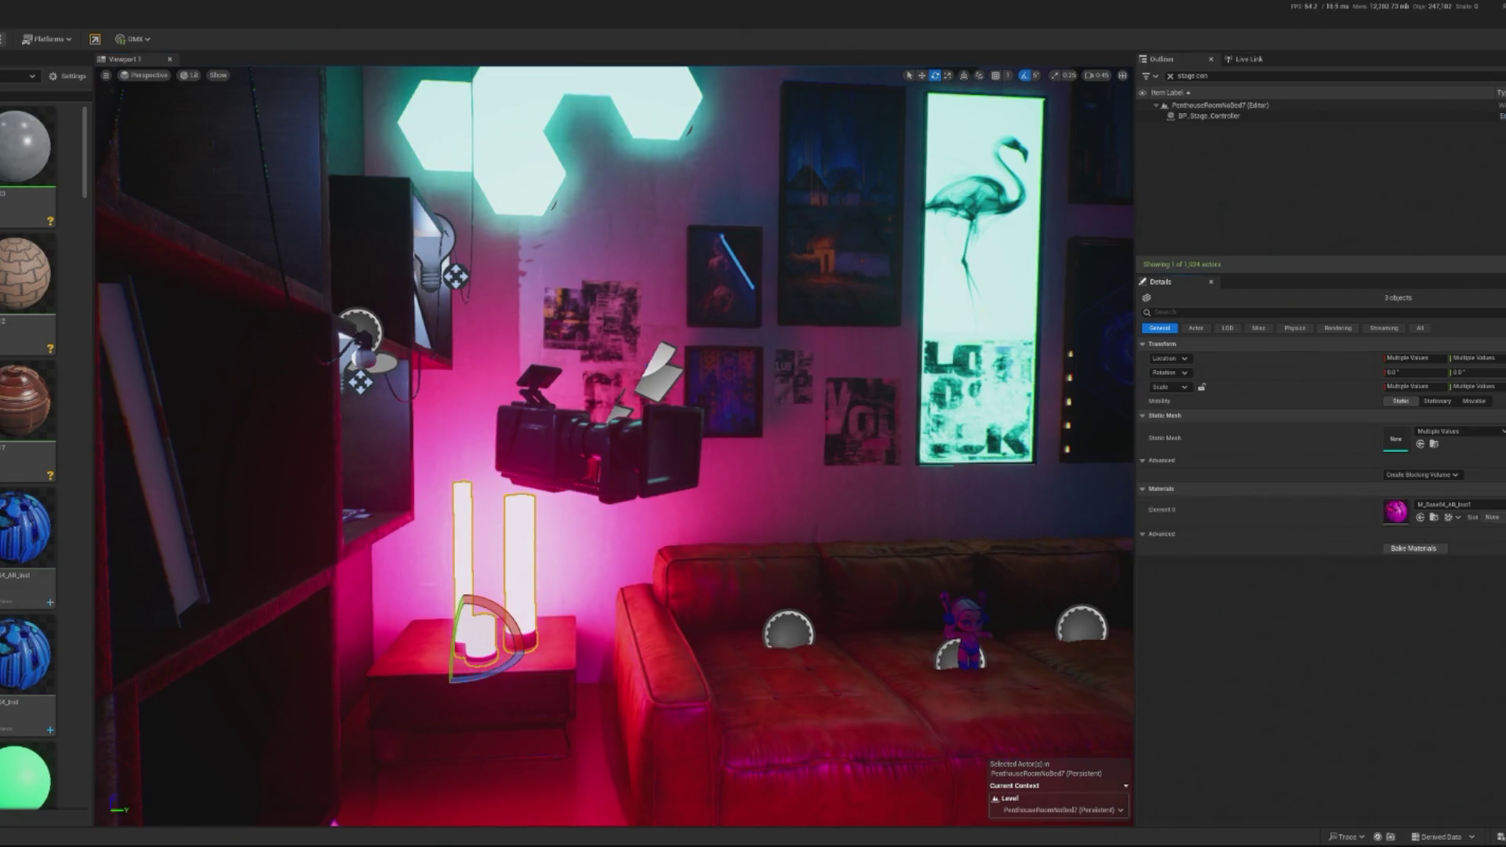
key("alt+p")
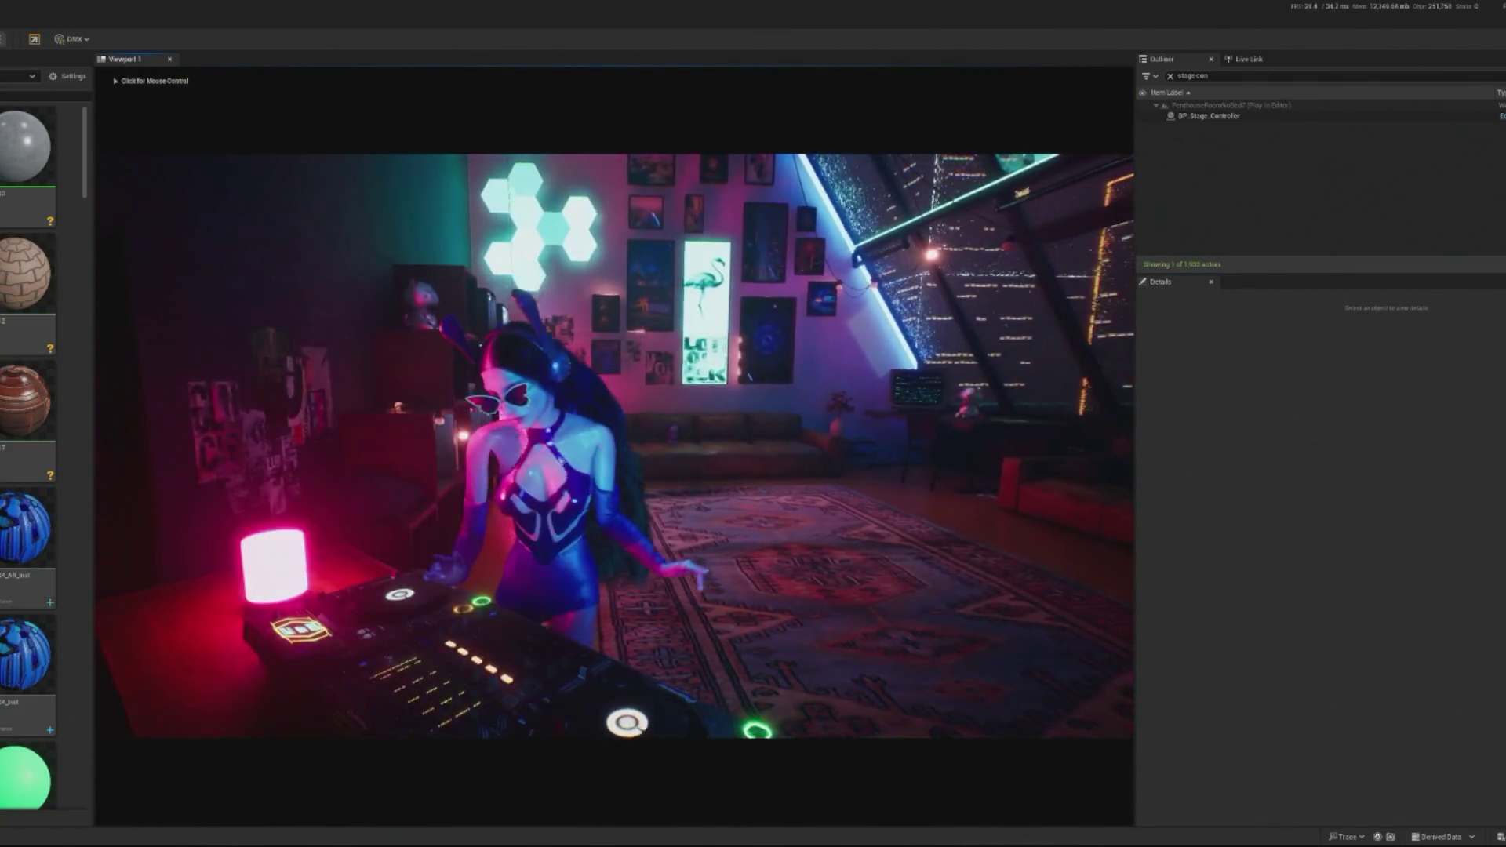
Step: Release mouse control, watch the stage lights react, then stop the play session
key("shift+F1")
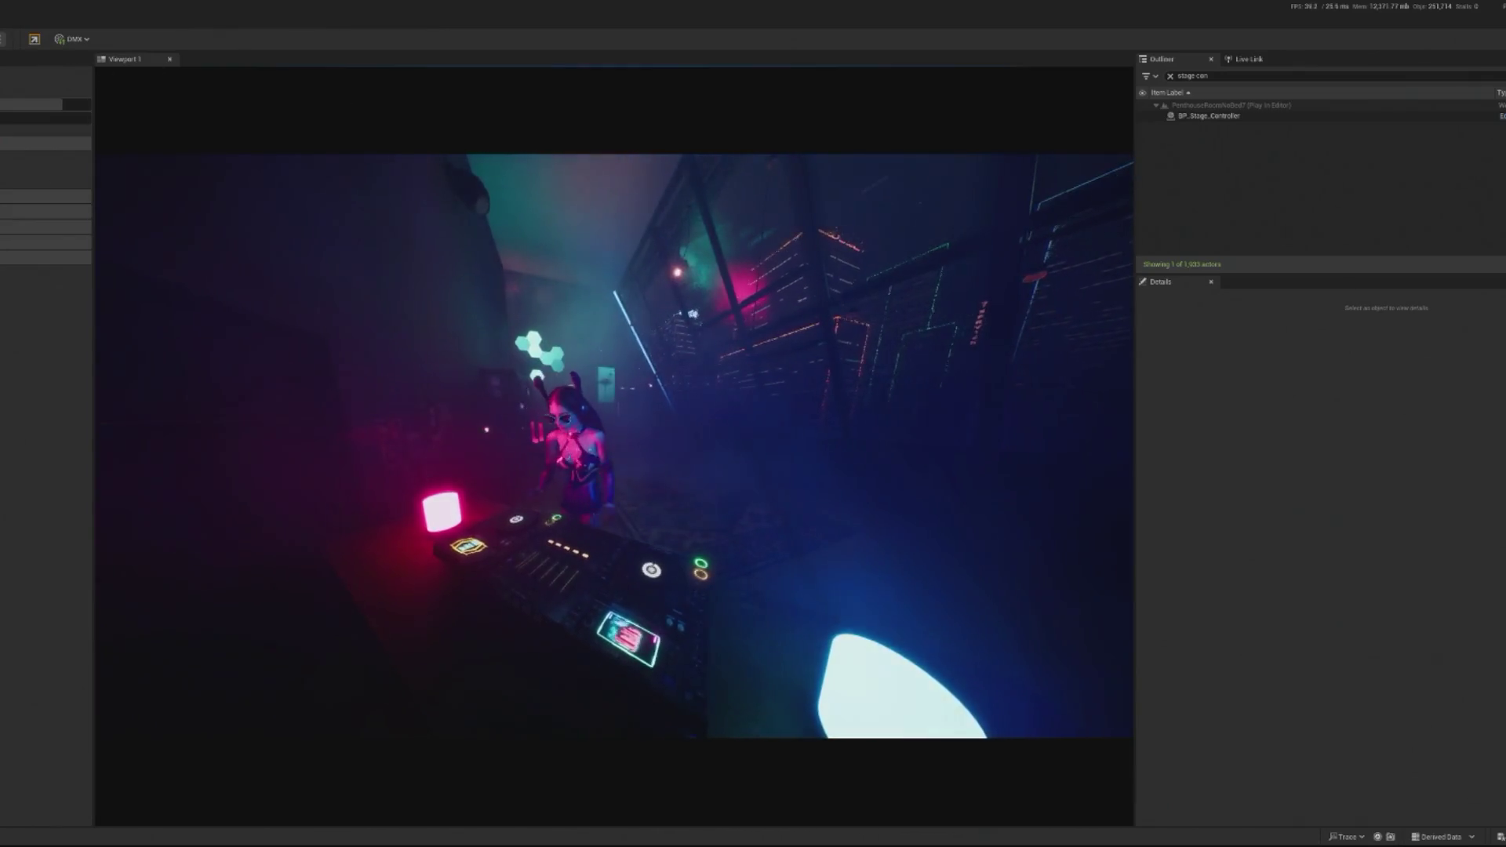
key("Escape")
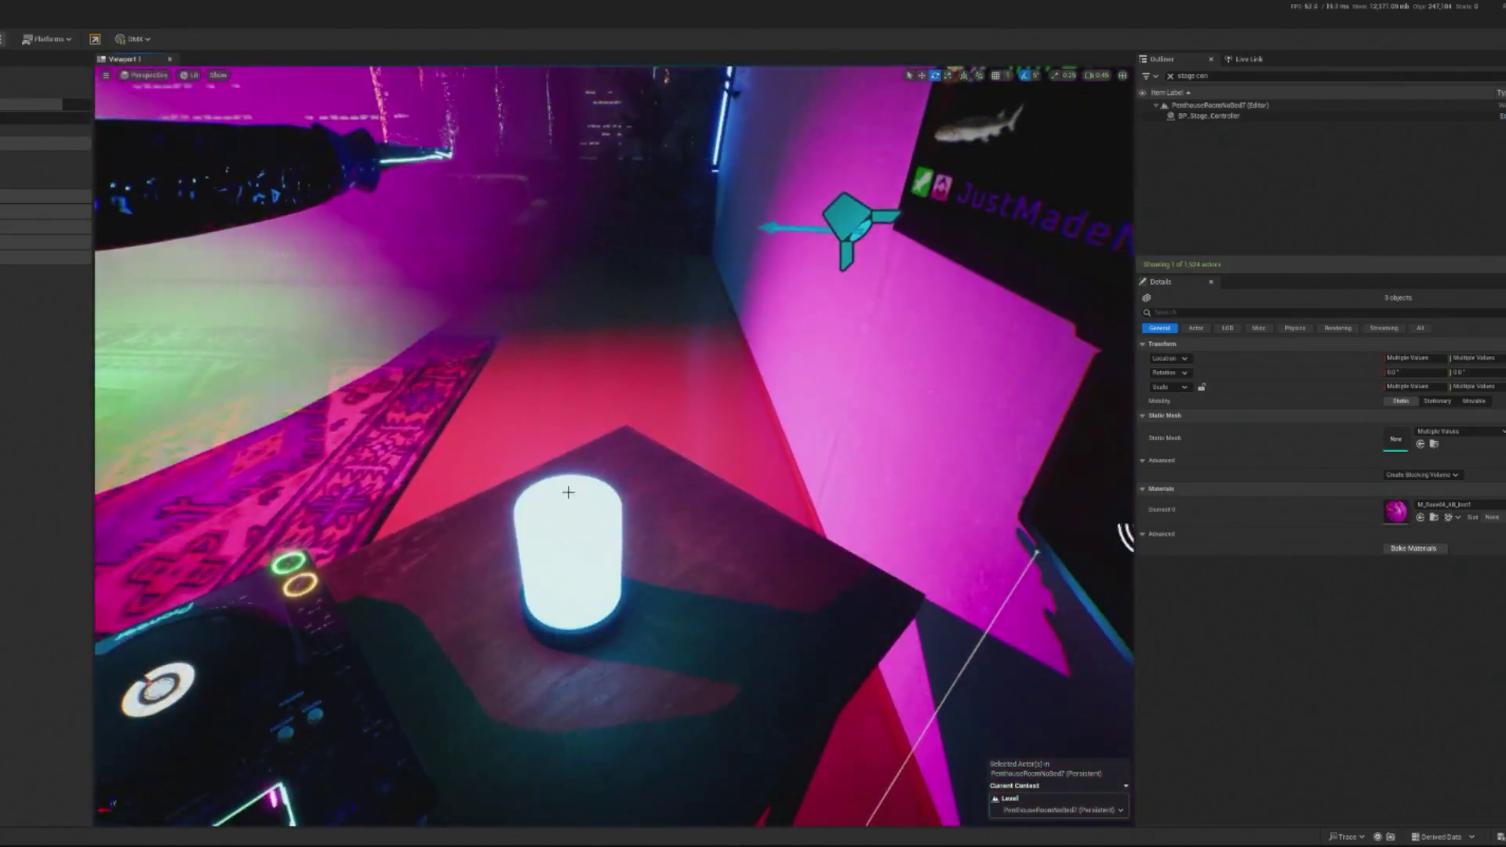
Step: Set the lamp material instance's EmissiveMulty to 5.0 and replay the level
double_click(1396, 600)
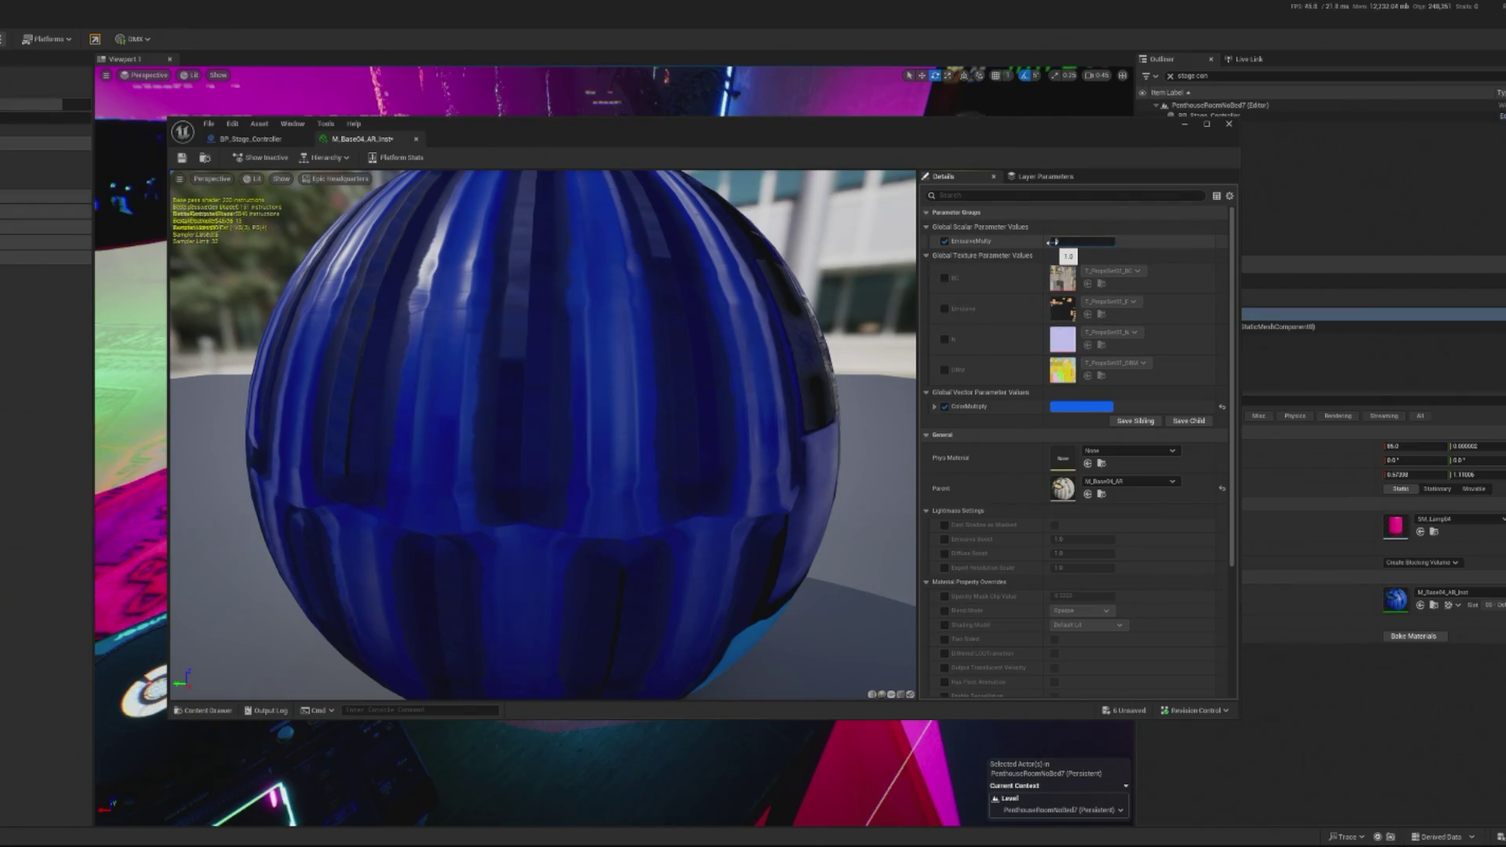
type("5")
key("Return")
left_click_drag(1158, 126, 0, 102)
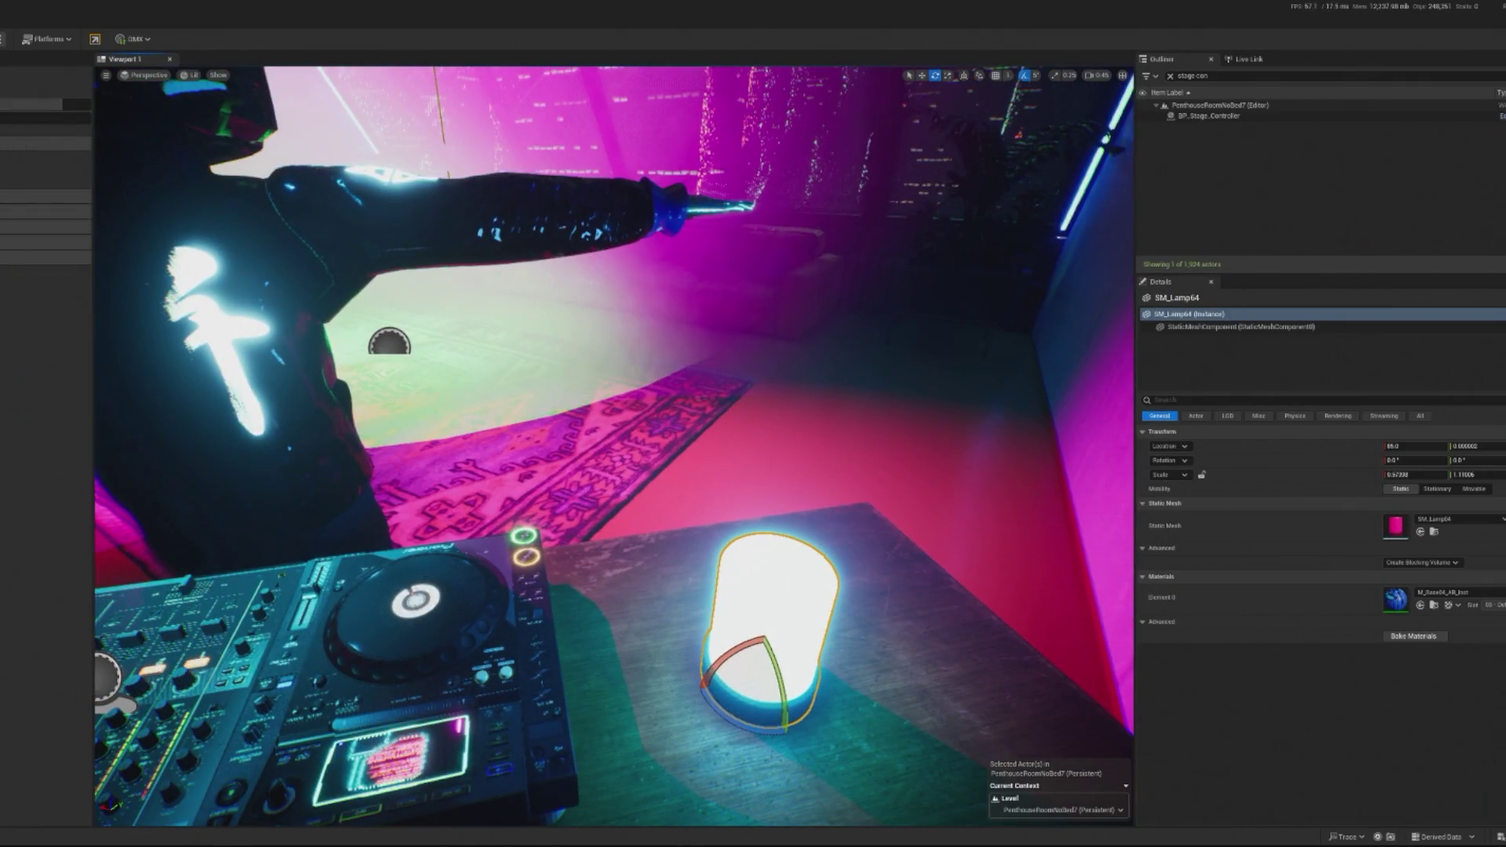
key("alt+p")
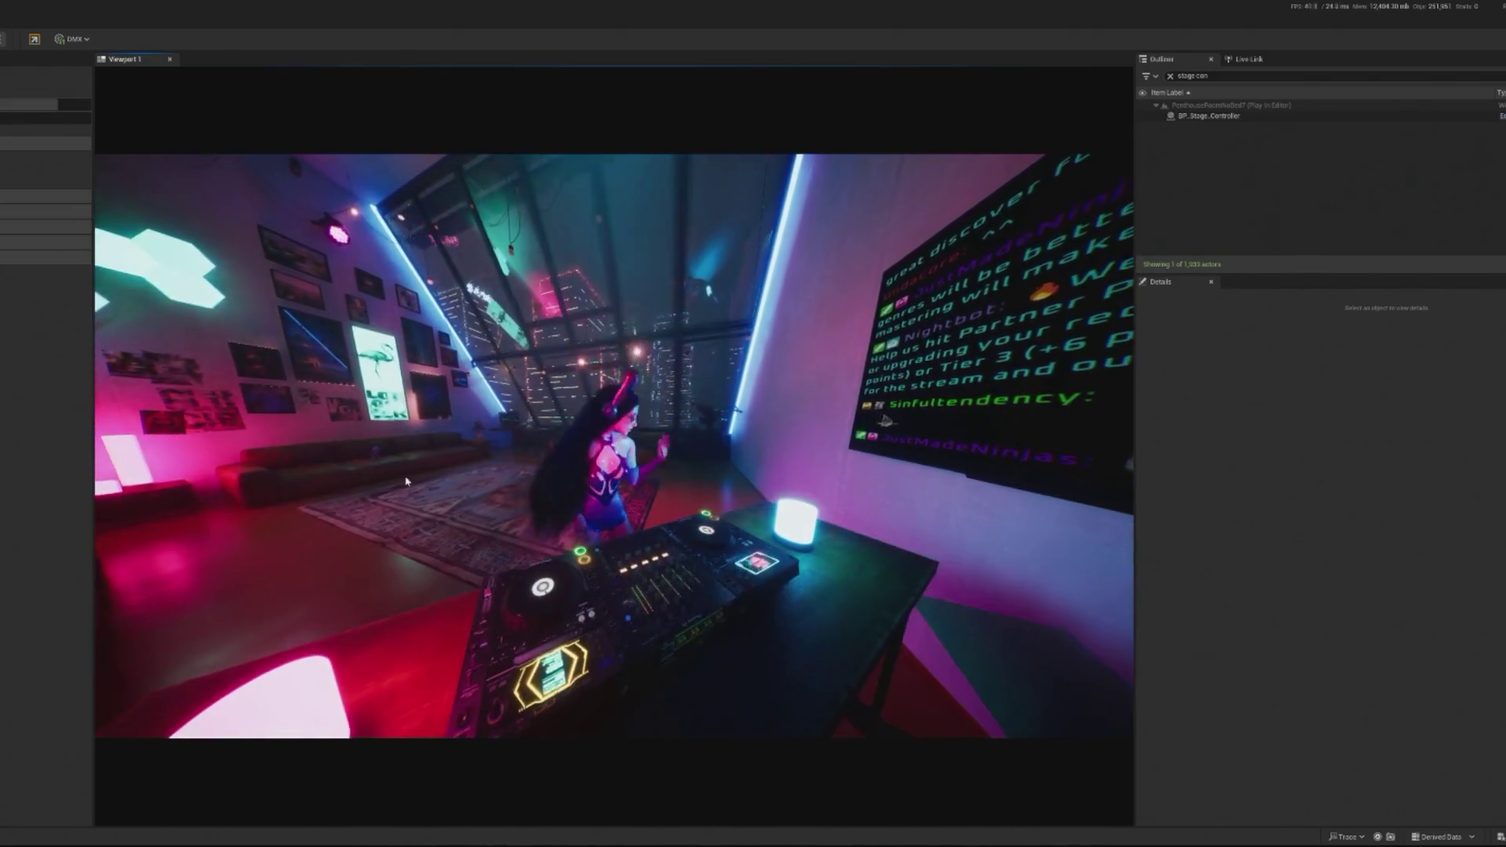
key("shift+F1")
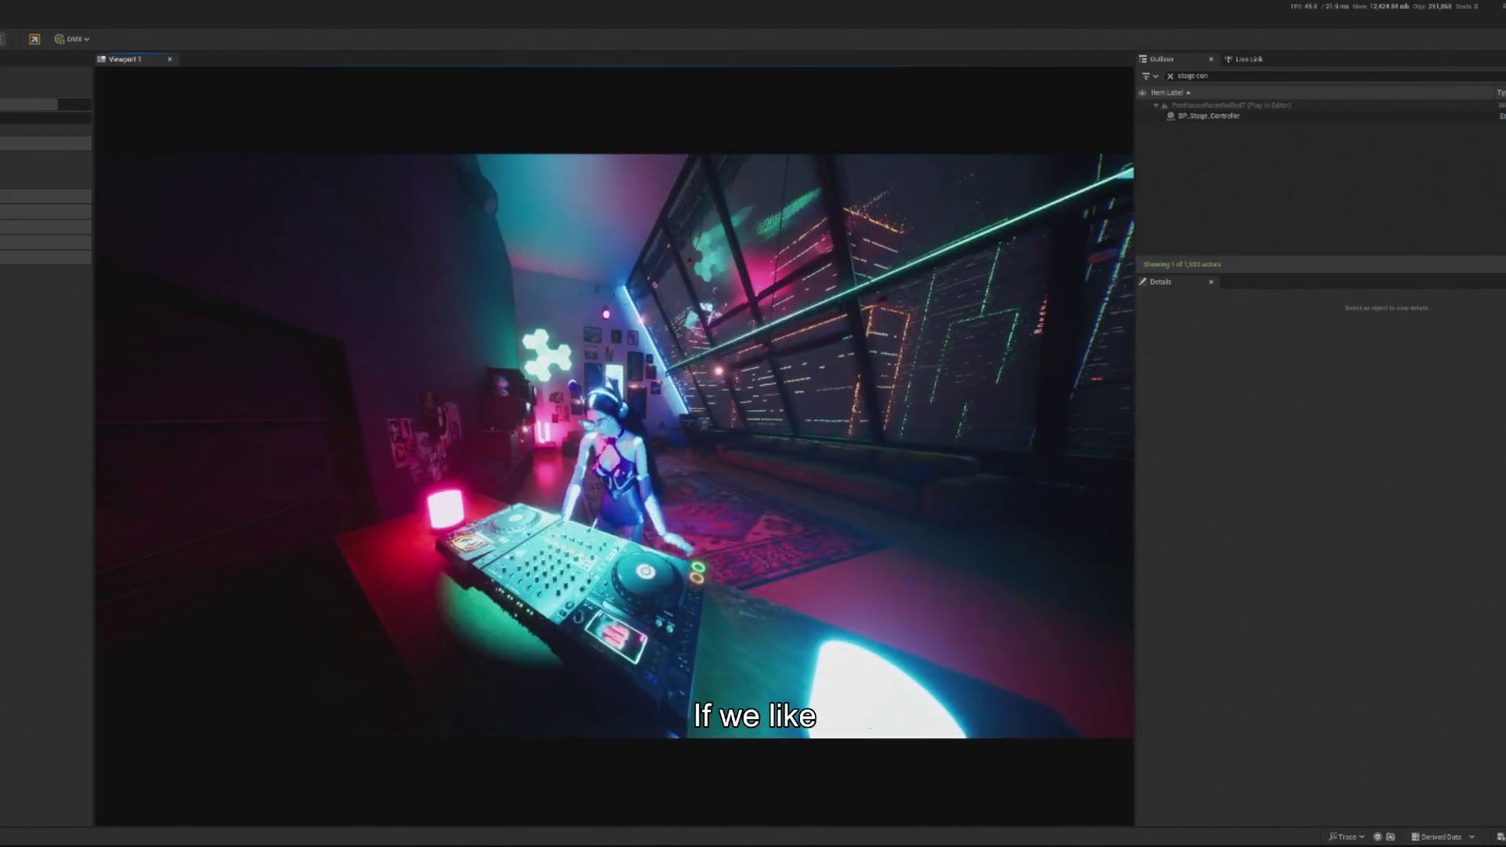
Step: Leave play mode and select terrace lamp SM_TerraceLamp20 on the table to reach BP_Terrace_Light
key("Escape")
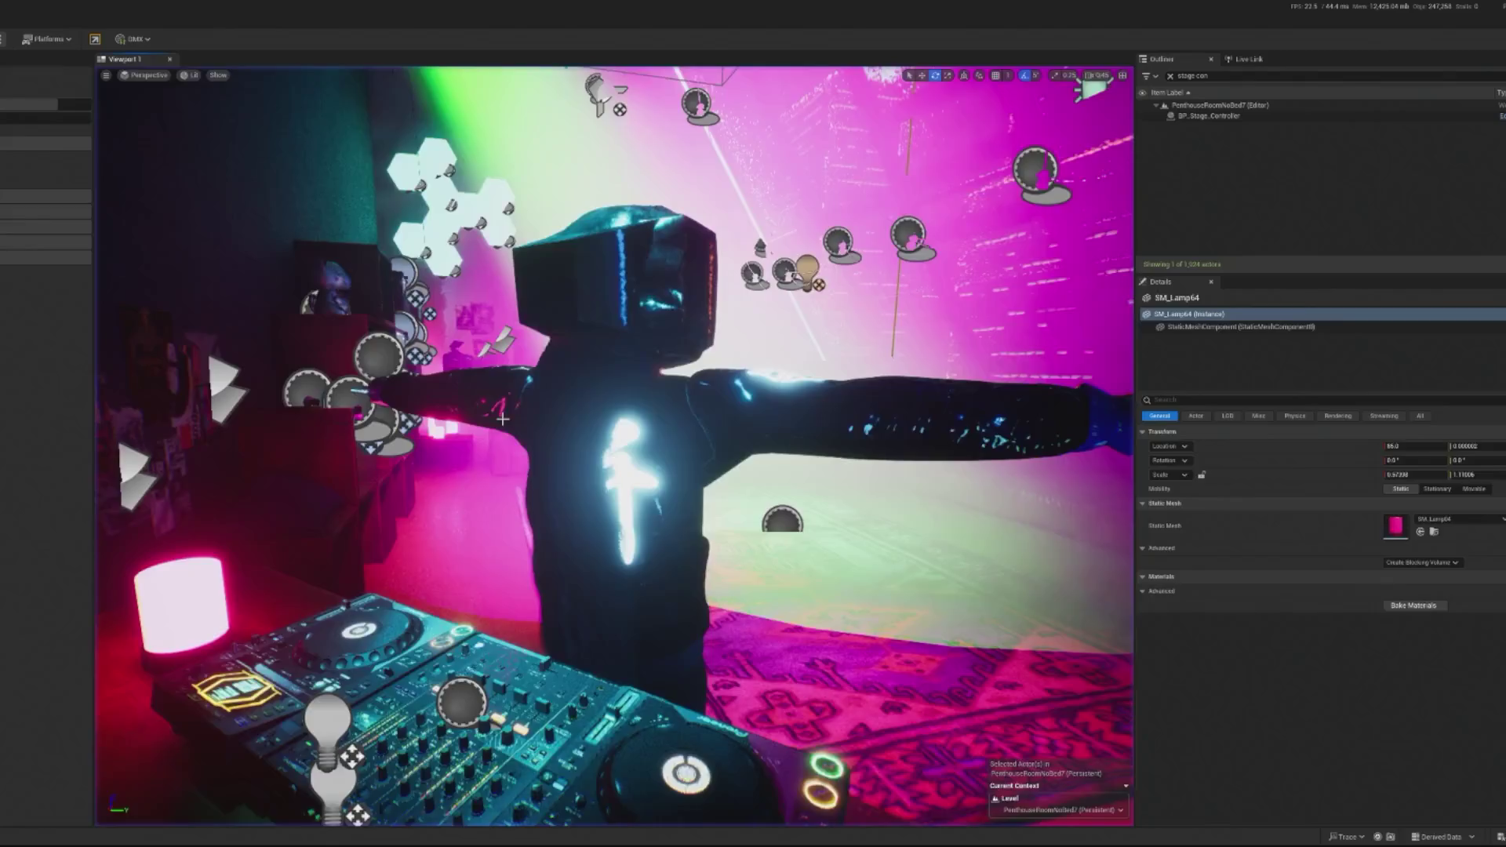
left_click(641, 453)
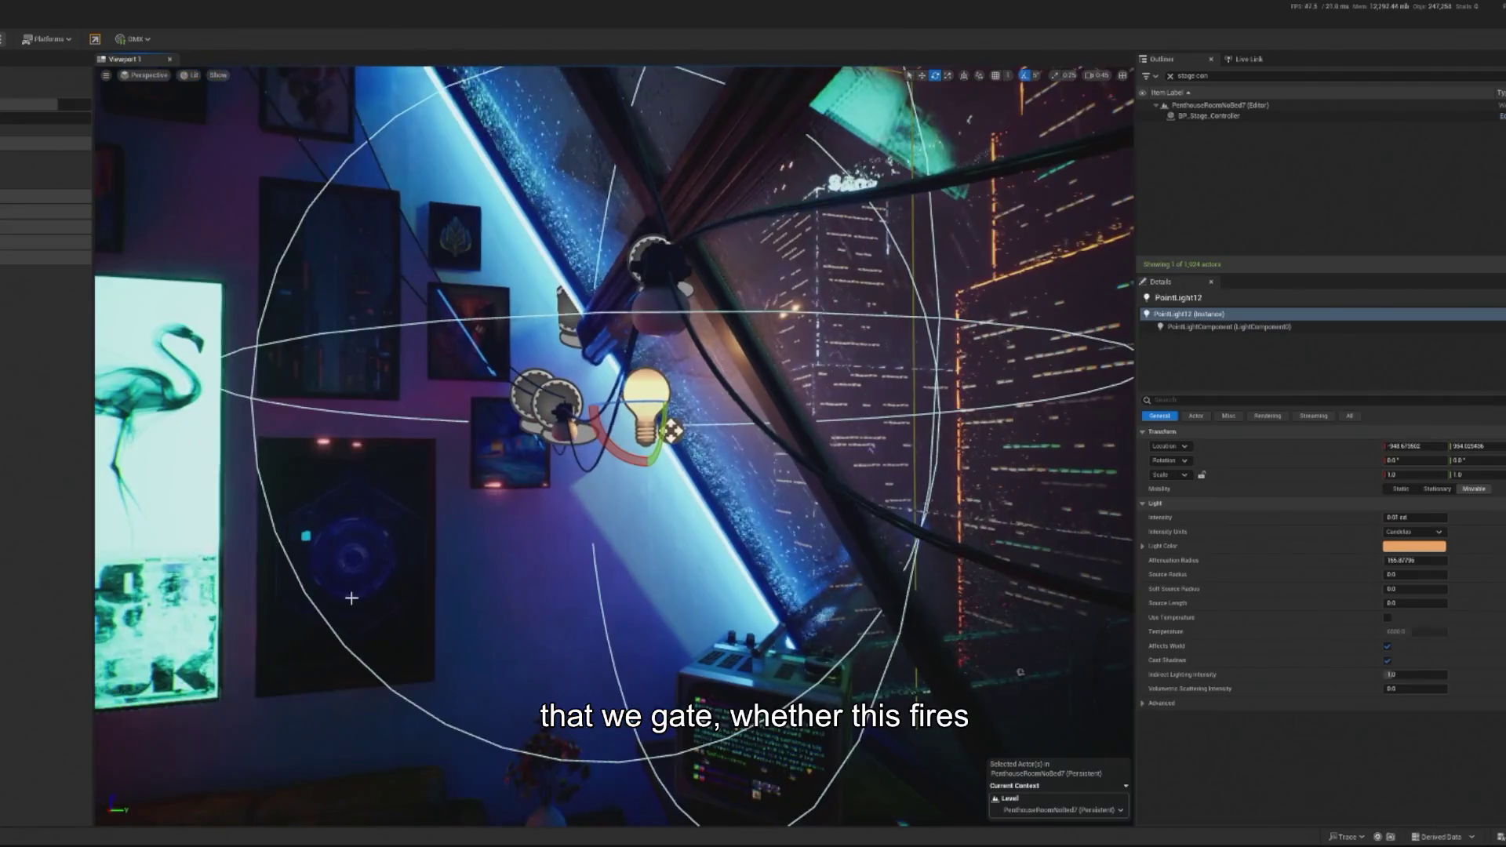
key("Escape")
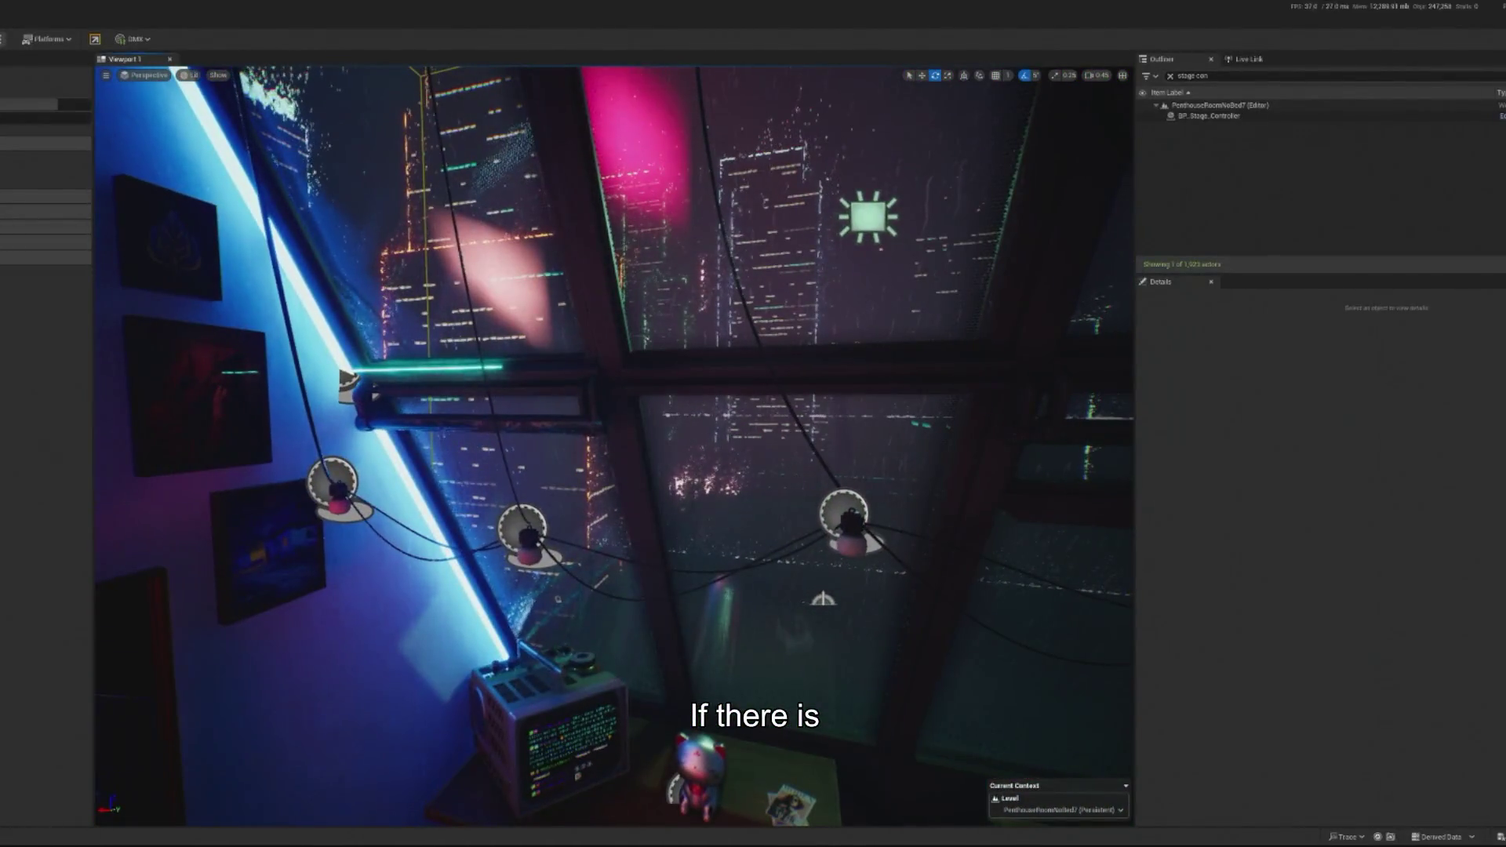
left_click(526, 535)
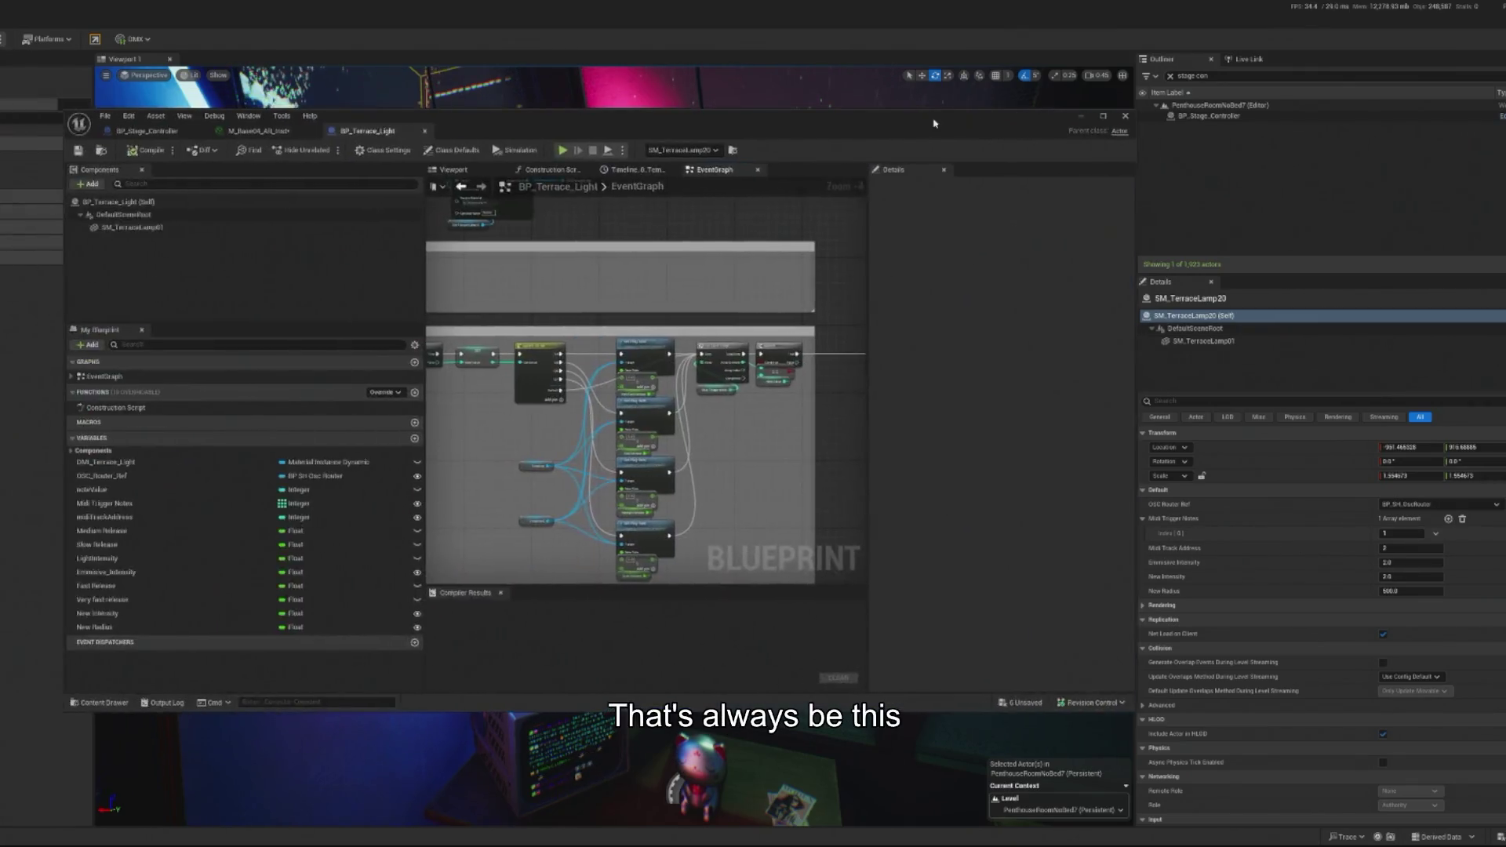
Step: Add an On Mid event for OSC_Router_Ref and place it below On Midi Note
scroll(683, 416, "up", 2)
scroll(683, 416, "up", 5)
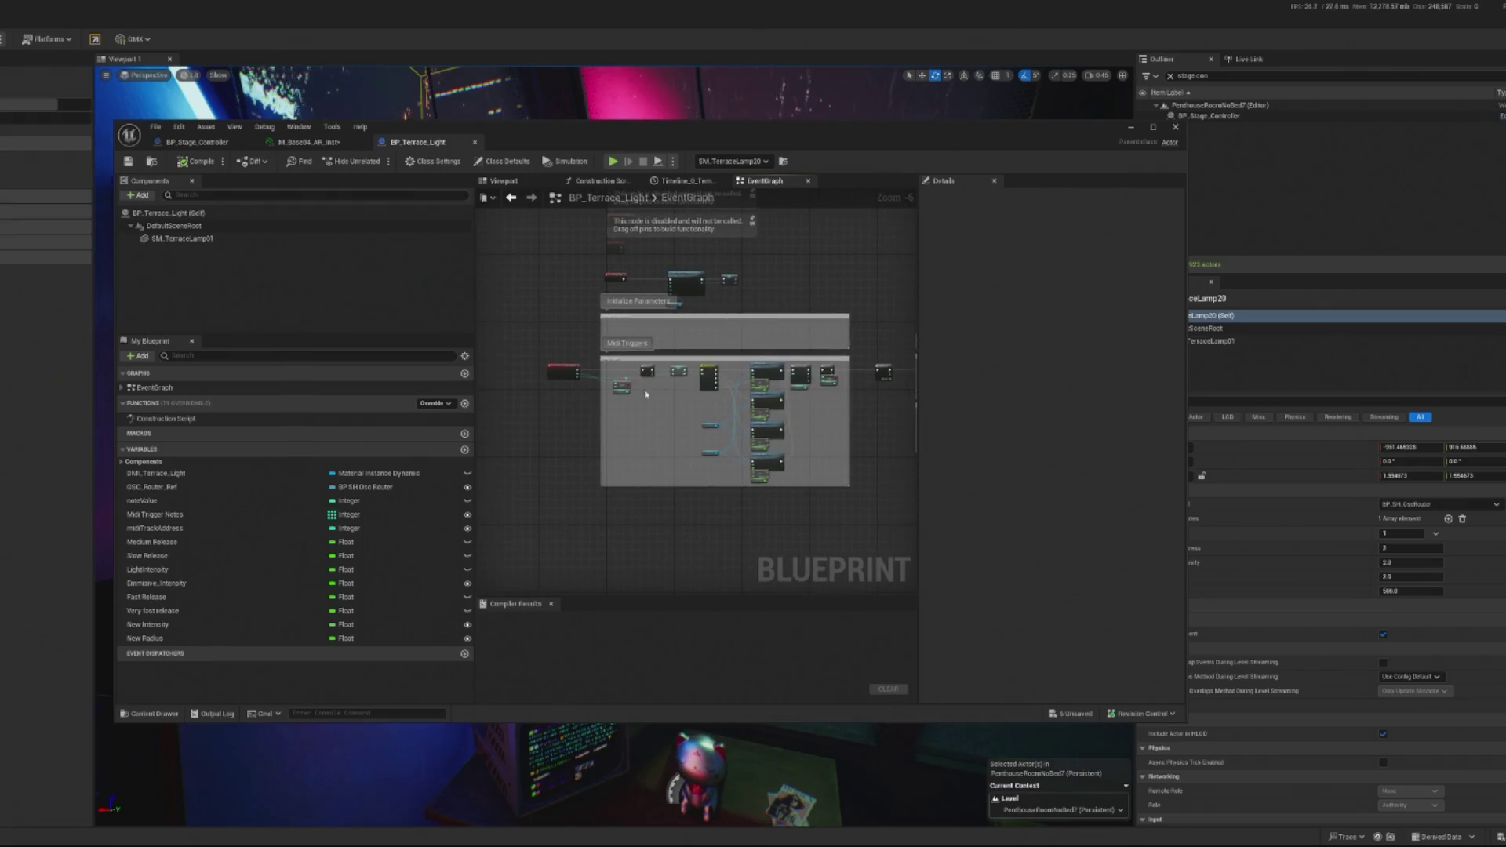
left_click_drag(662, 459, 682, 398)
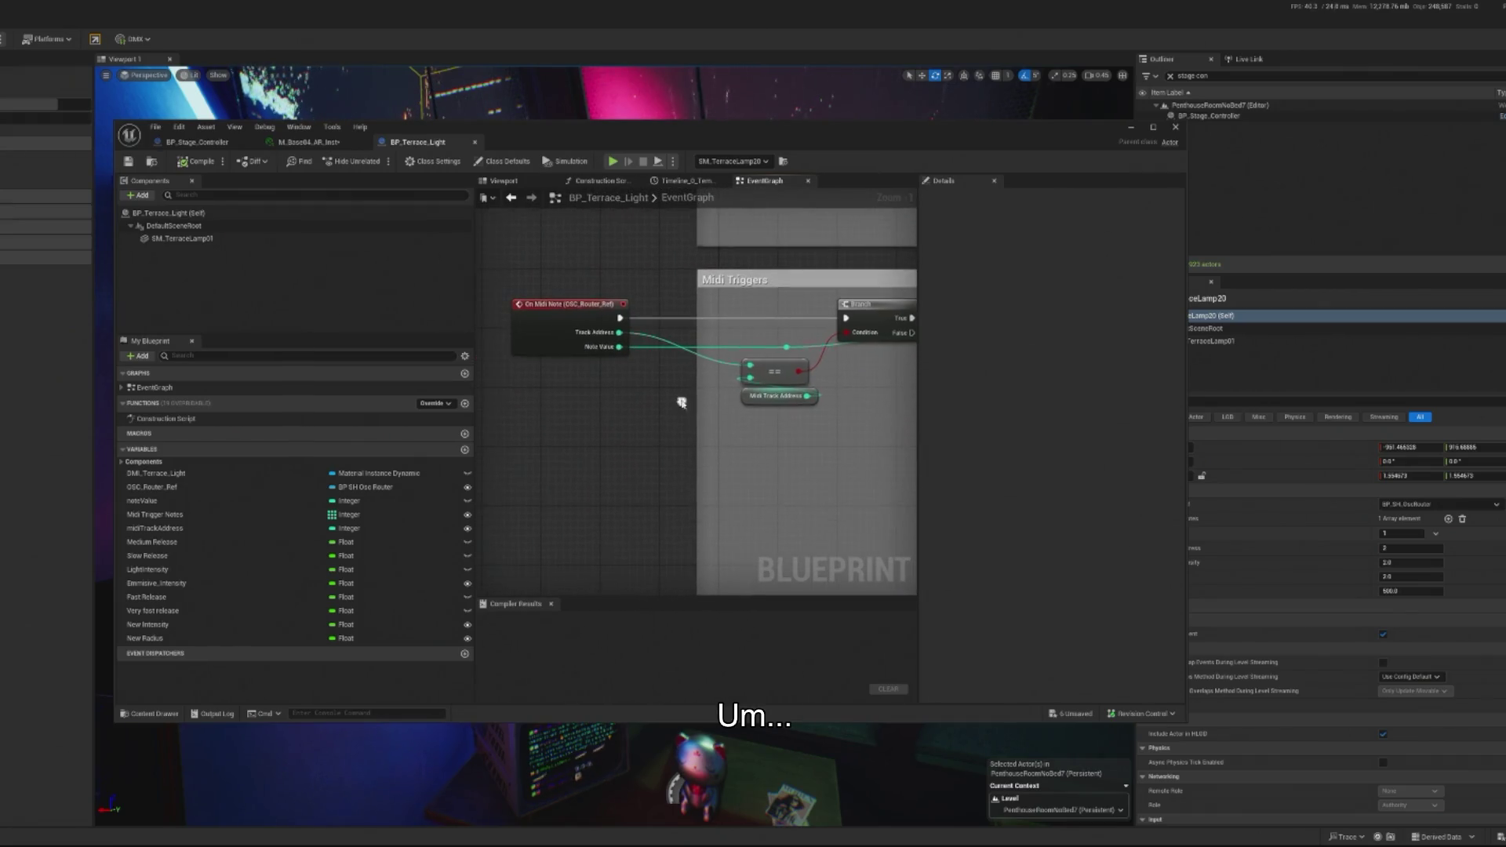
left_click(228, 487)
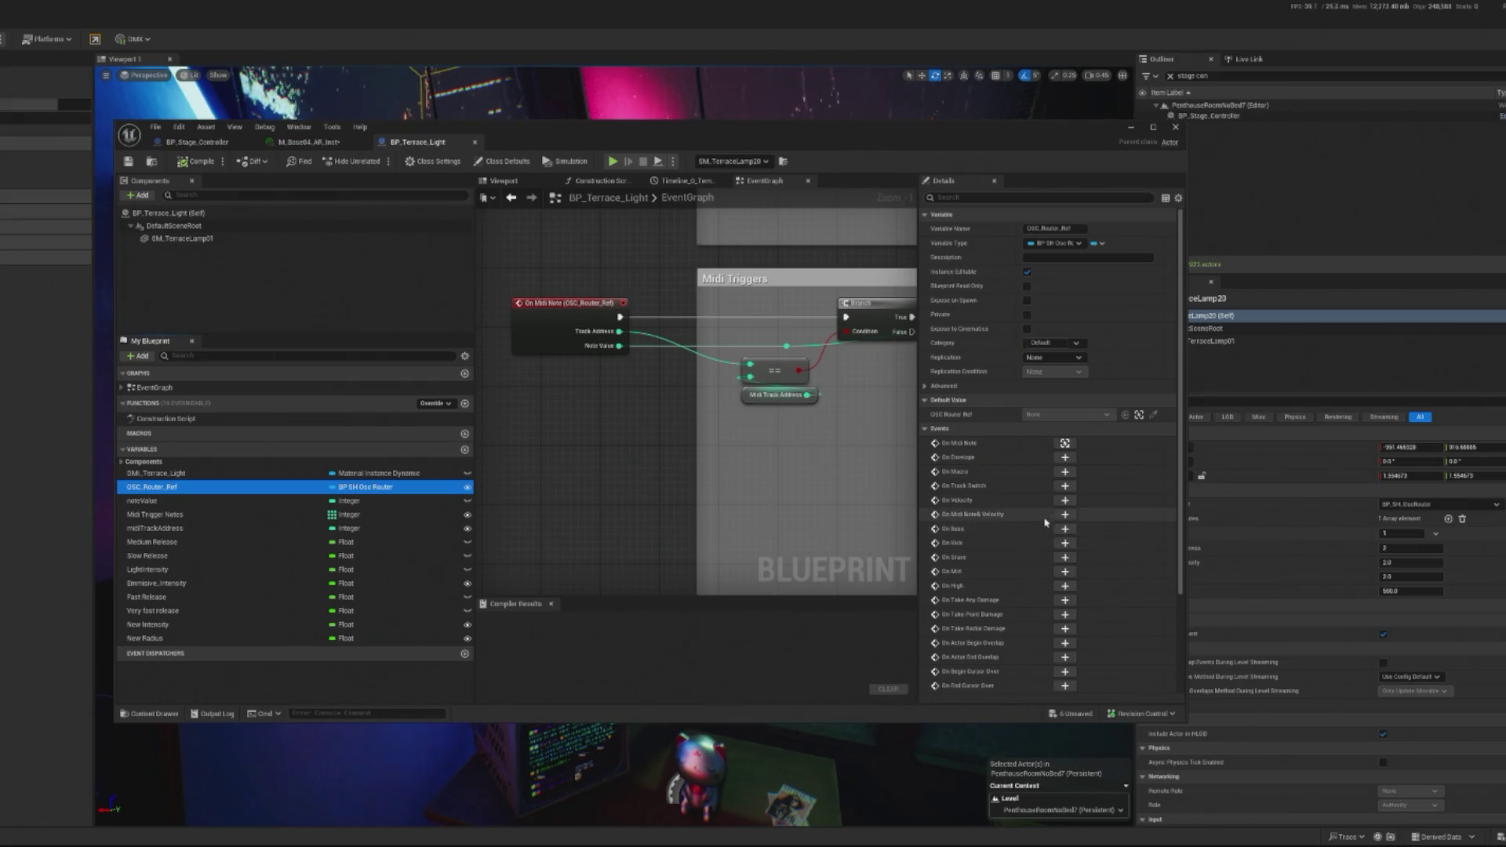
left_click(1064, 572)
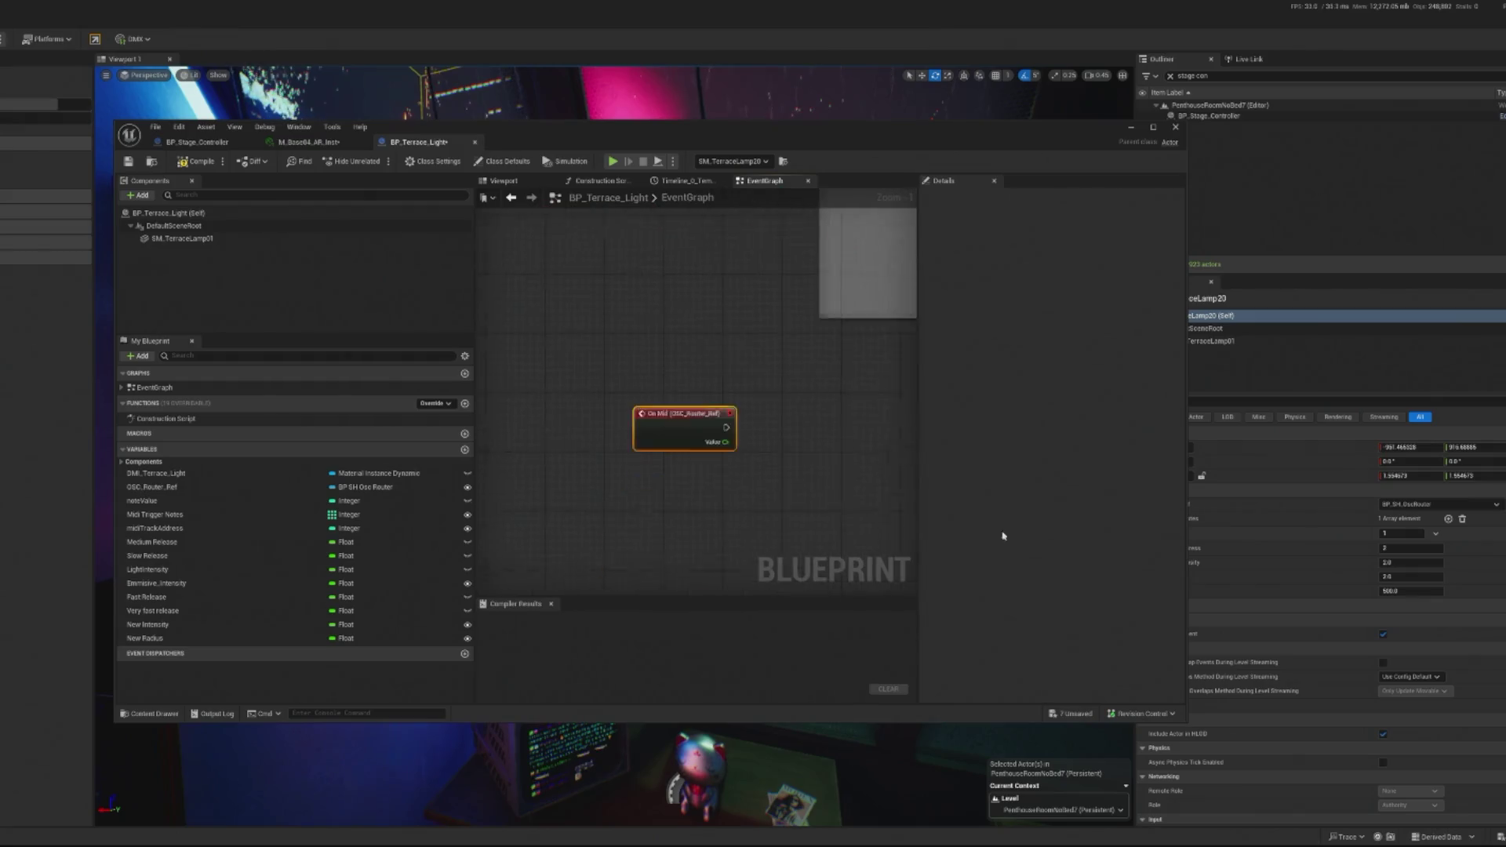
mouse_move(666, 502)
left_mouse_down()
mouse_move(673, 256)
mouse_move(637, 492)
mouse_move(636, 407)
mouse_move(622, 477)
mouse_move(666, 449)
left_mouse_up()
Step: Add a greater-than check on Value driving a new Branch beside On Midi Note
type("greater")
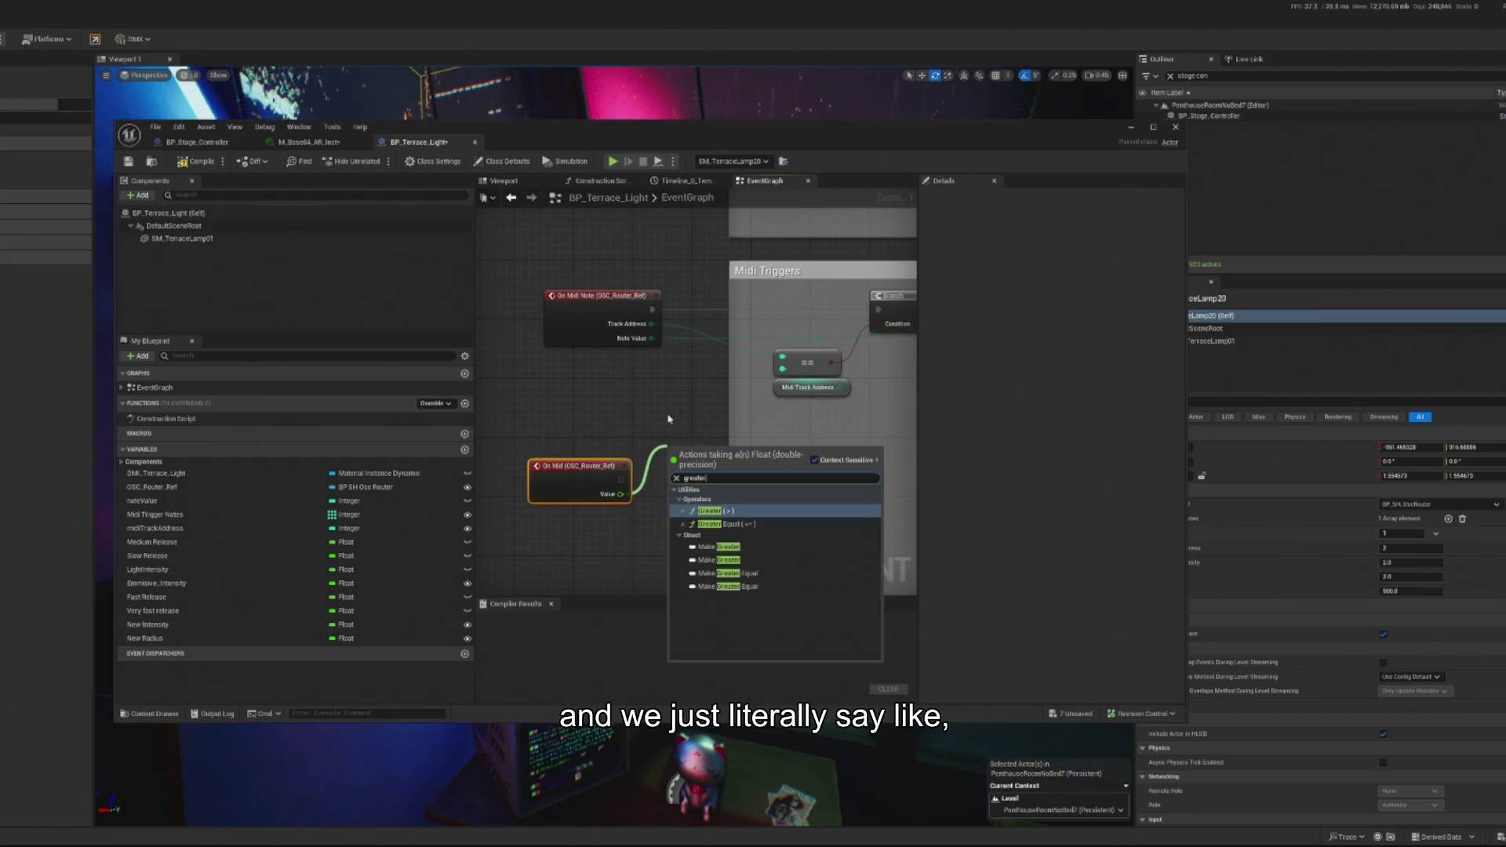
key("Return")
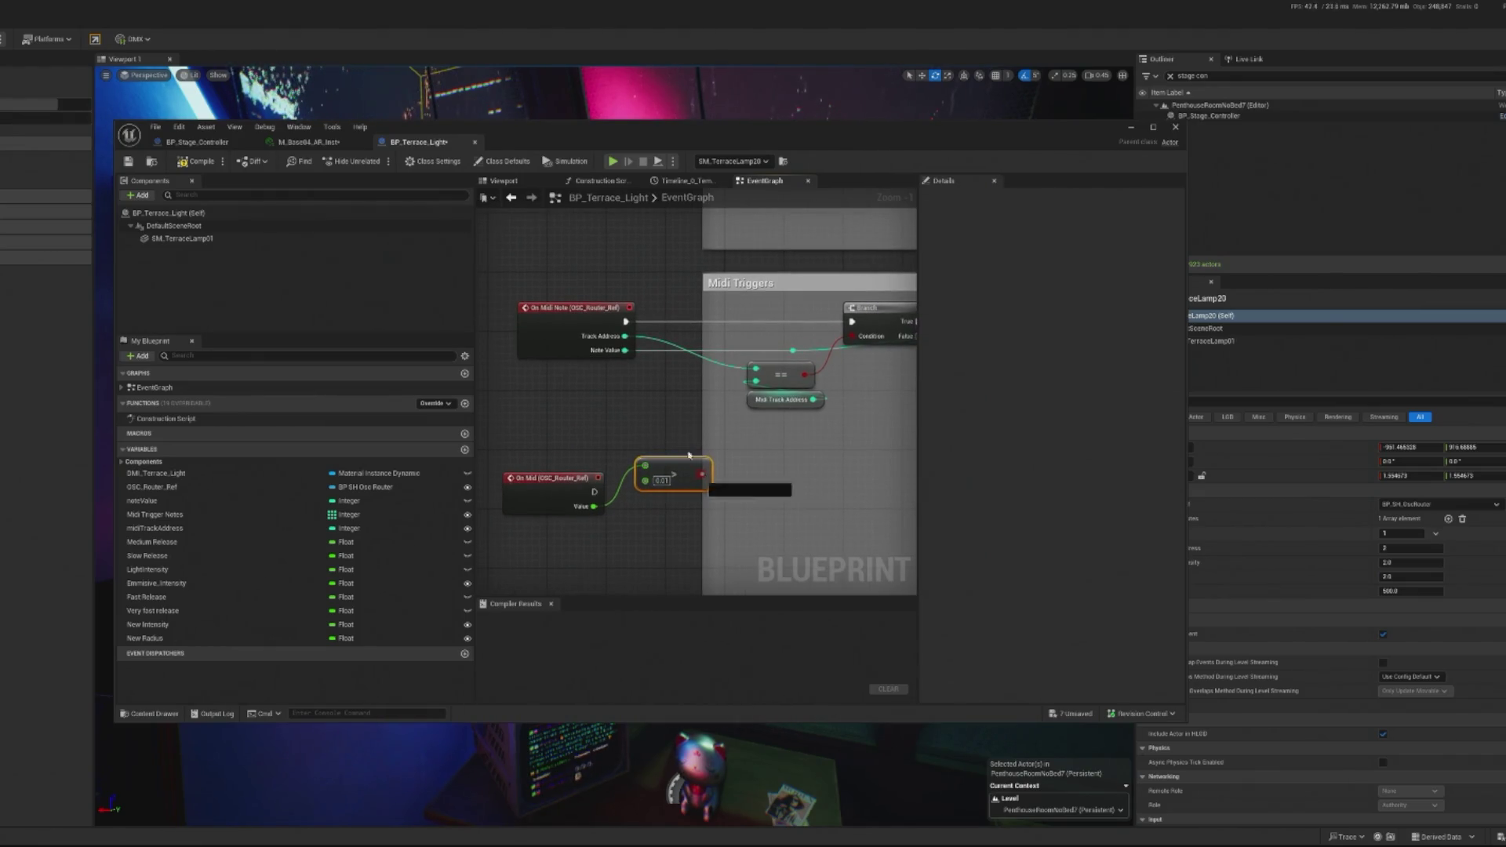
left_click_drag(702, 474, 668, 424)
type("branch")
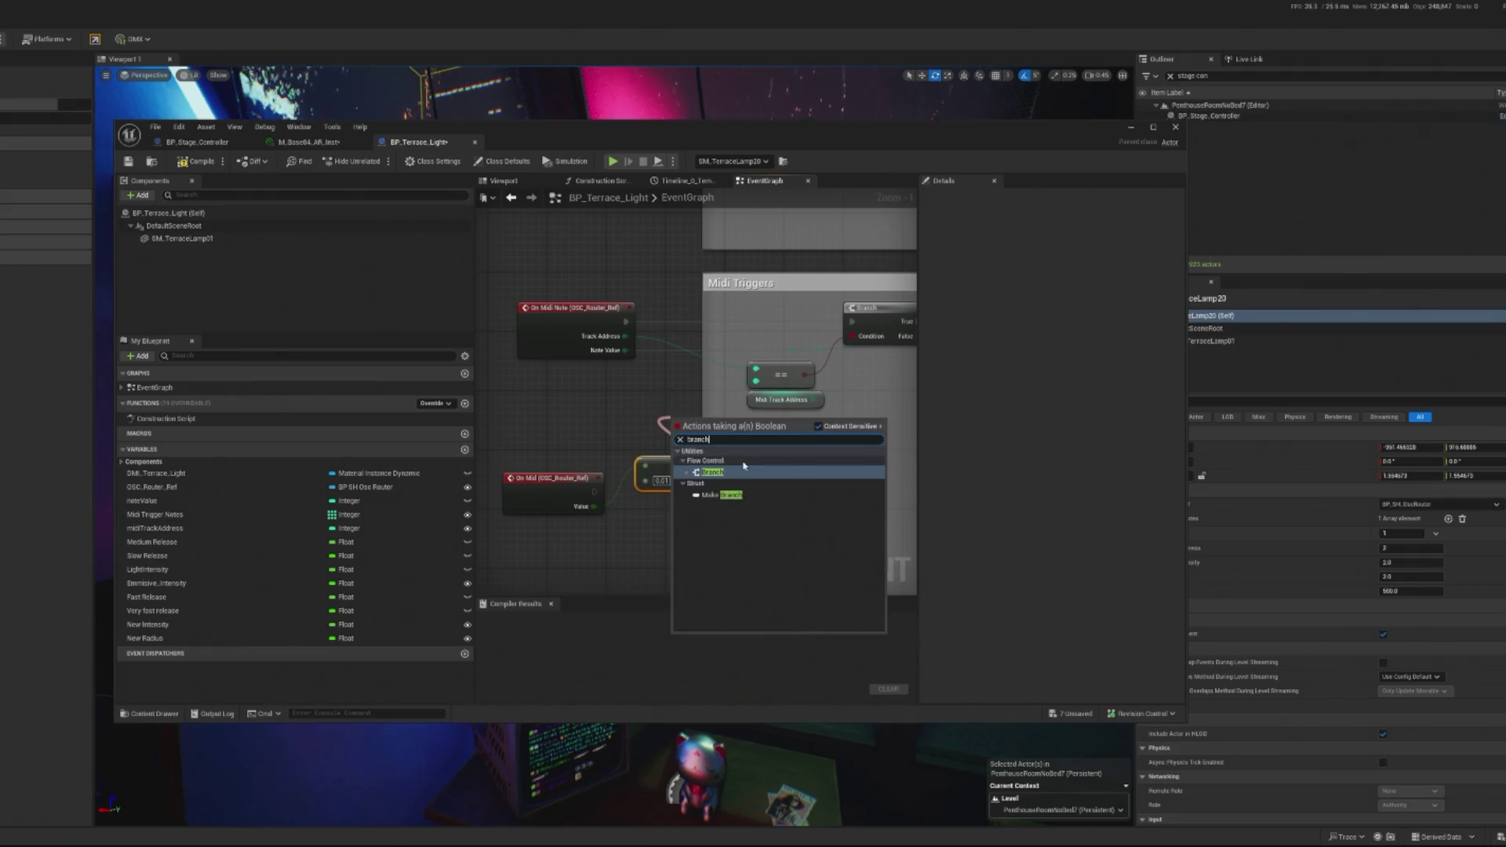
left_click(723, 473)
mouse_move(702, 426)
left_mouse_down()
mouse_move(714, 326)
mouse_move(720, 339)
mouse_move(731, 317)
left_mouse_up()
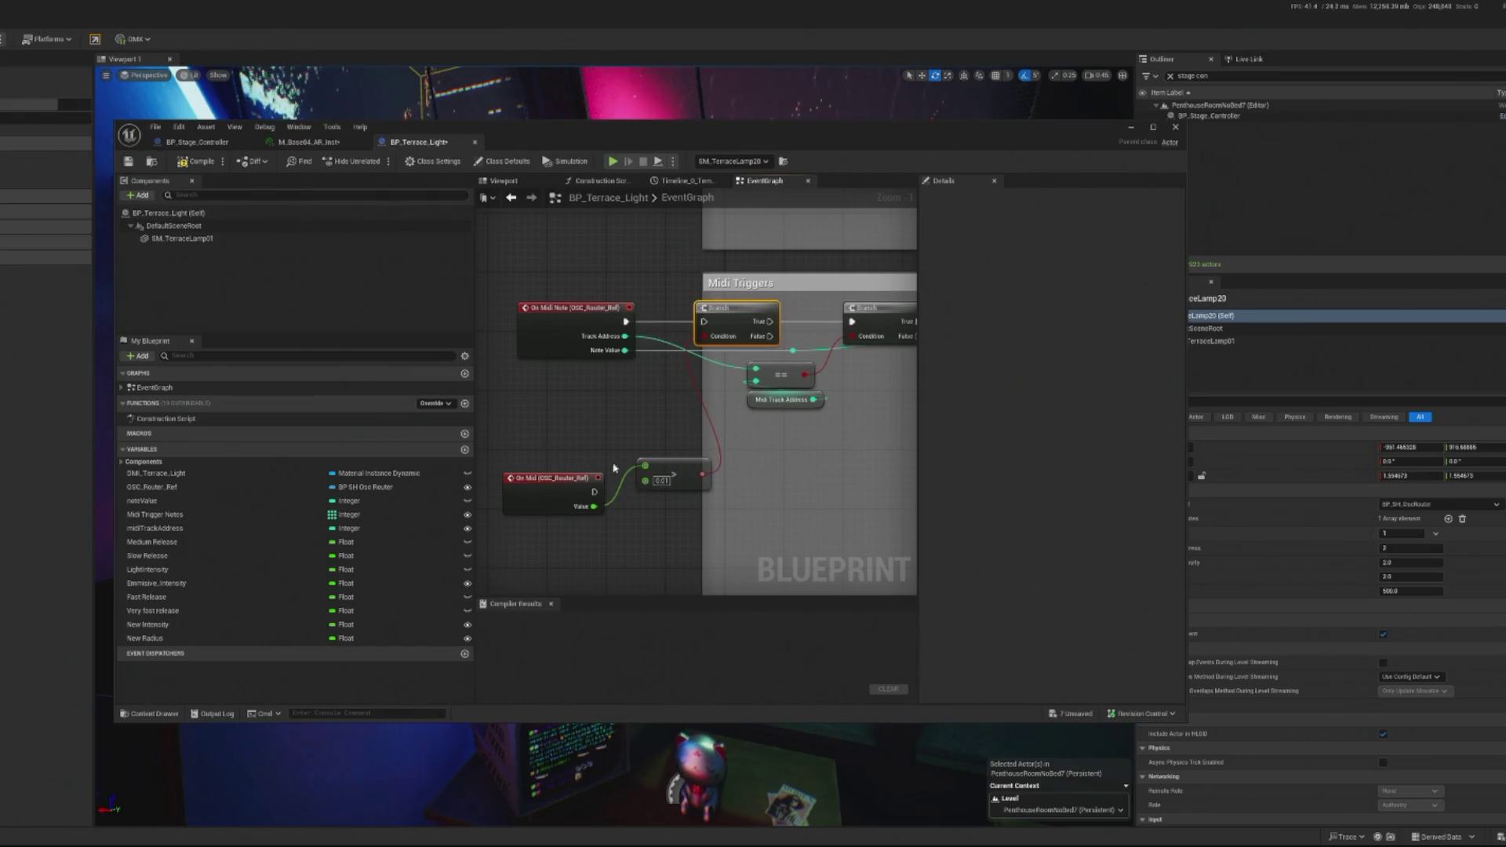
Step: Add a second Branch after On Midi Note's first Branch, then delete it
mouse_move(596, 505)
left_mouse_down()
mouse_move(698, 396)
mouse_move(708, 323)
mouse_move(665, 419)
left_mouse_up()
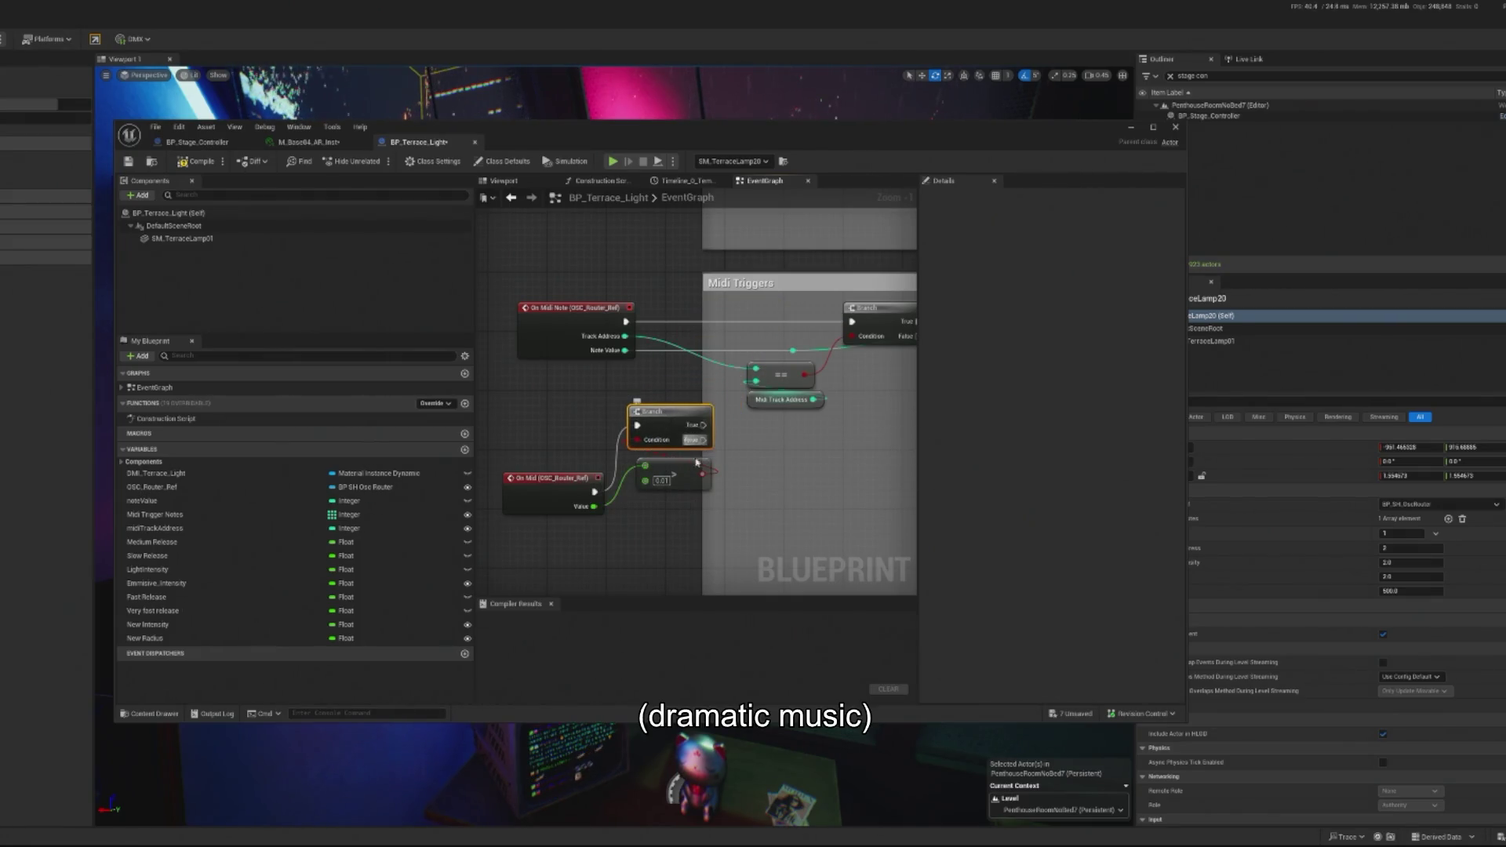
mouse_move(688, 440)
left_mouse_down()
mouse_move(670, 472)
mouse_move(680, 364)
left_mouse_up()
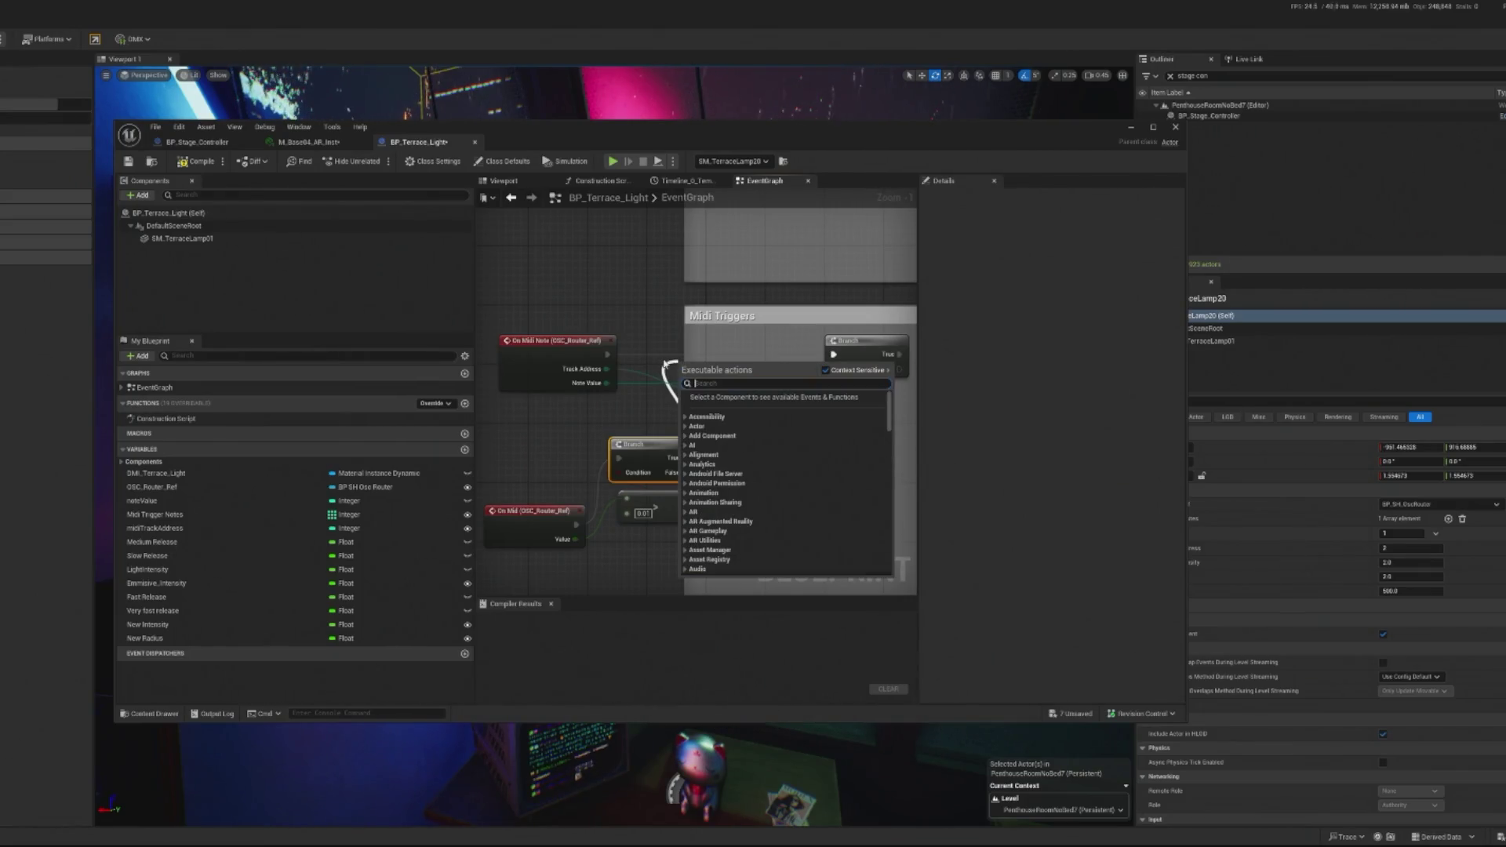
type("branch")
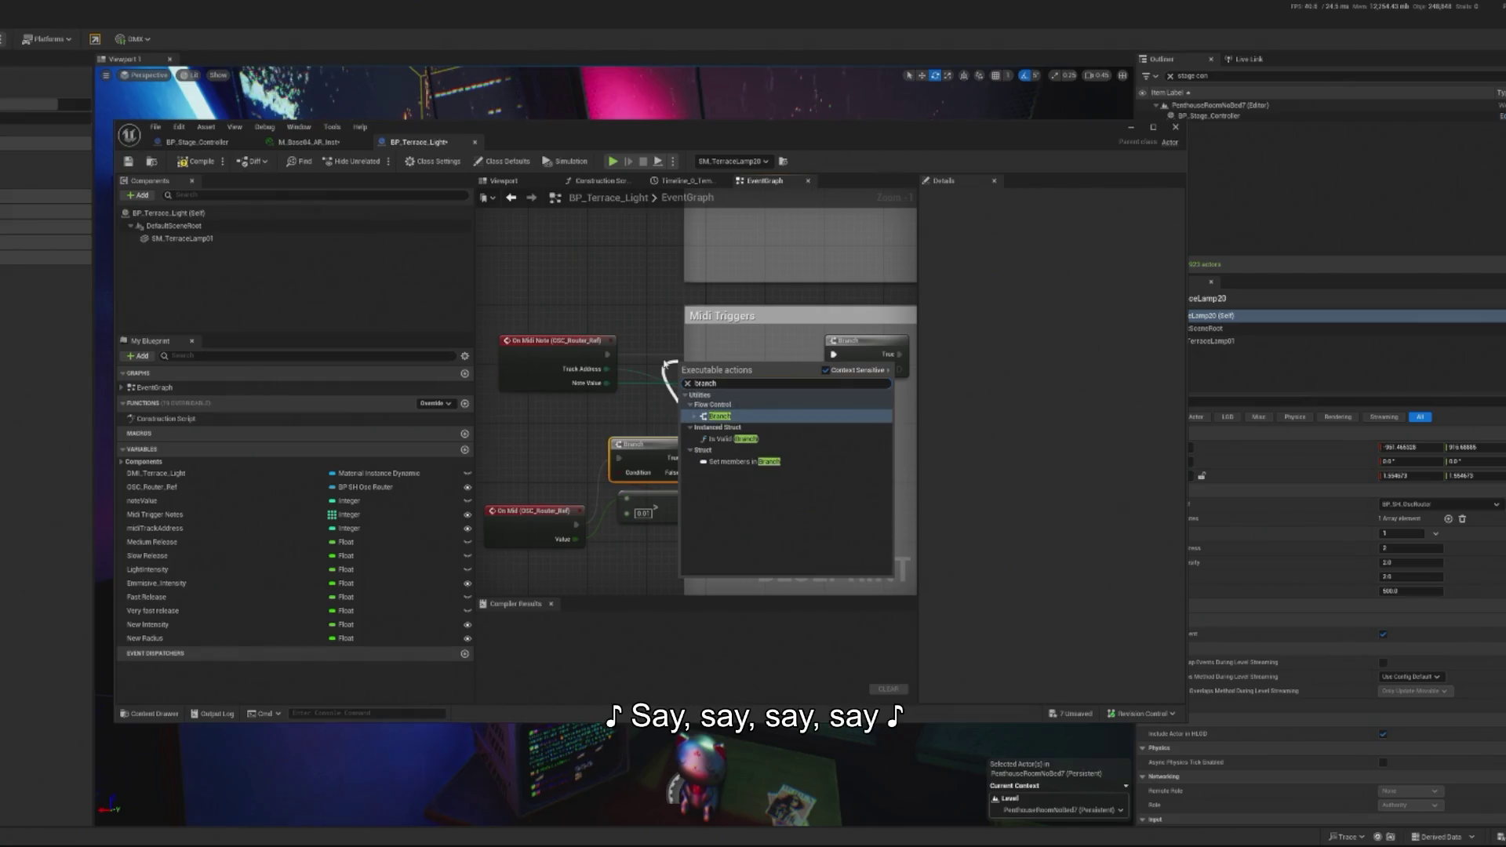
left_click(729, 417)
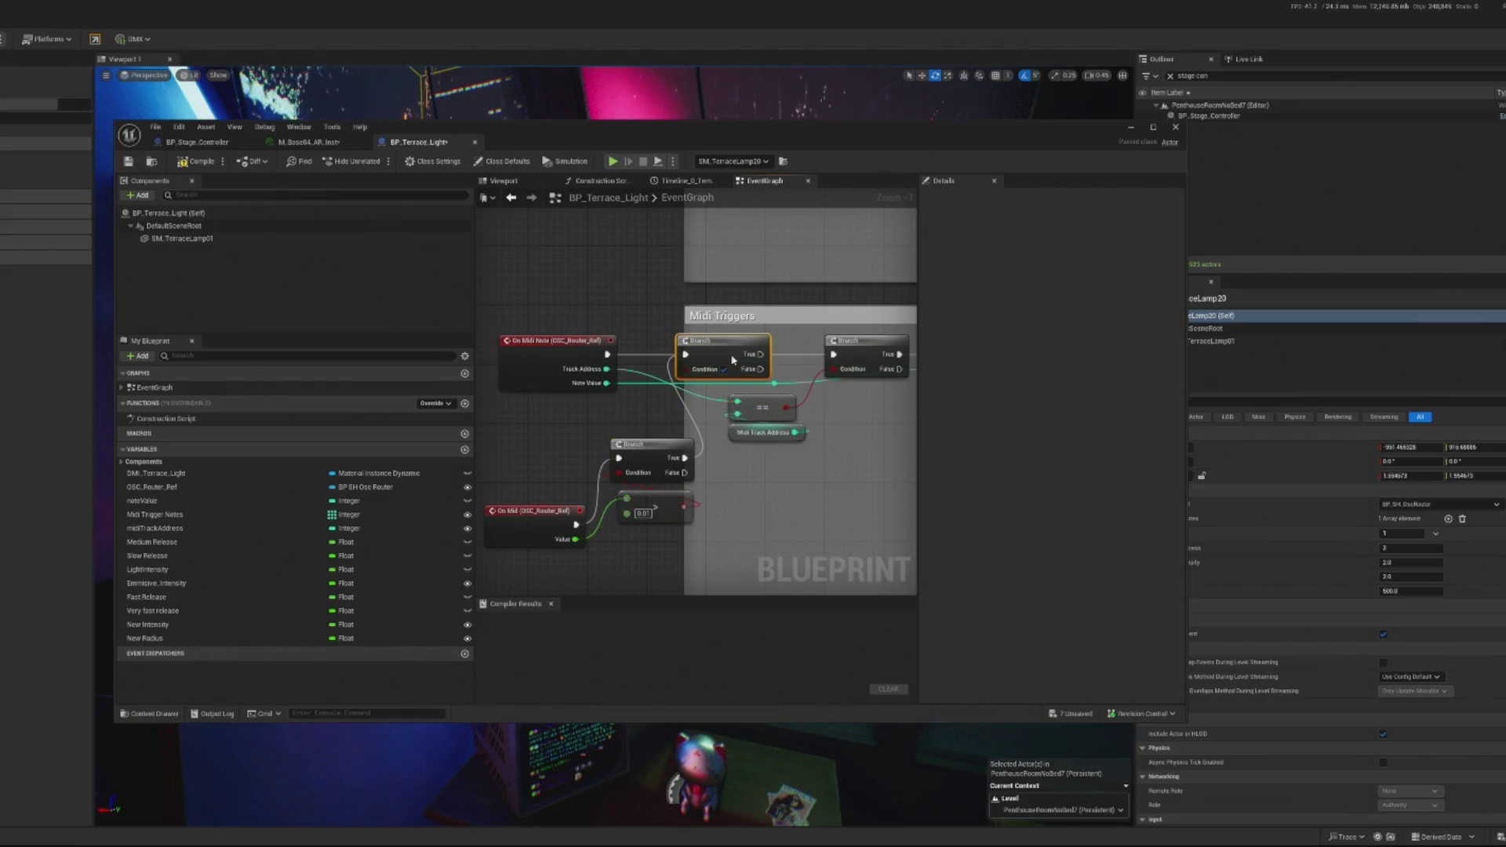
left_click_drag(746, 360, 776, 500)
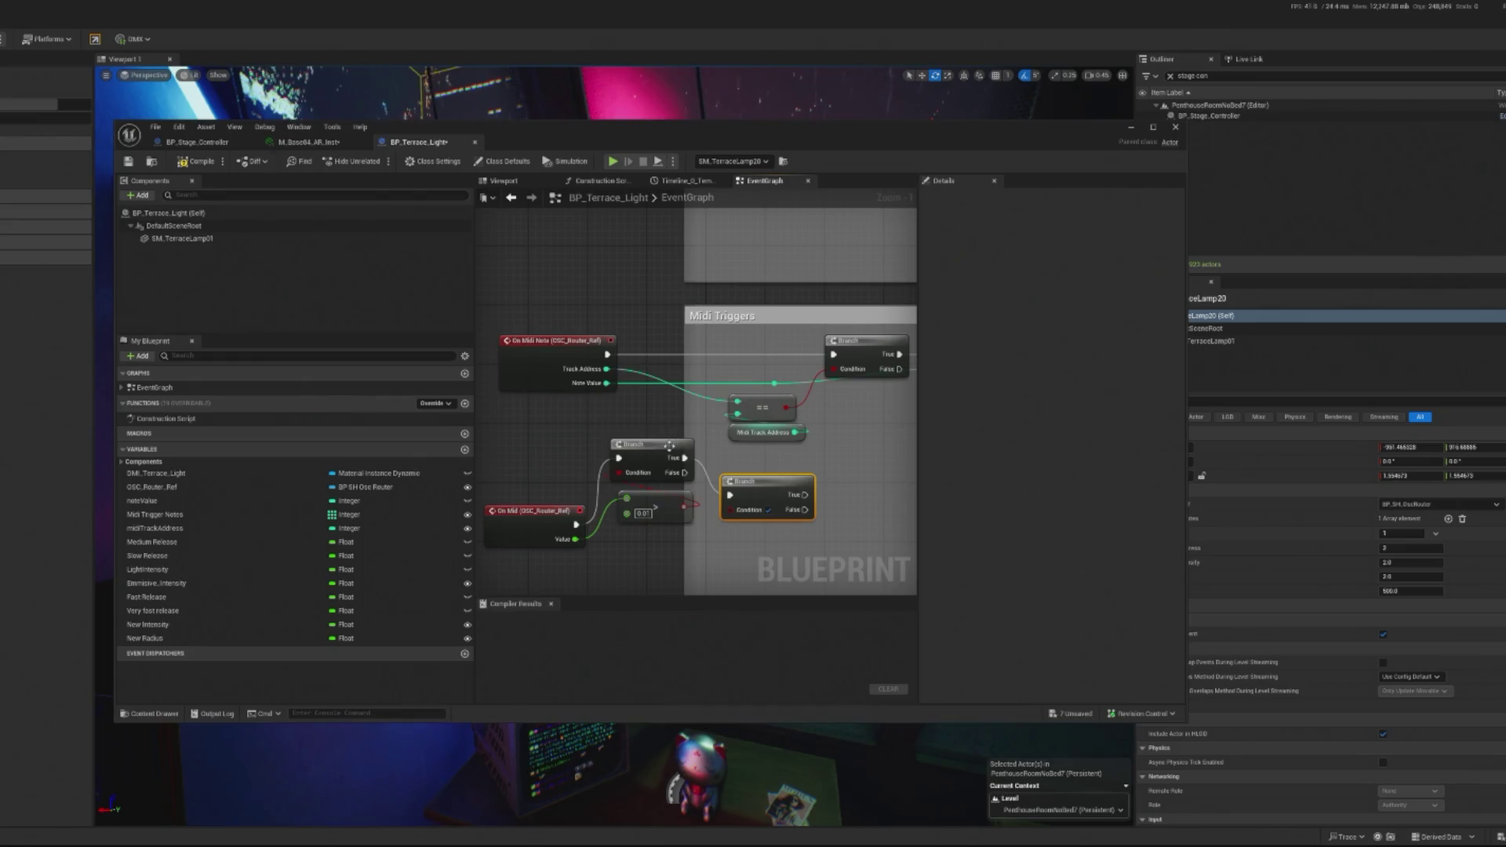
key("Delete")
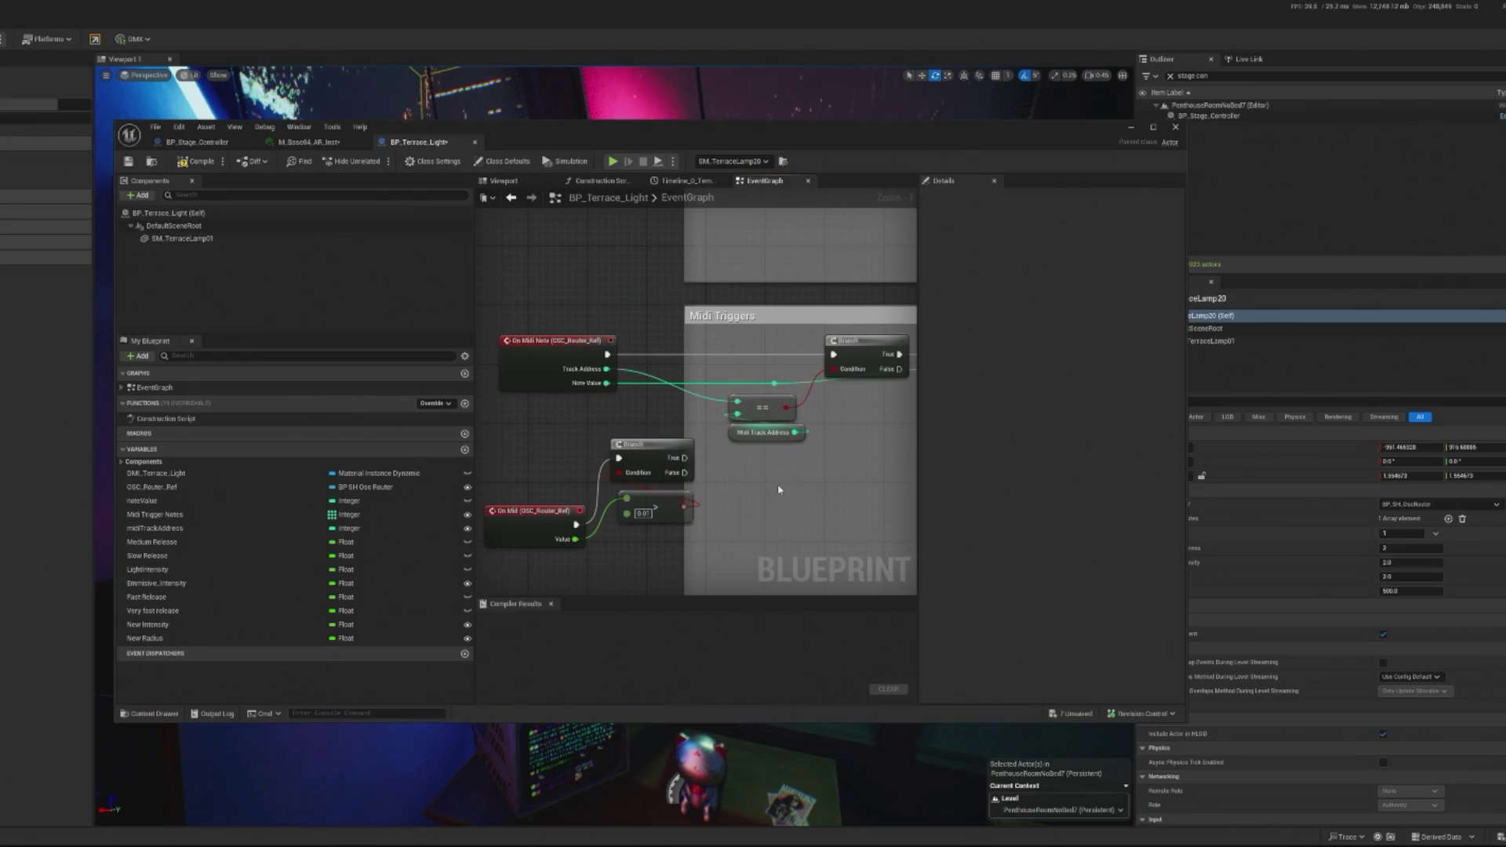
Step: Rearrange the comparison and Branch nodes and place a Value getter in the graph
left_click_drag(680, 498, 640, 555)
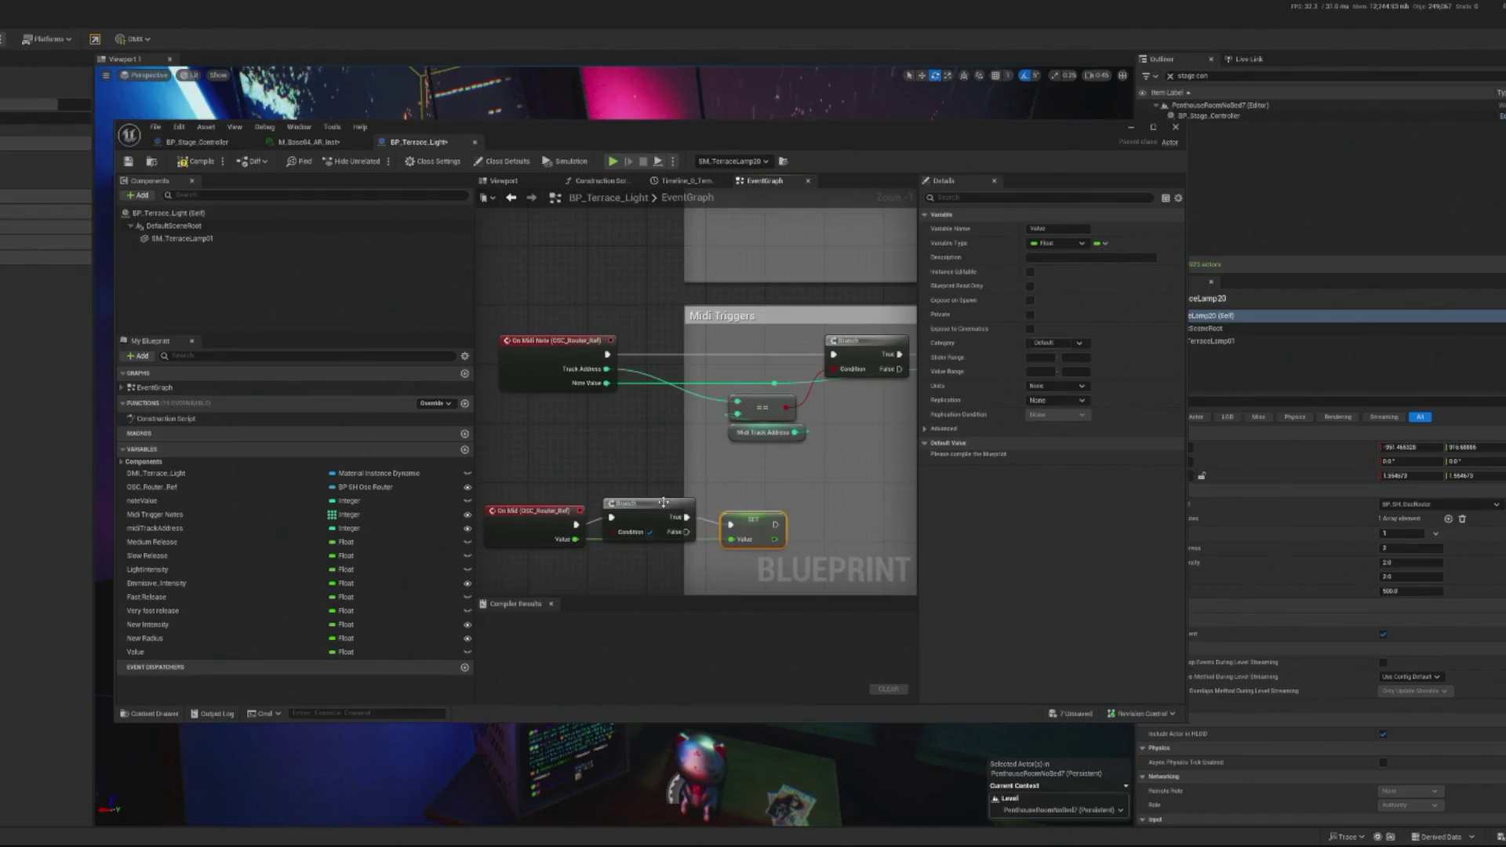
left_click_drag(662, 502, 663, 510)
left_click(745, 524)
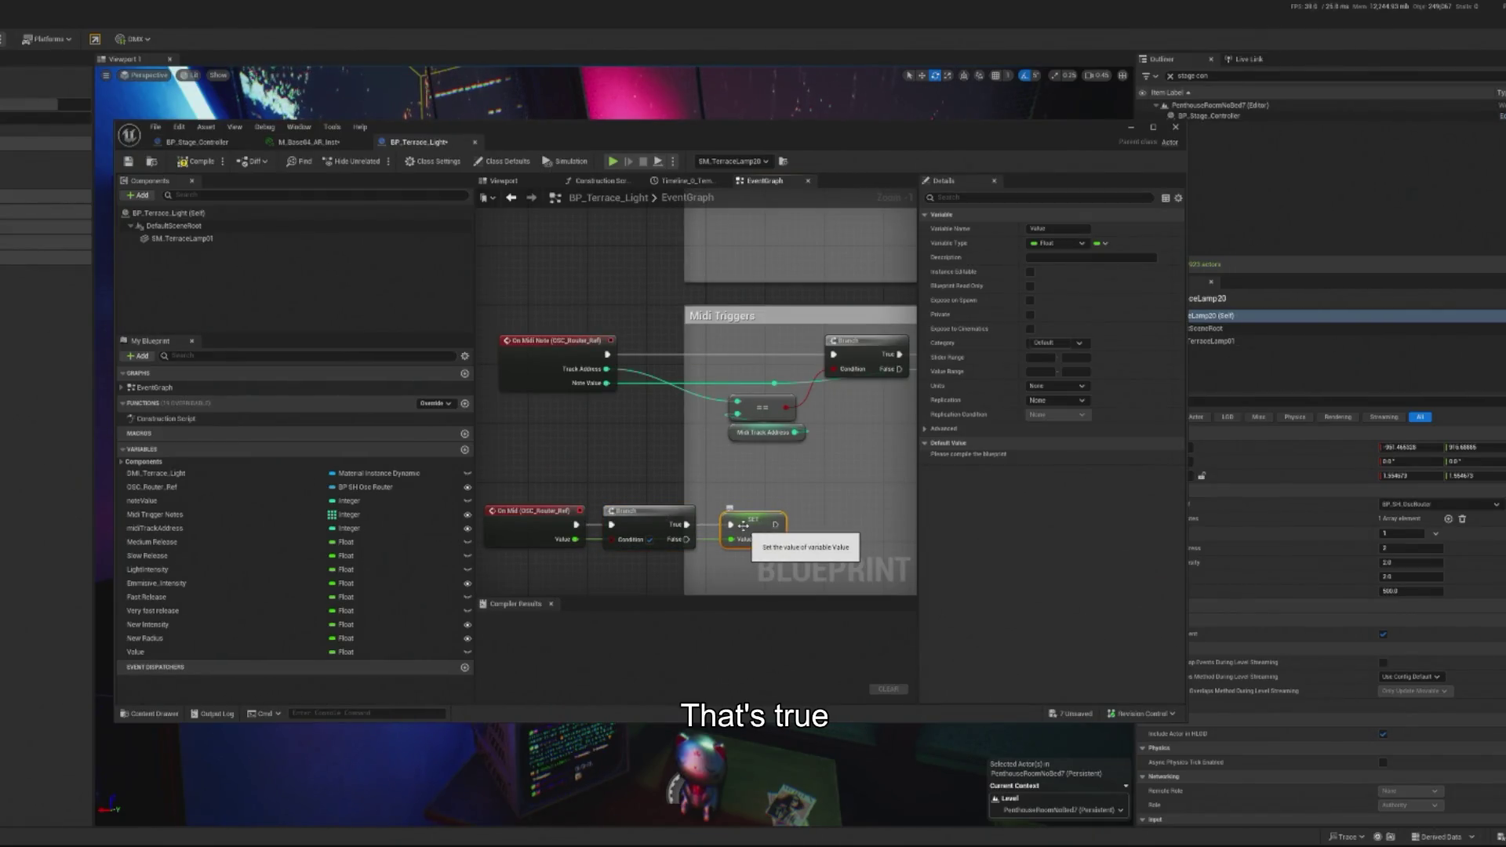
left_click_drag(157, 652, 661, 426)
left_click(635, 457)
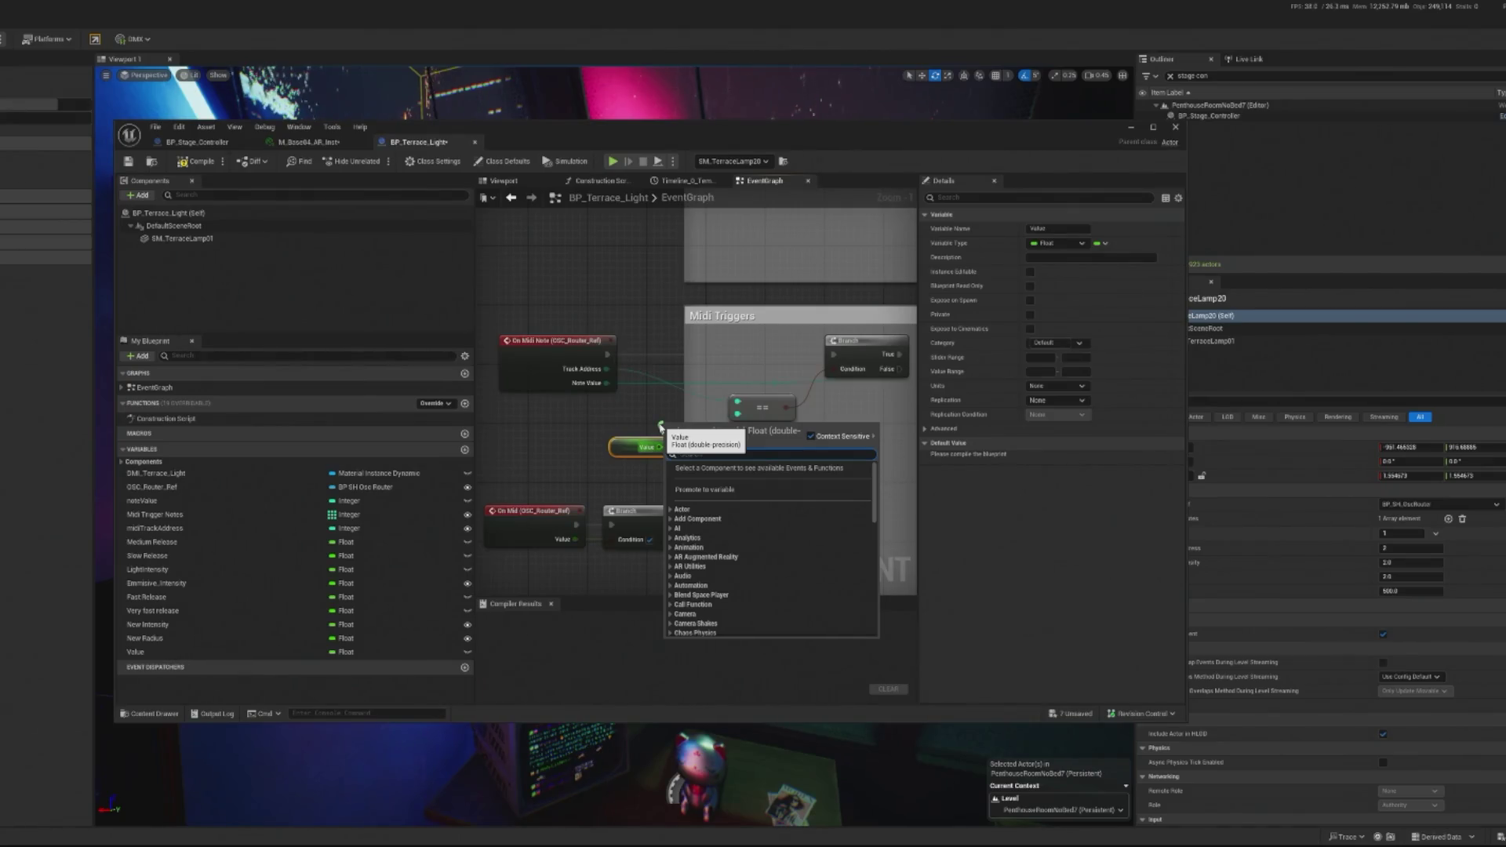
Step: Gate a new Branch with a Value != check, wire its True to the existing Branch, close
type("not")
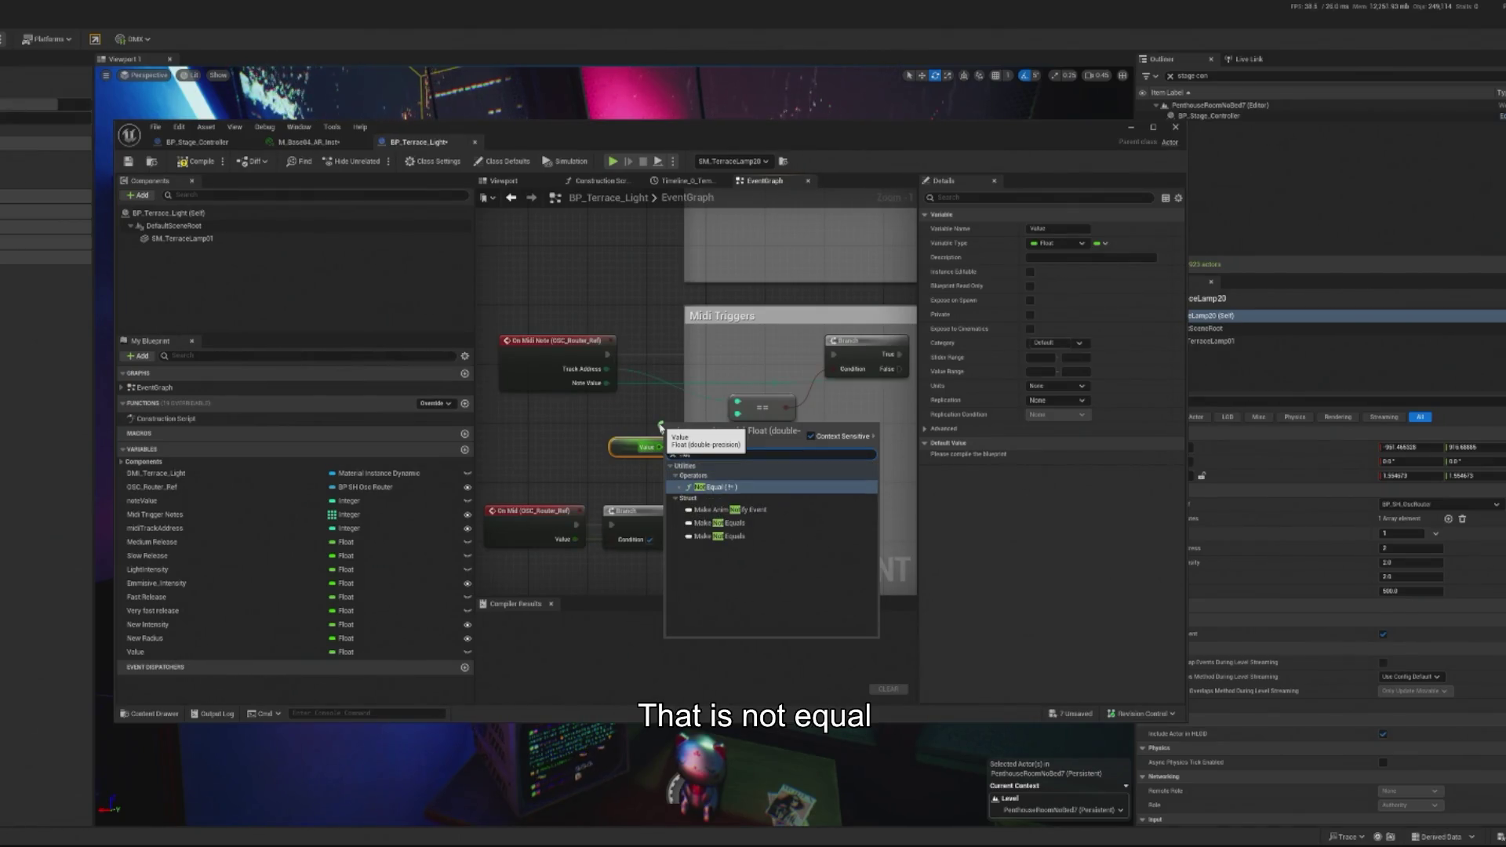
left_click(752, 487)
left_click_drag(770, 462, 710, 351)
type("anch")
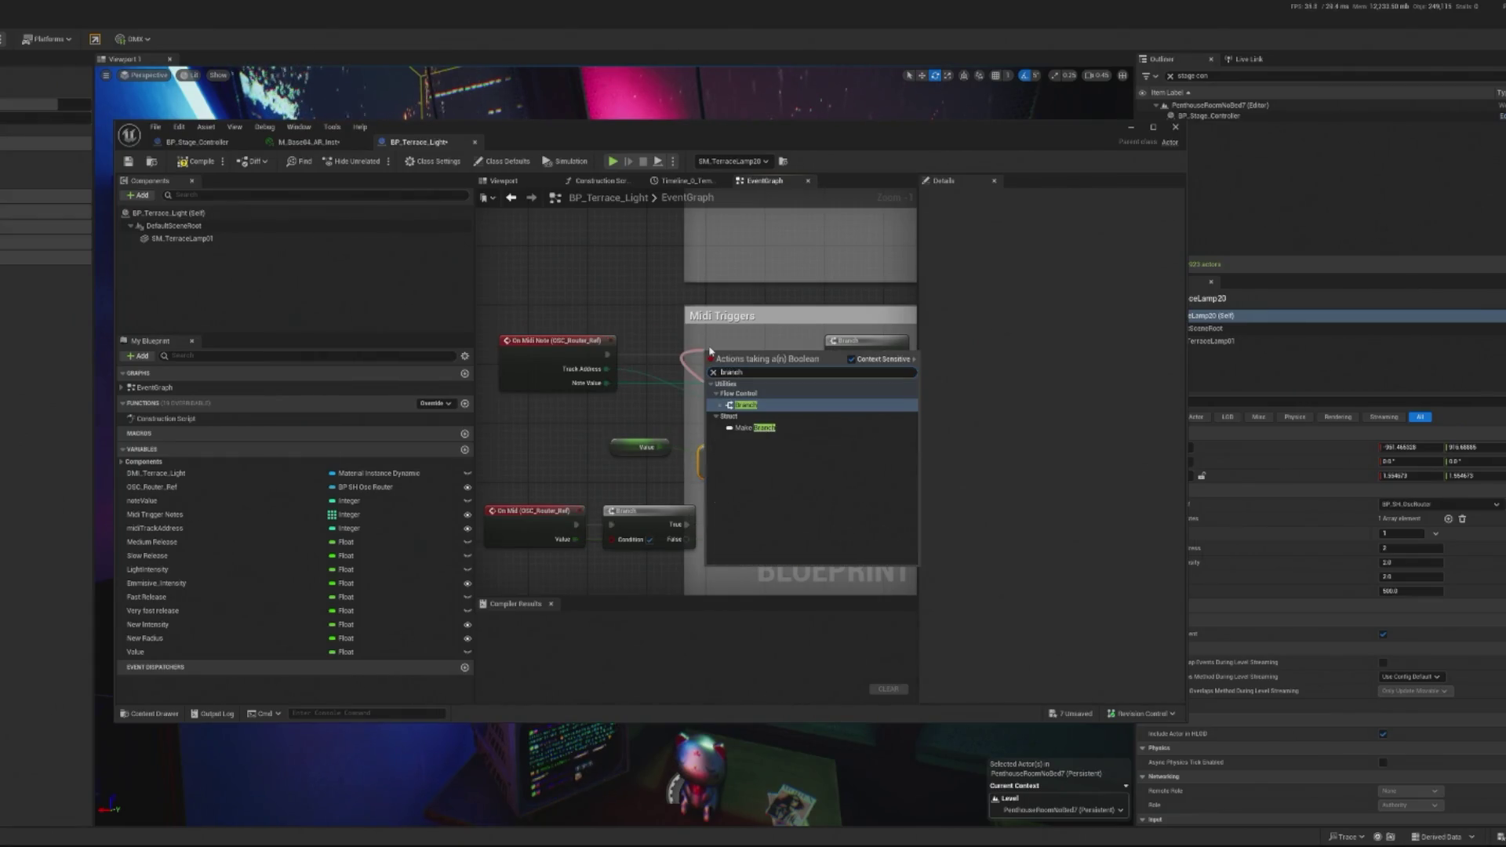
left_click(778, 403)
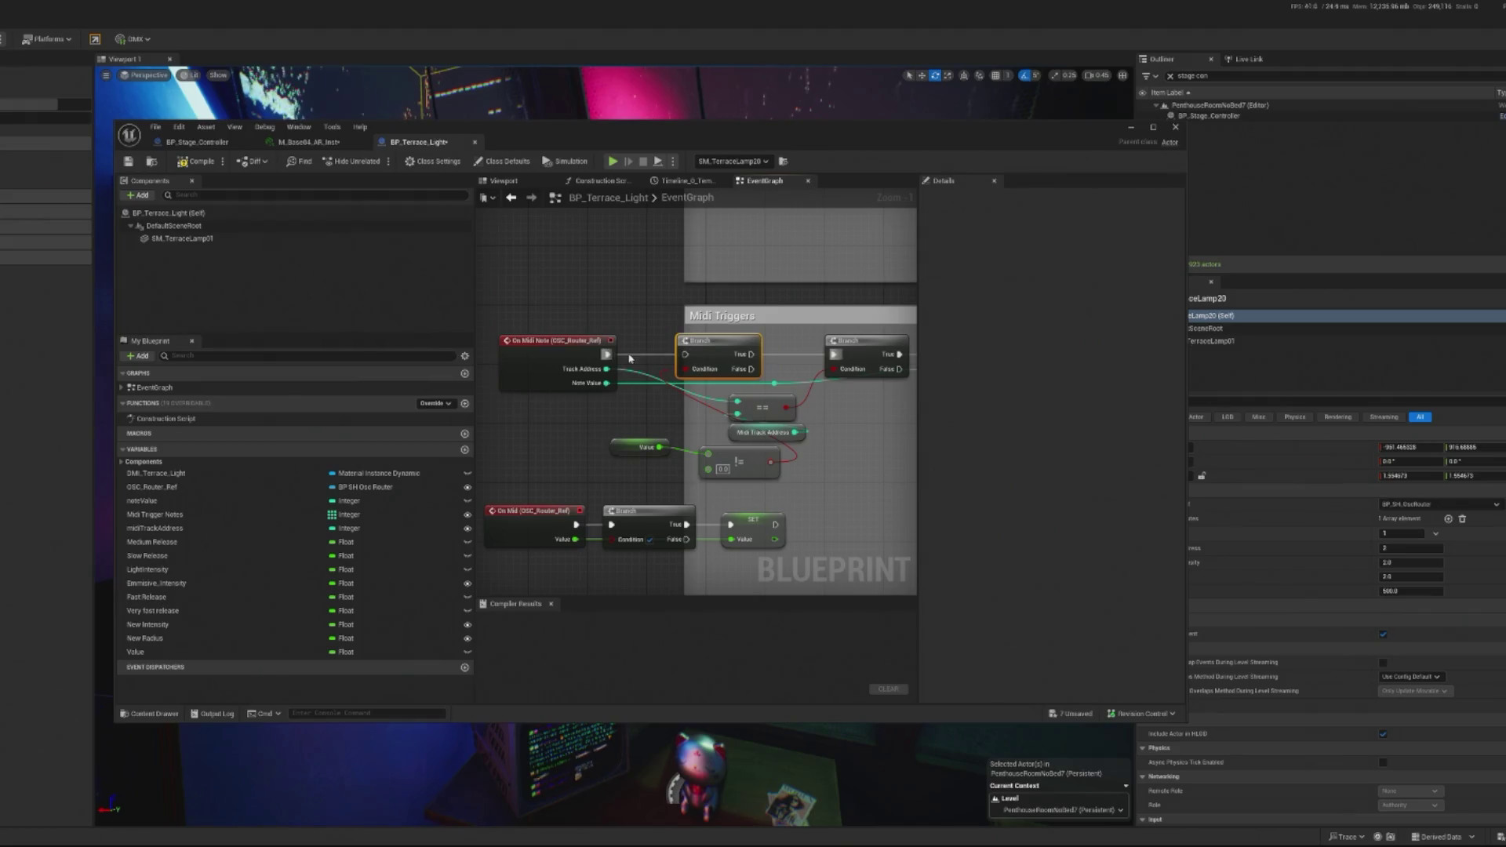
left_click_drag(752, 354, 836, 355)
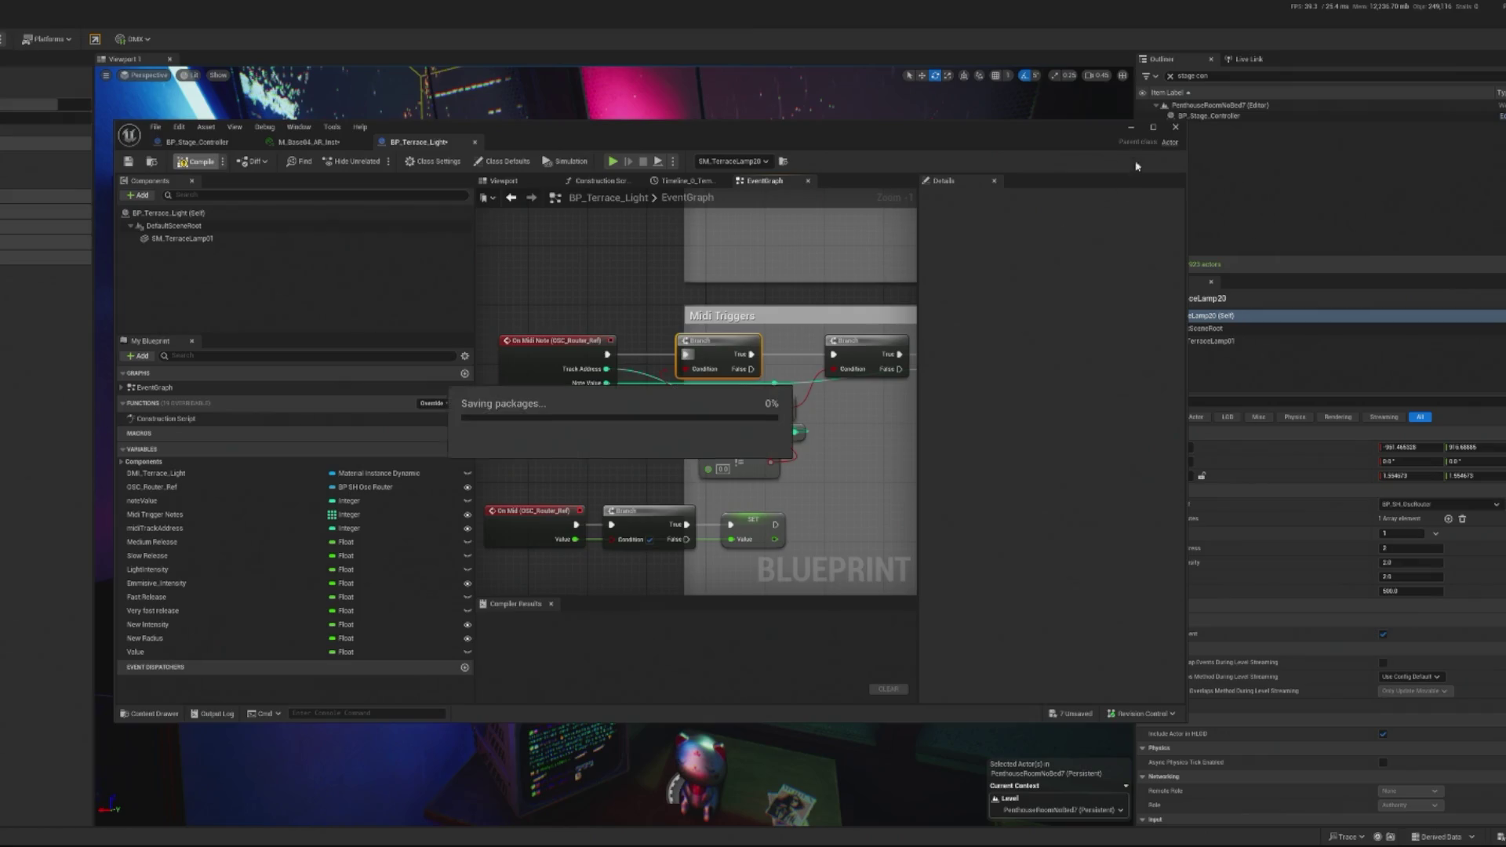
left_click(1200, 369)
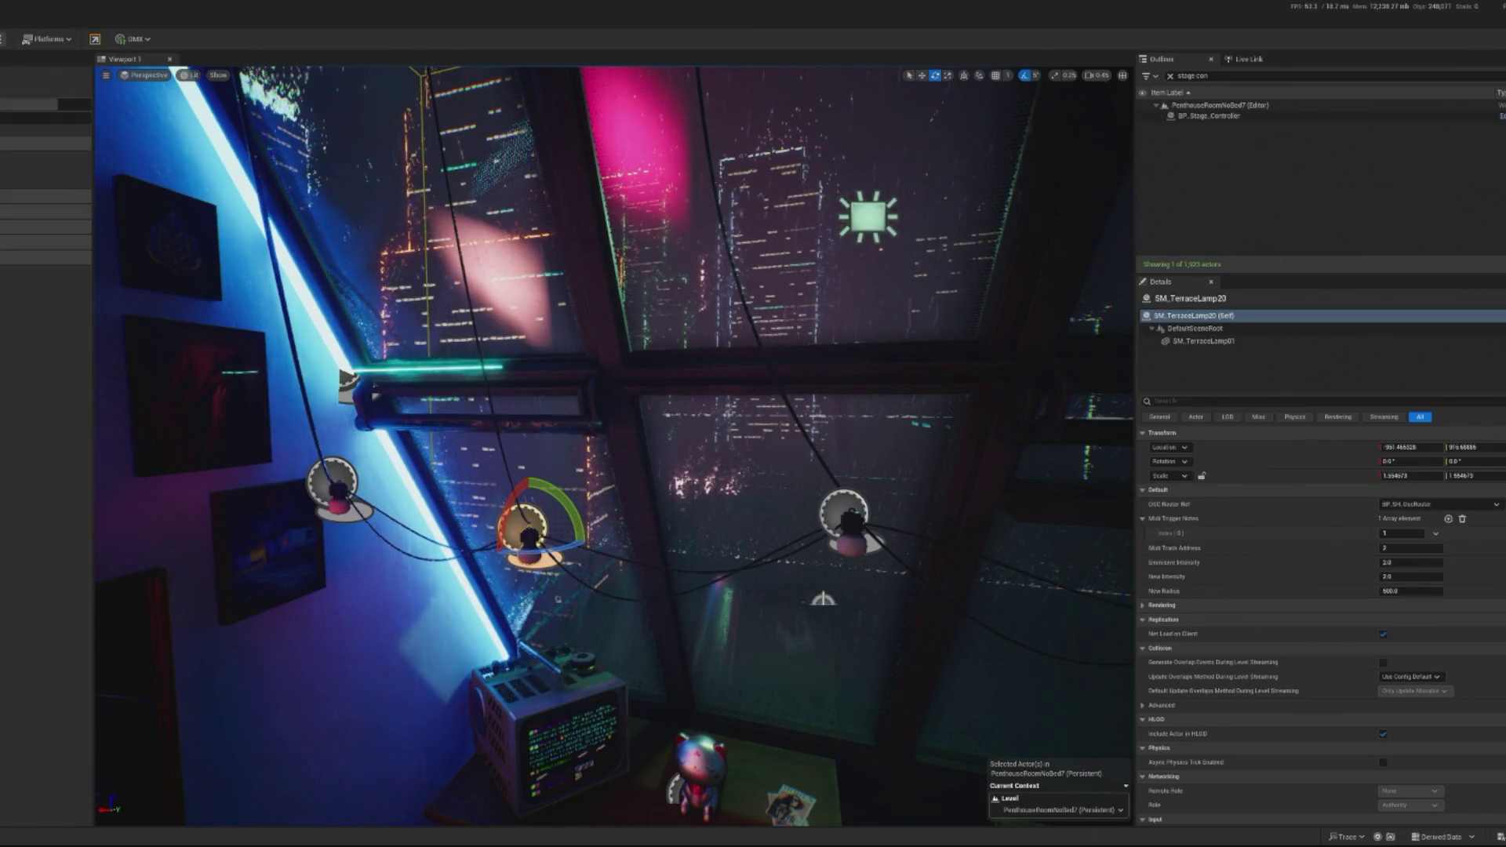
Step: Start Play In Editor with Alt+P to watch the DJ perform in the loft
key("alt+p")
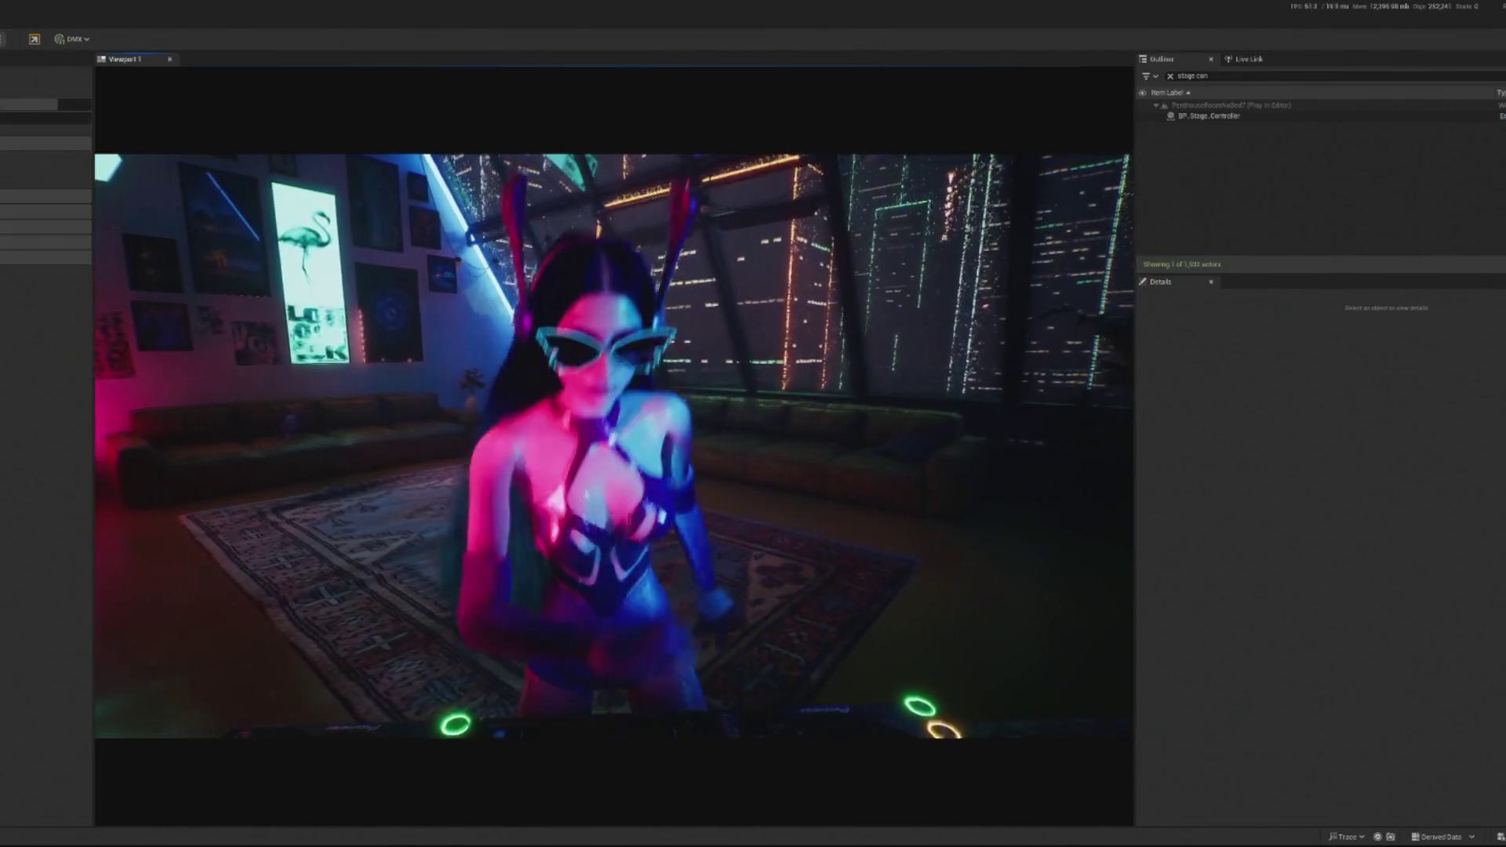
Step: Release the mouse from the running game with Shift+F1
key("shift+F1")
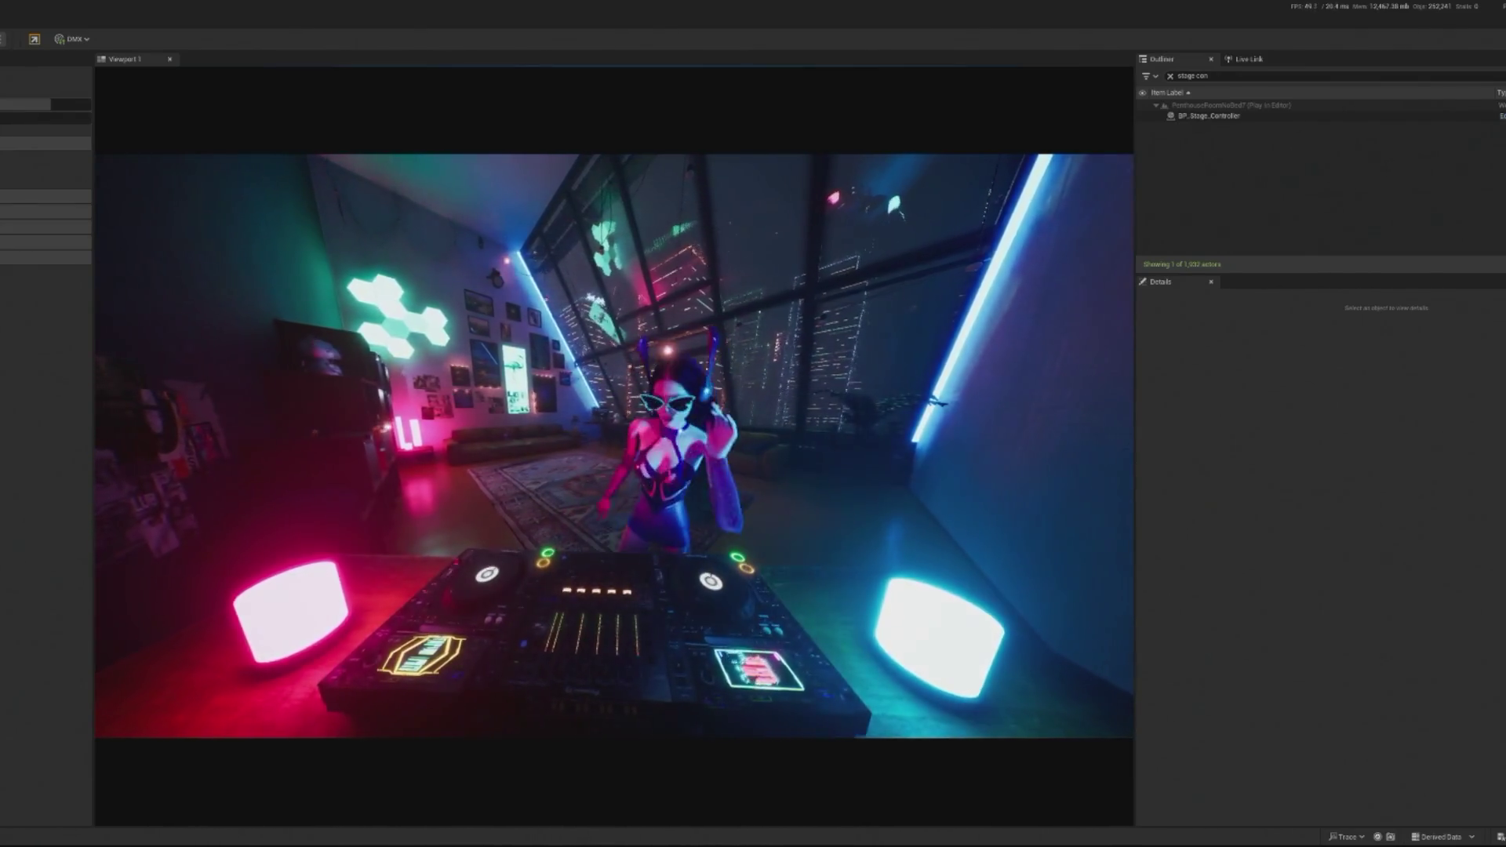
Step: Leave play mode, reopen BP_Terrace_Light's event graph and move the lower Branch up
key("F8")
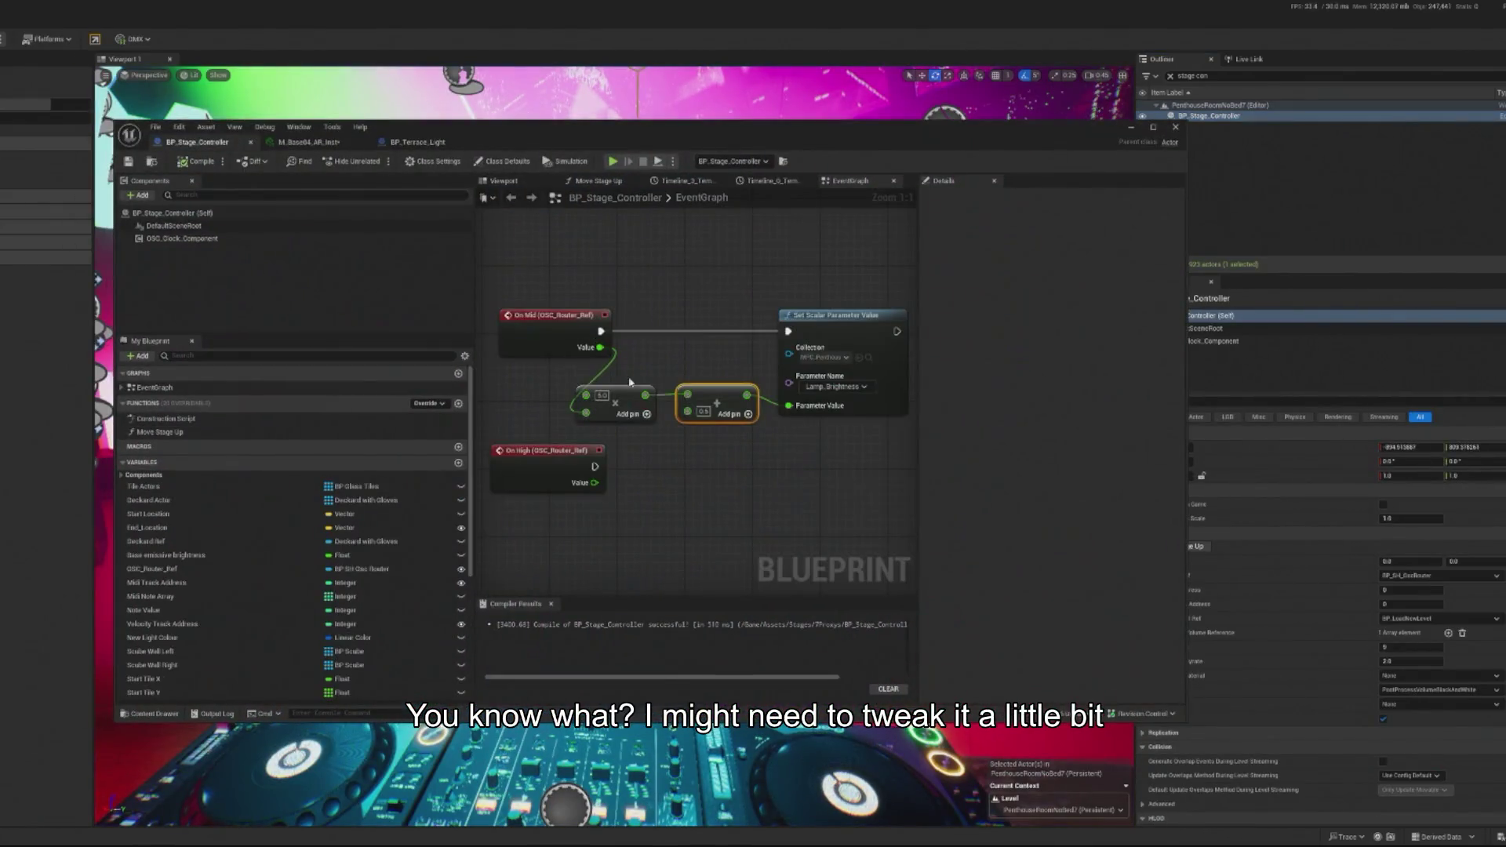
left_click(308, 142)
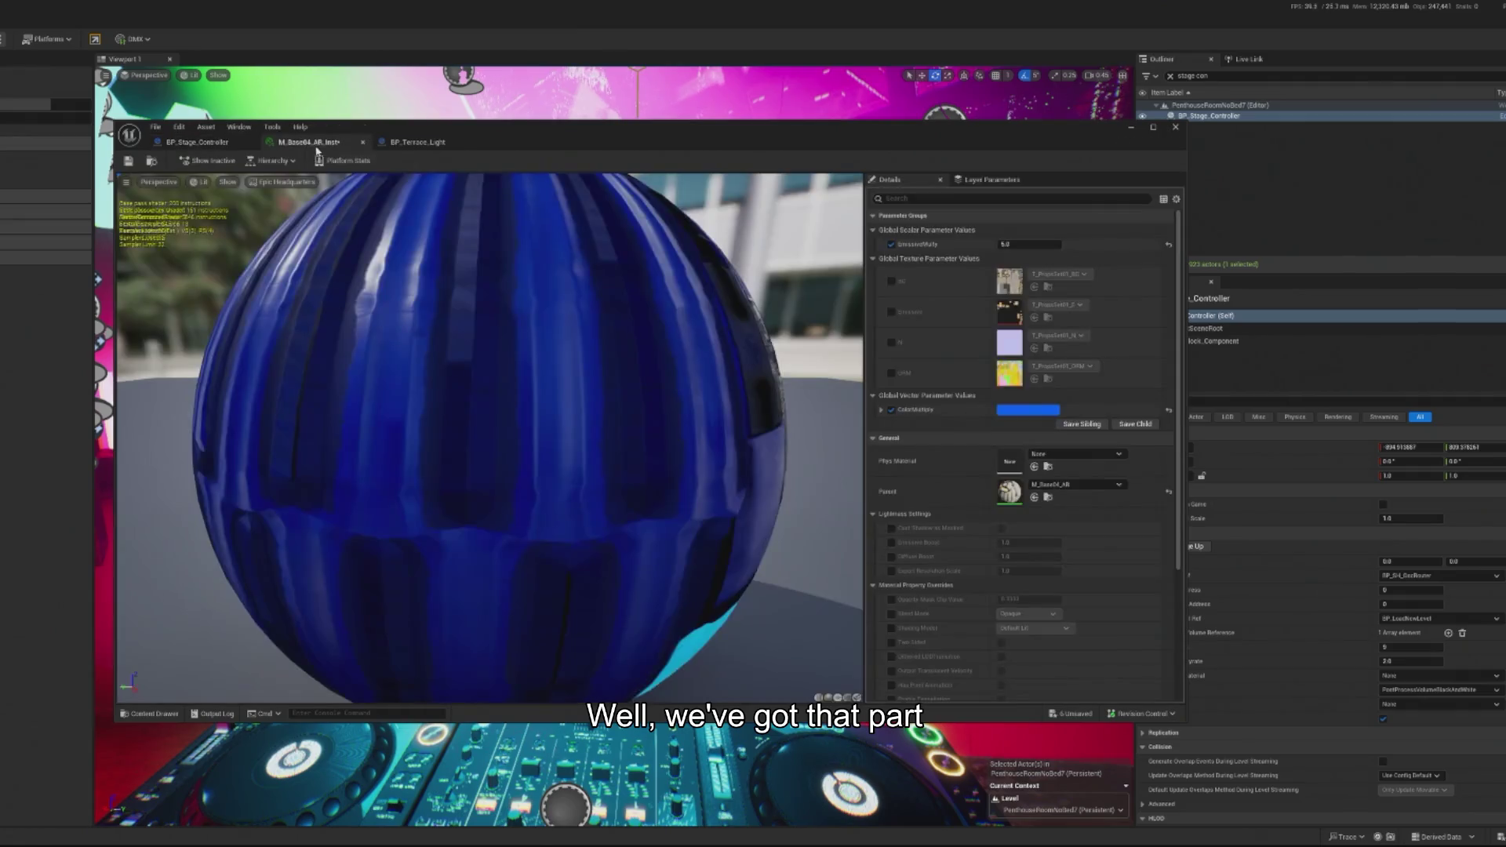
left_click(417, 142)
scroll(737, 486, "up", 1)
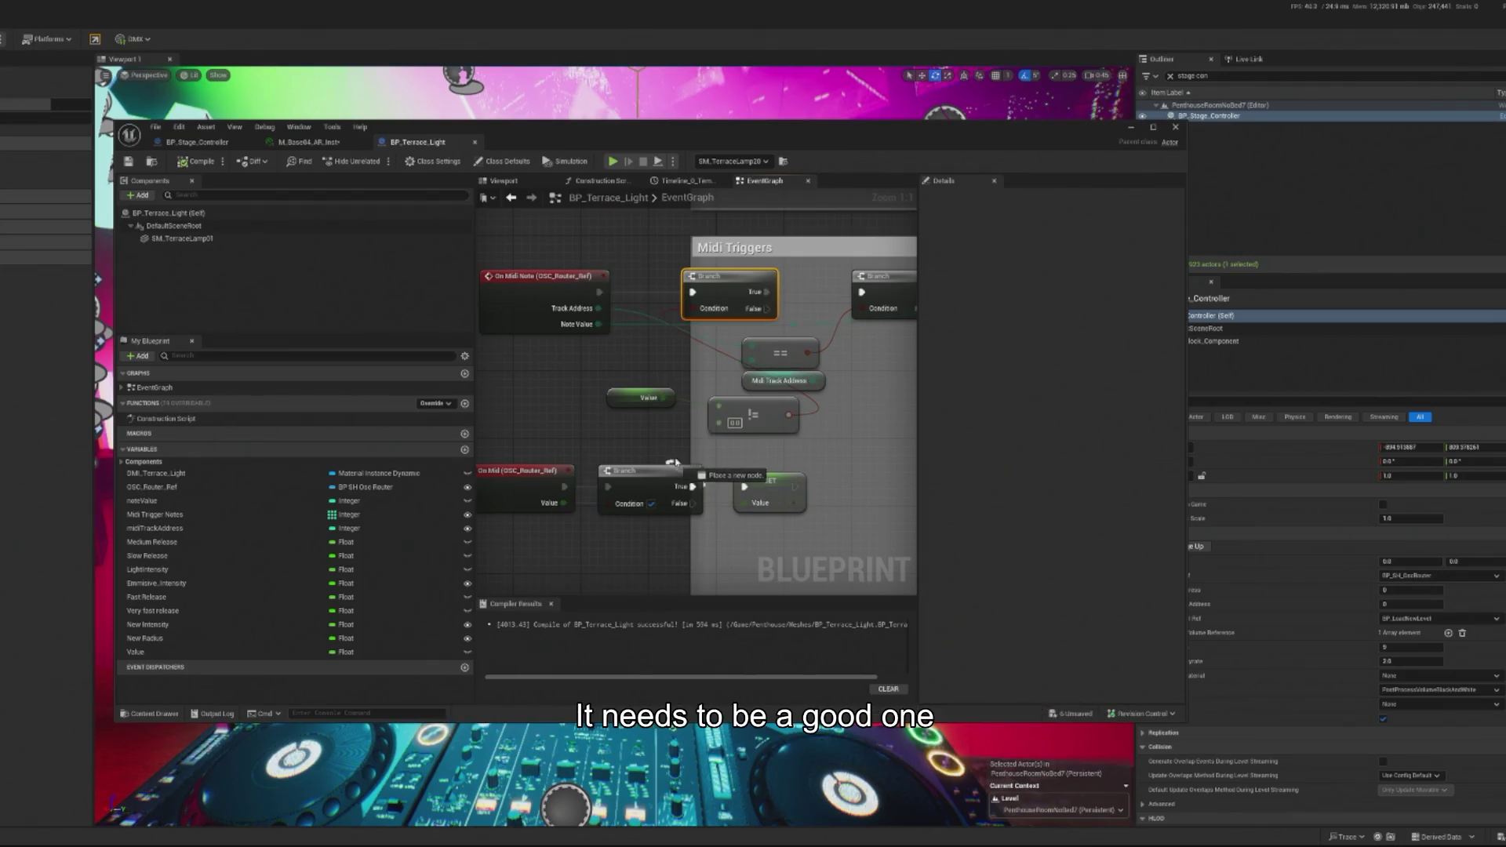
left_click_drag(648, 492, 649, 459)
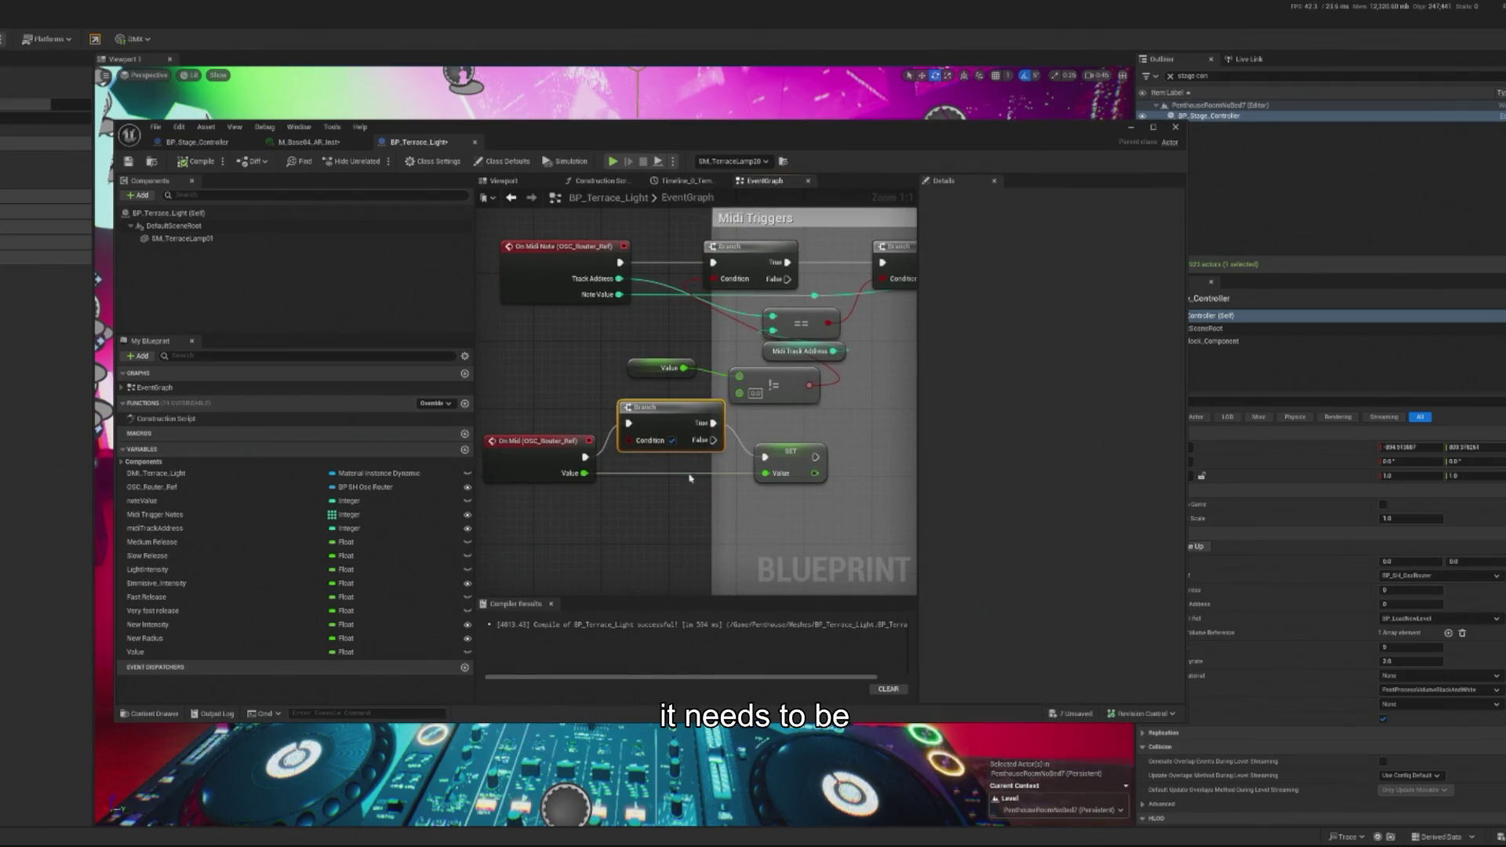
Step: Pull a connection from On Mid's Value to search for a node to add
left_click_drag(584, 473, 636, 503)
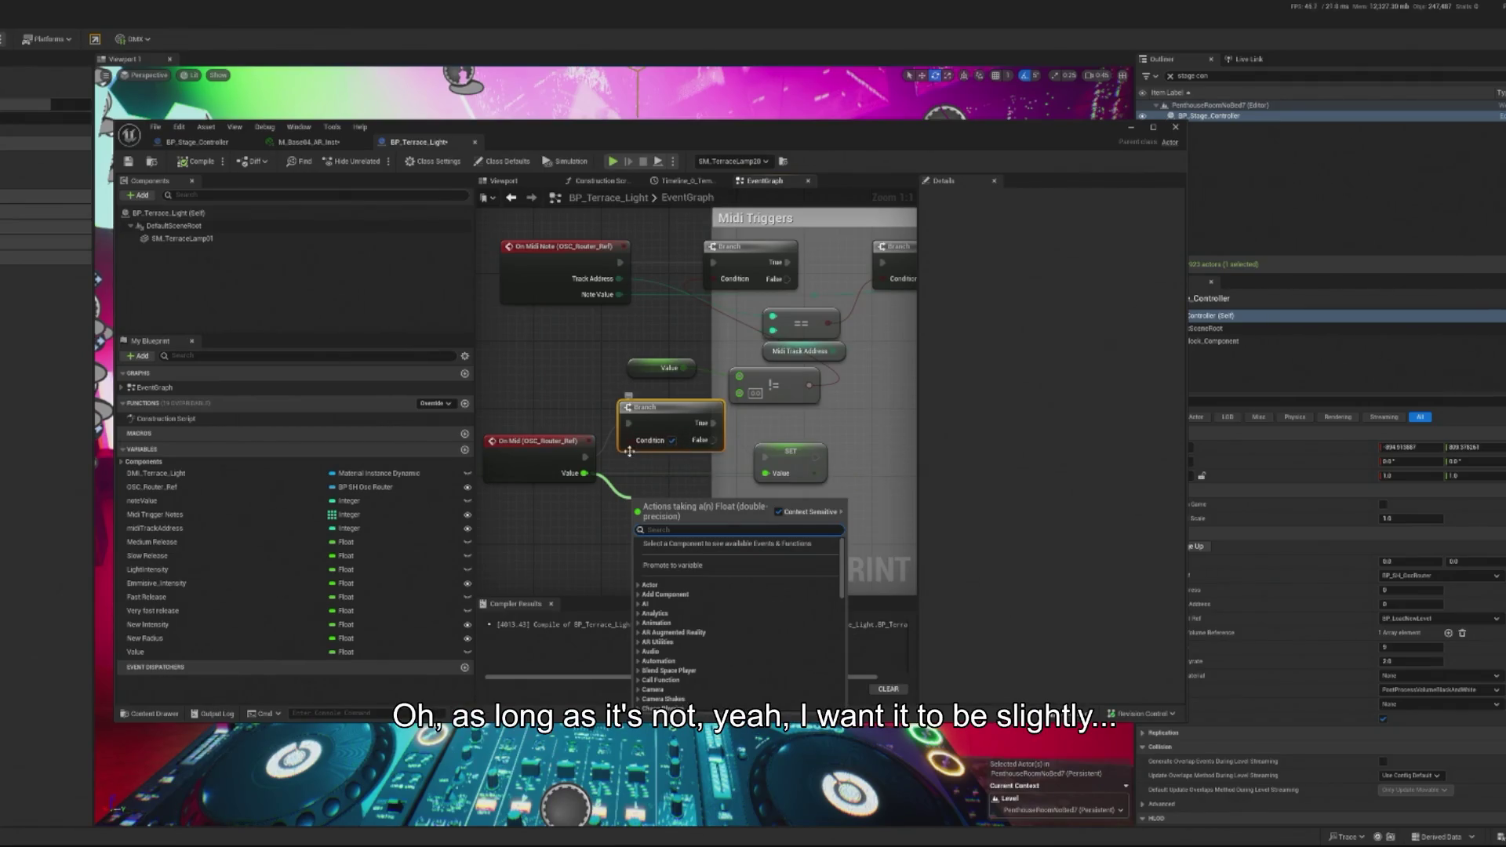
left_click(648, 480)
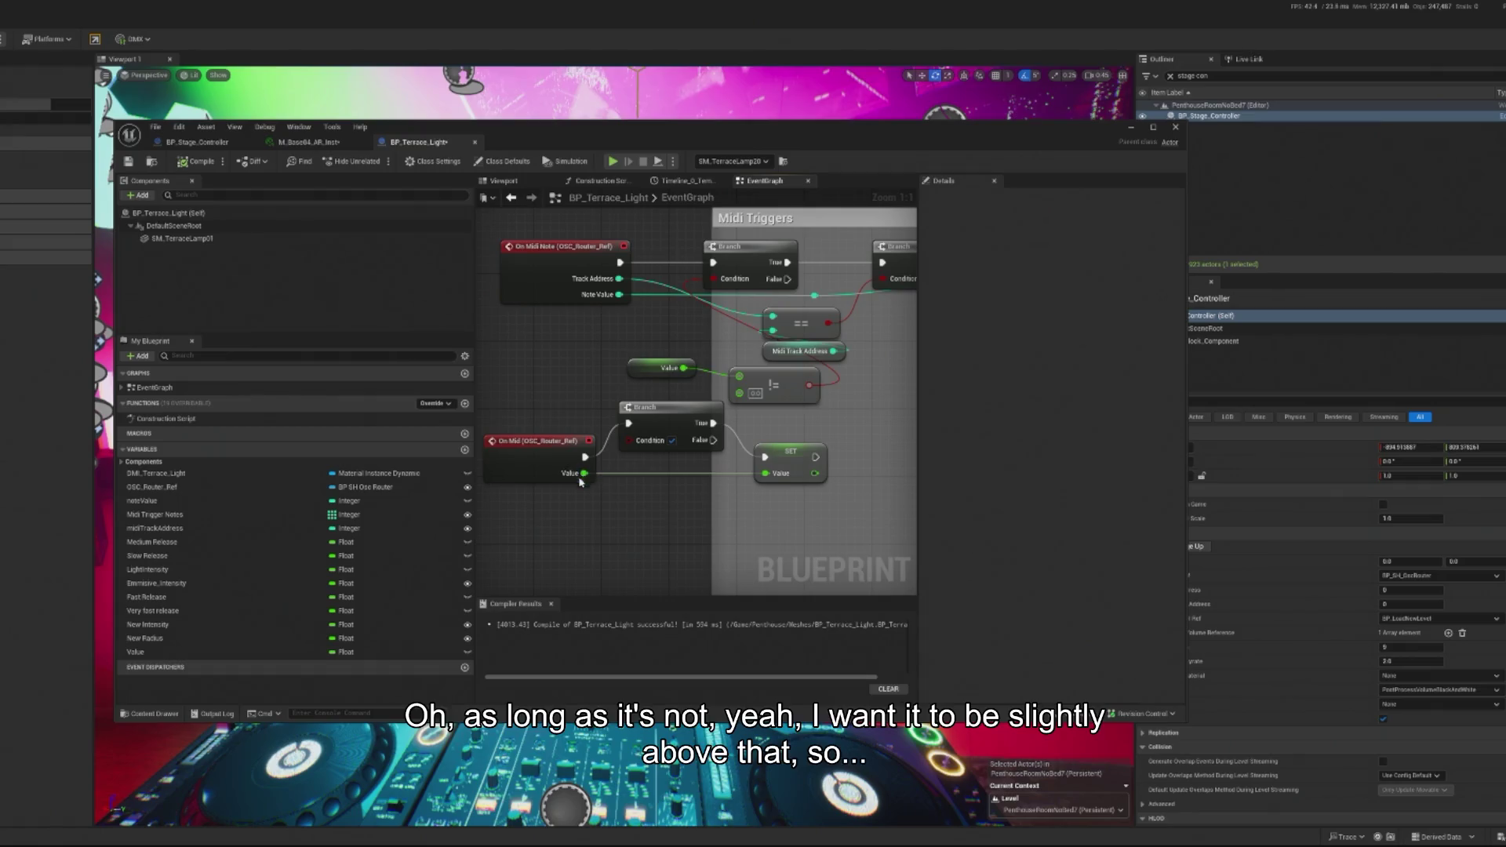
left_click_drag(585, 474, 594, 490)
Step: Add a Greater (>) on On Mid's Value feeding the lower Branch Condition, leaving != at 0.0
type("eq")
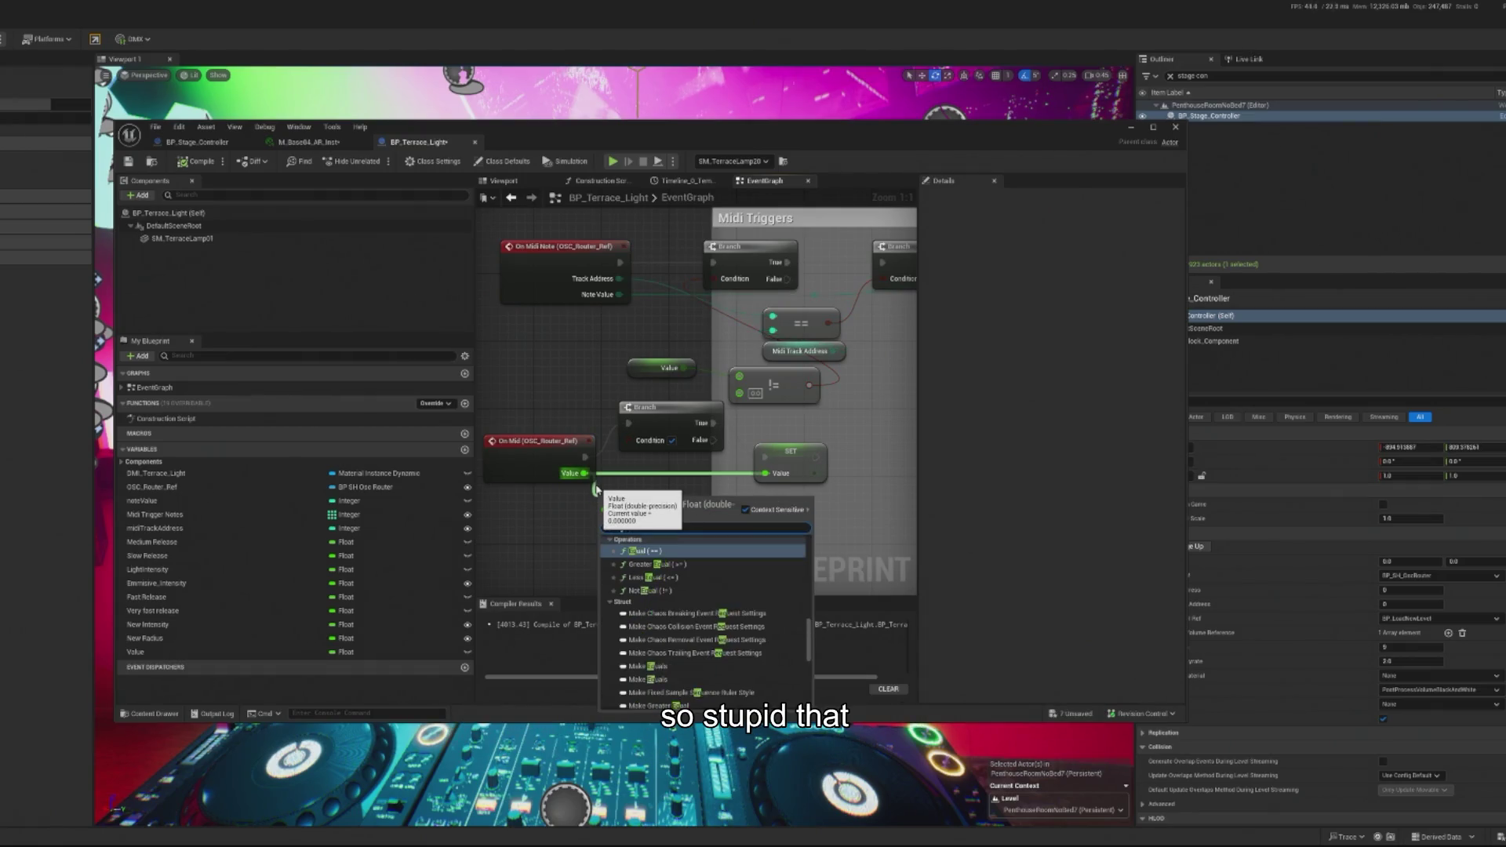
key("BackSpace")
key("BackSpace")
type("greater")
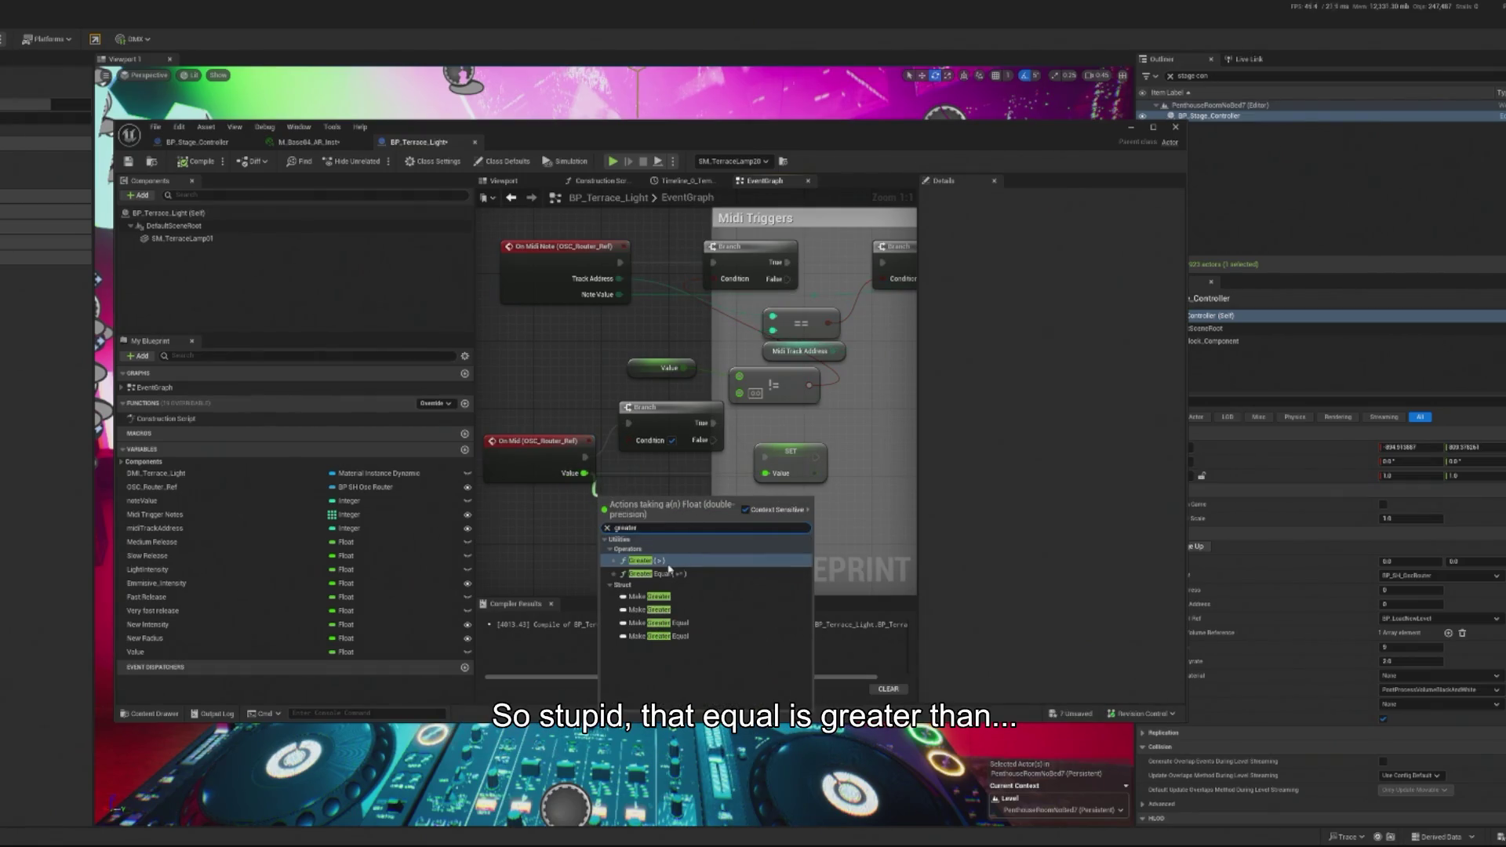
left_click(670, 565)
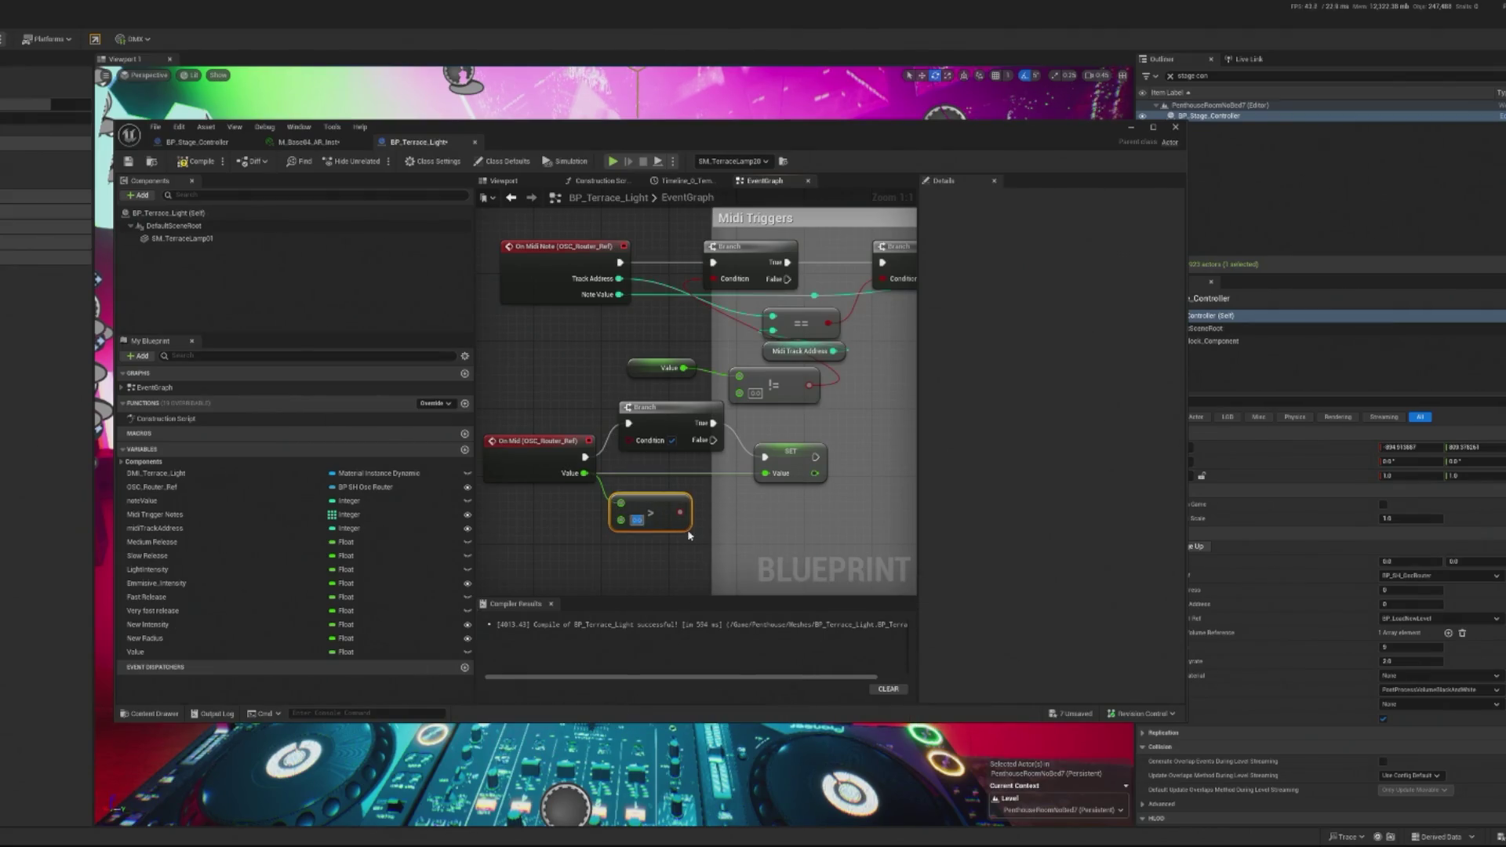
mouse_move(686, 511)
left_mouse_down()
mouse_move(630, 441)
mouse_move(709, 460)
left_mouse_up()
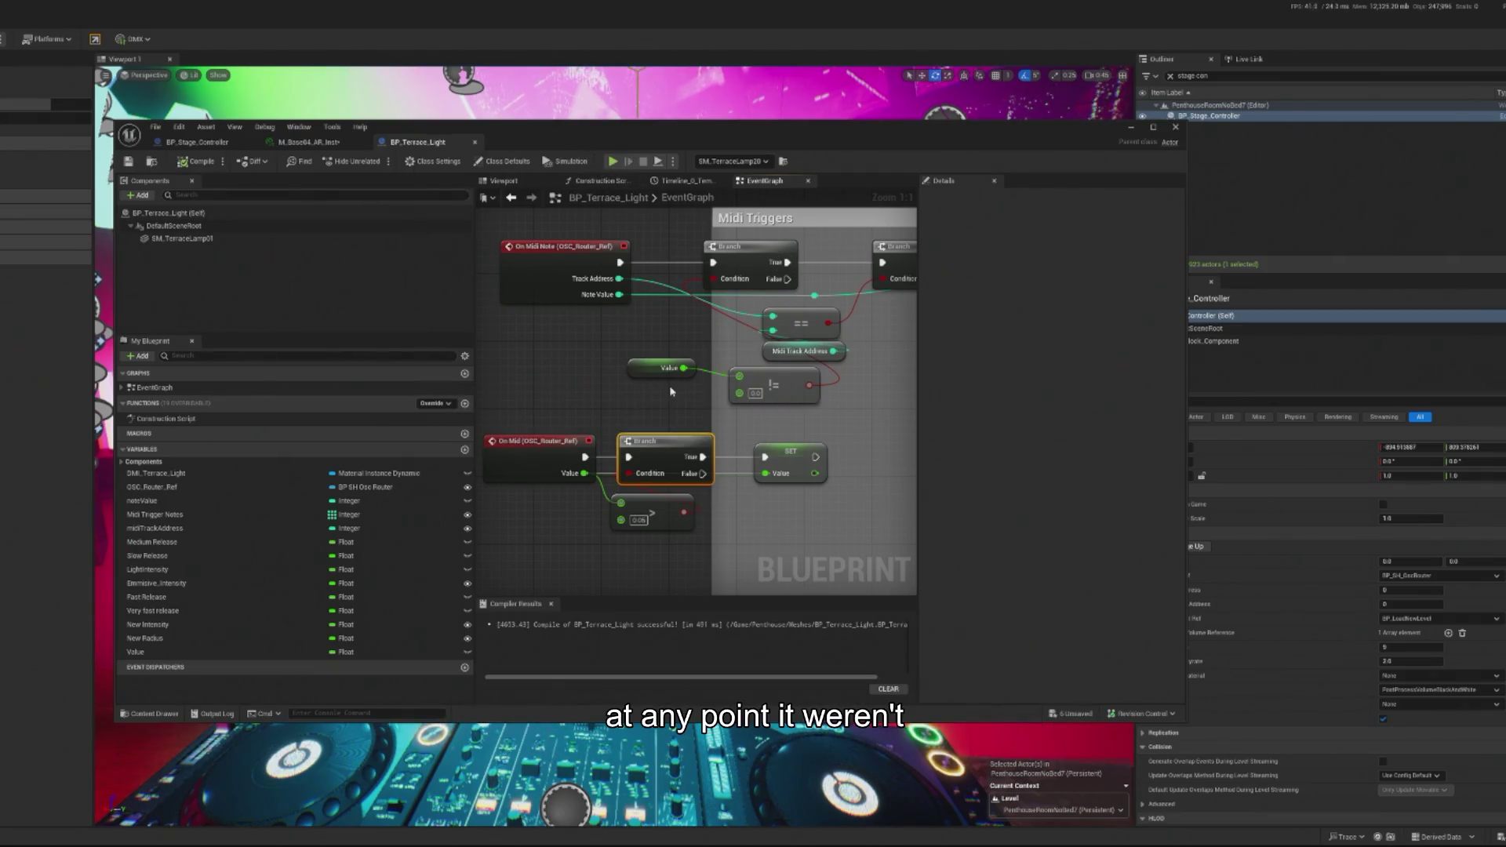
left_click(759, 395)
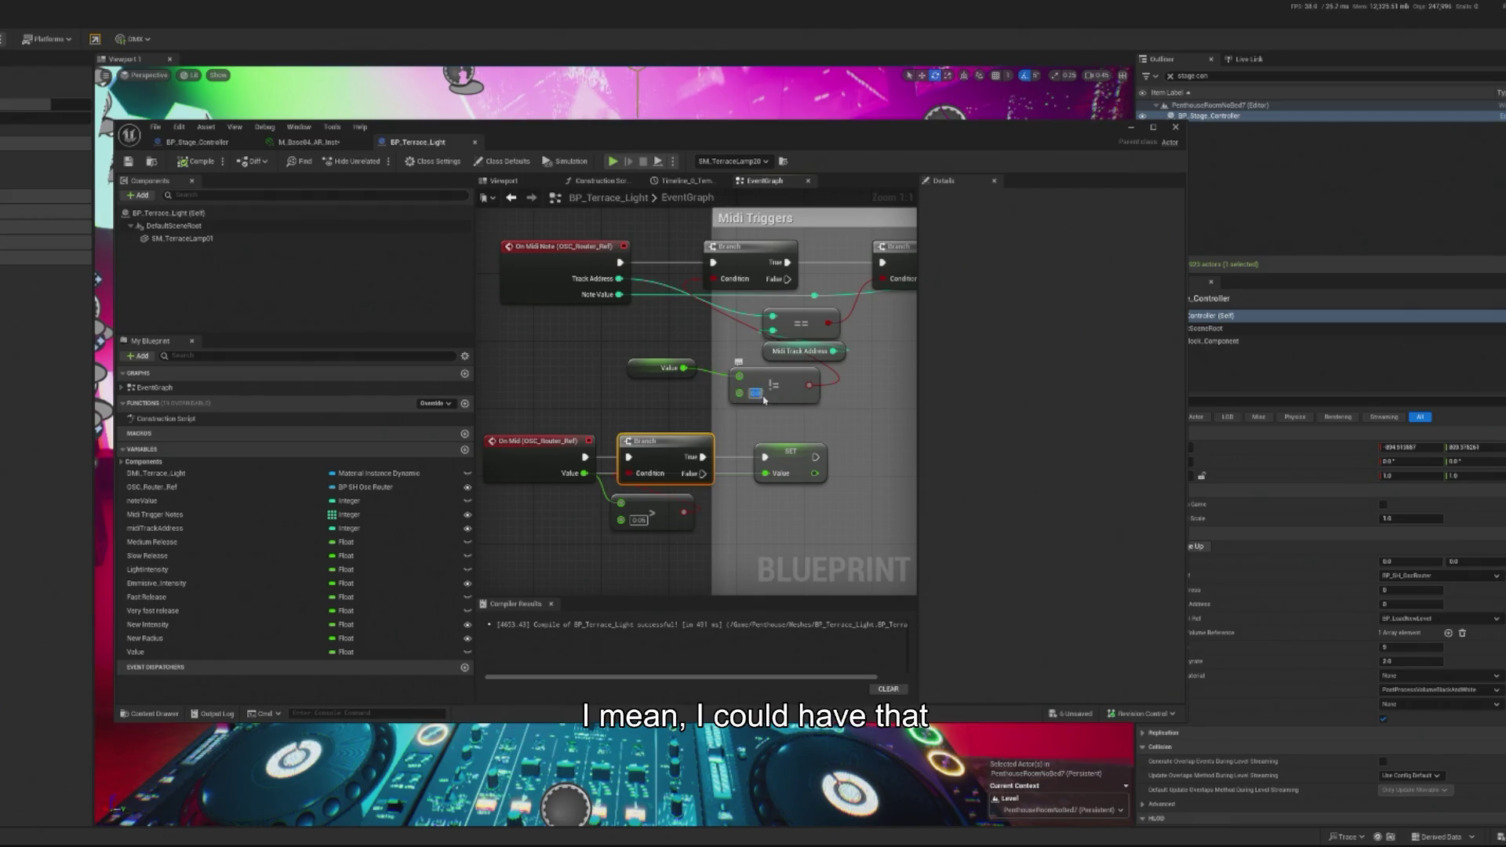
key("Escape")
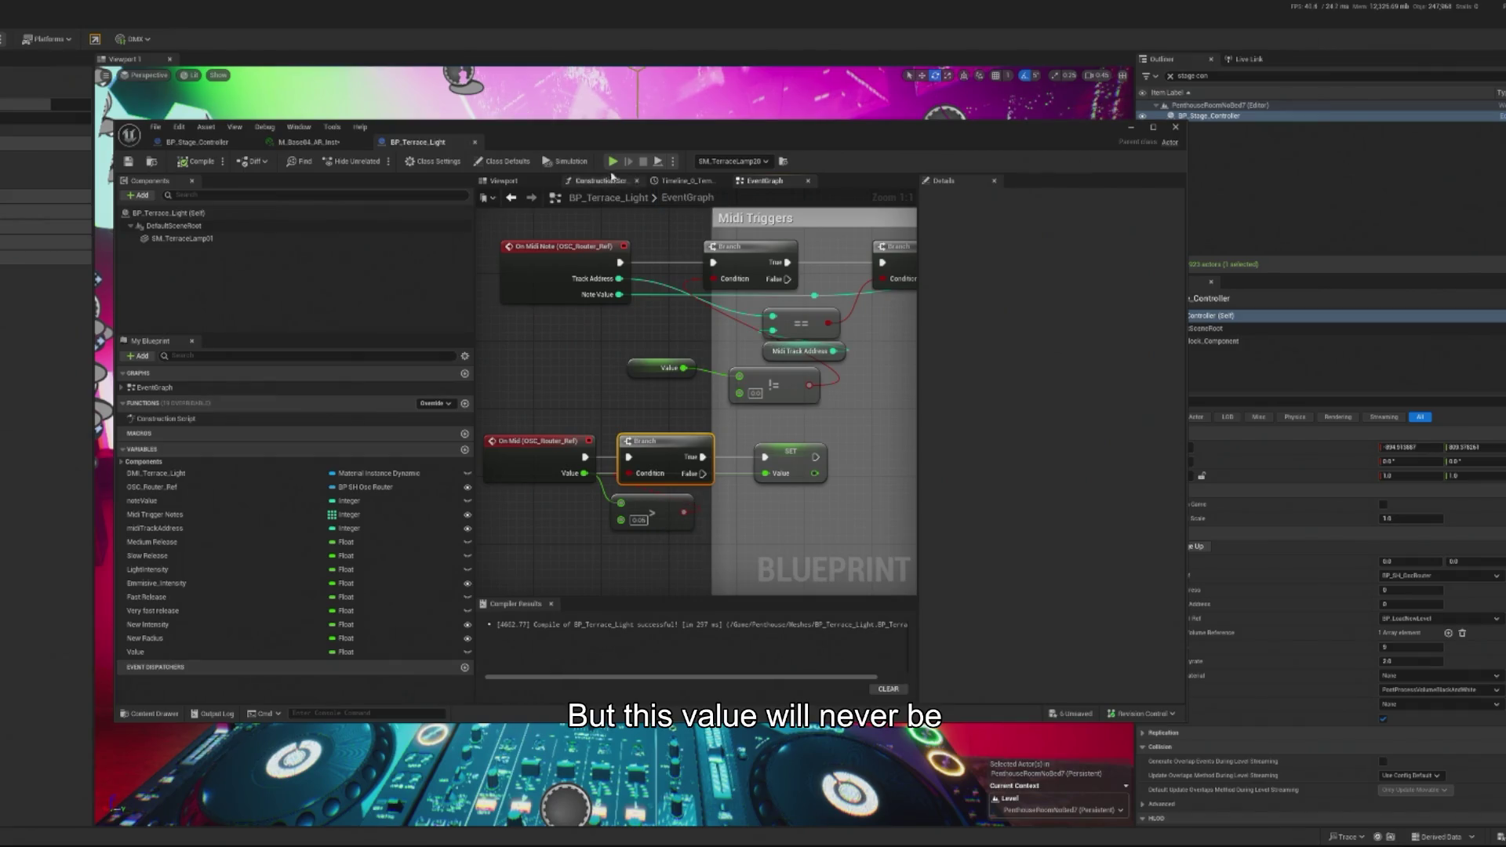
Step: Play the level with Alt+P to test the lamps, then stop the session
key("alt+p")
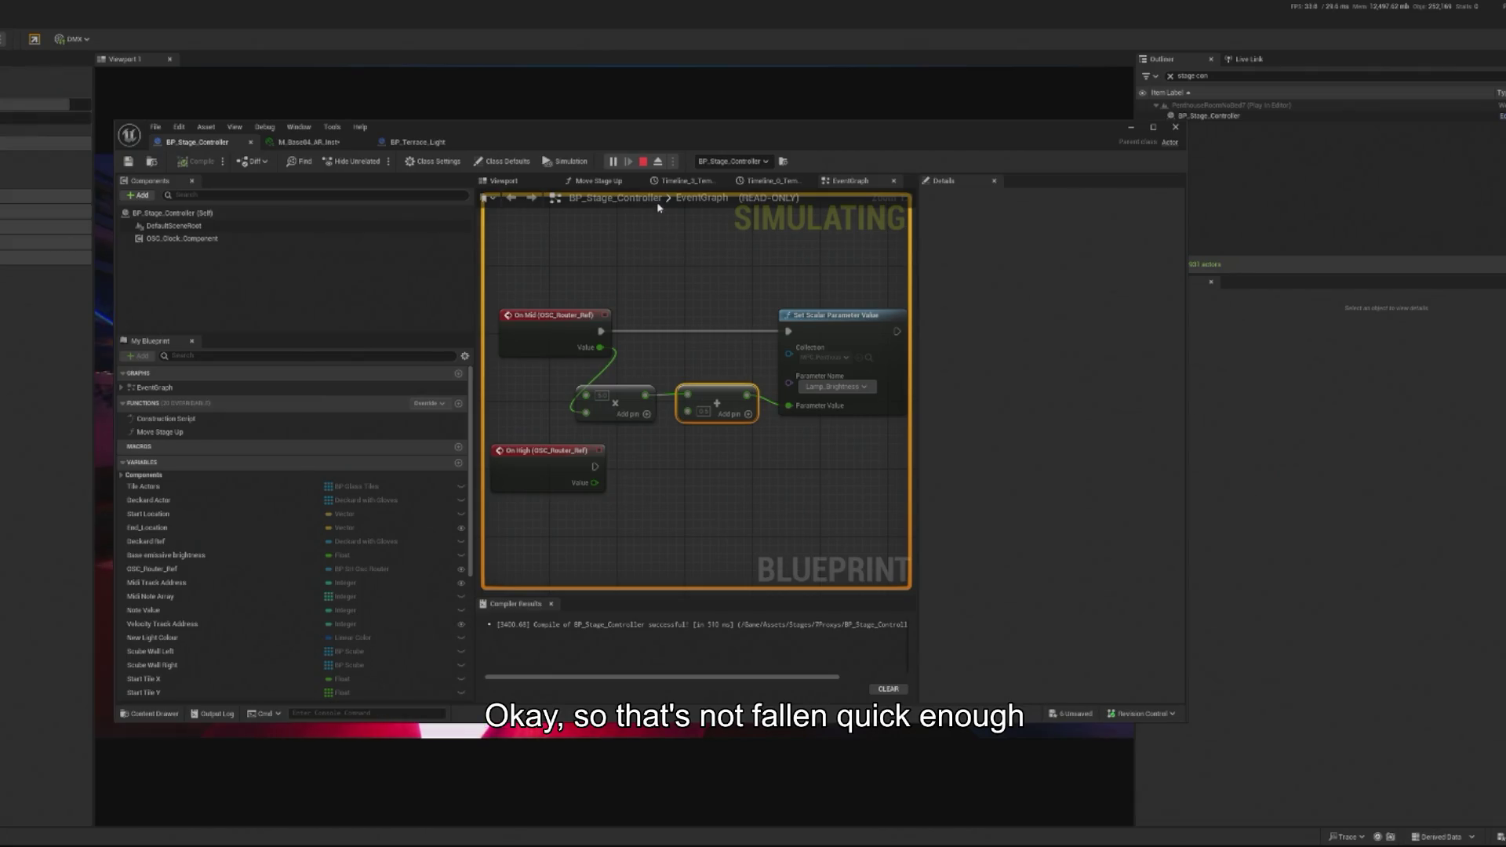
left_click(642, 161)
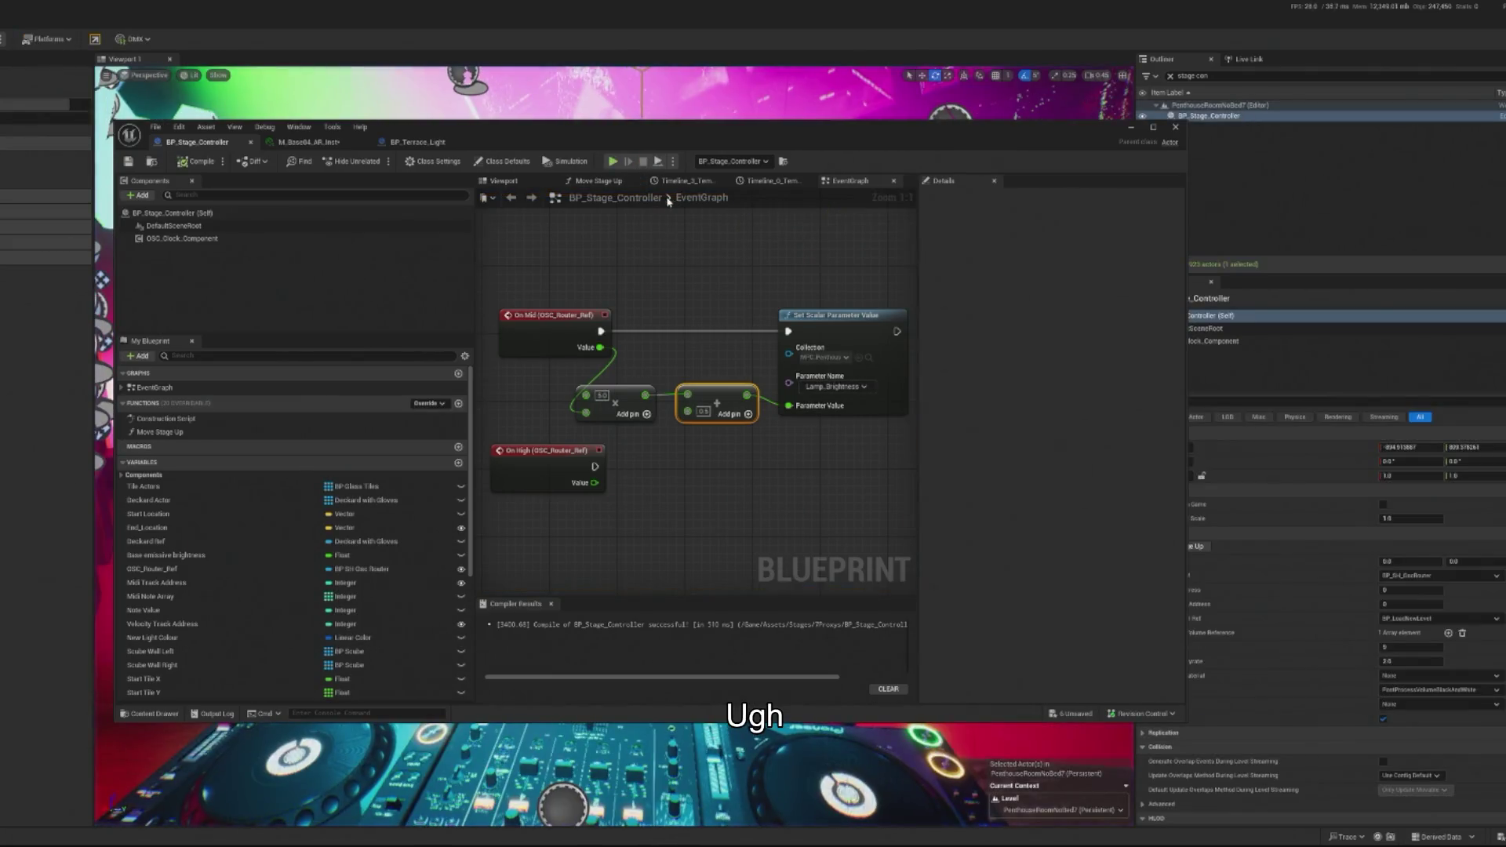
Step: In BP_Terrace_Light, replace the != node with a duplicated > node fed by Value
left_click(418, 142)
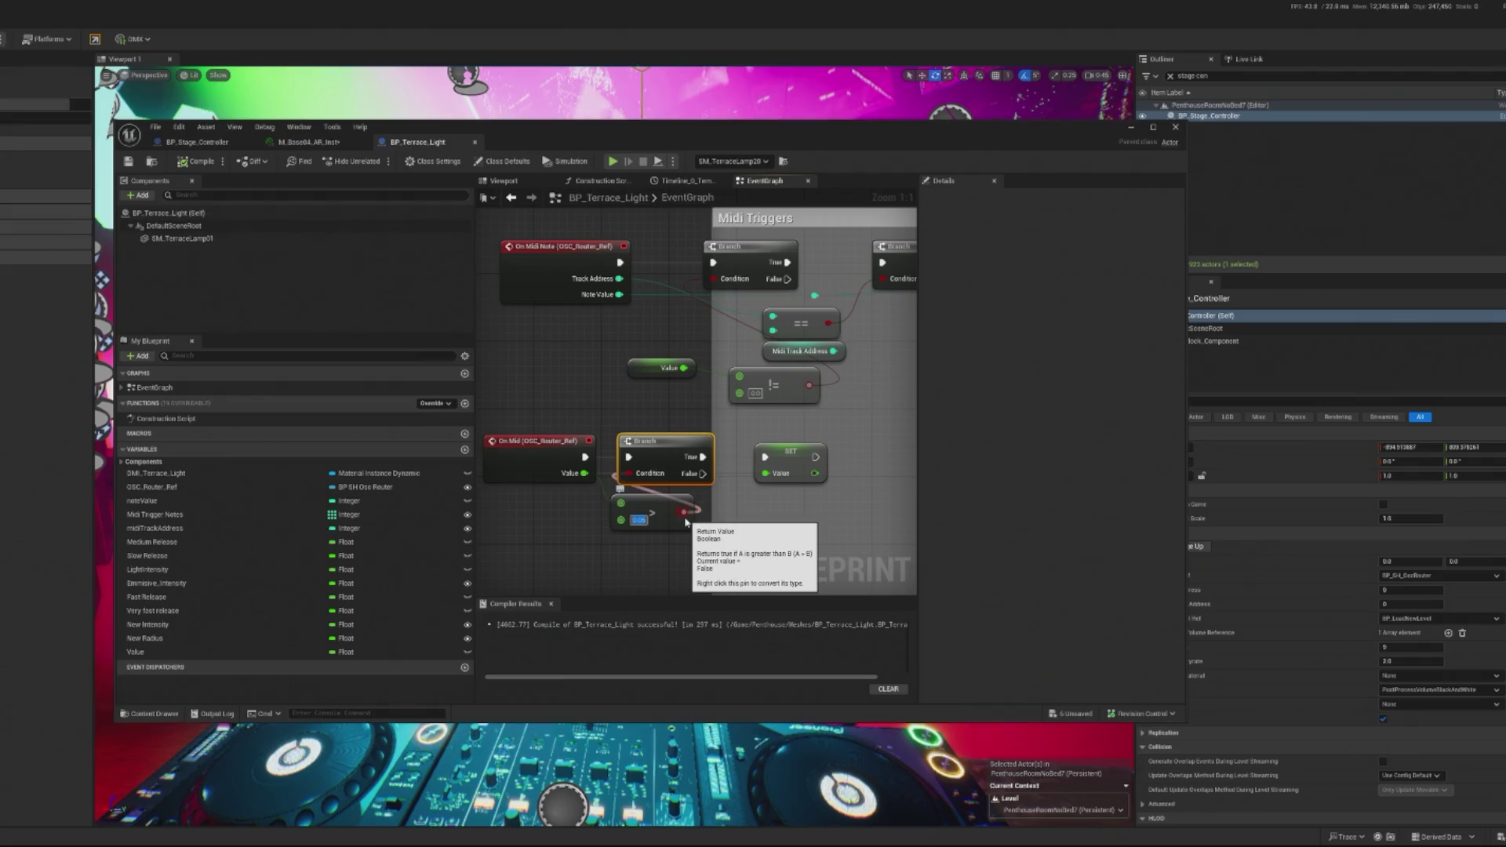
left_click(686, 516, "alt")
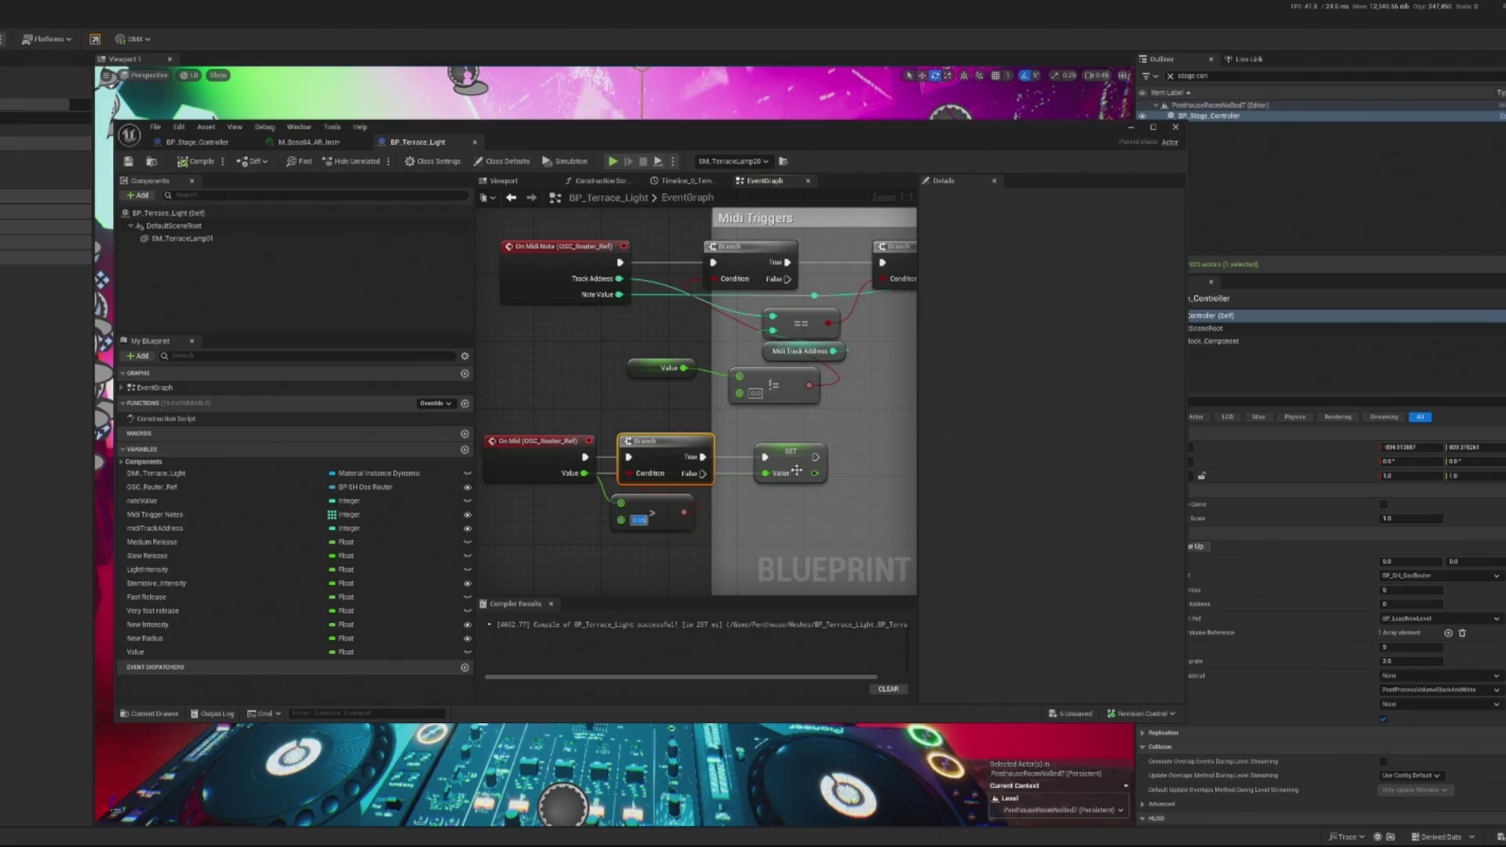
left_click(764, 397)
key("Delete")
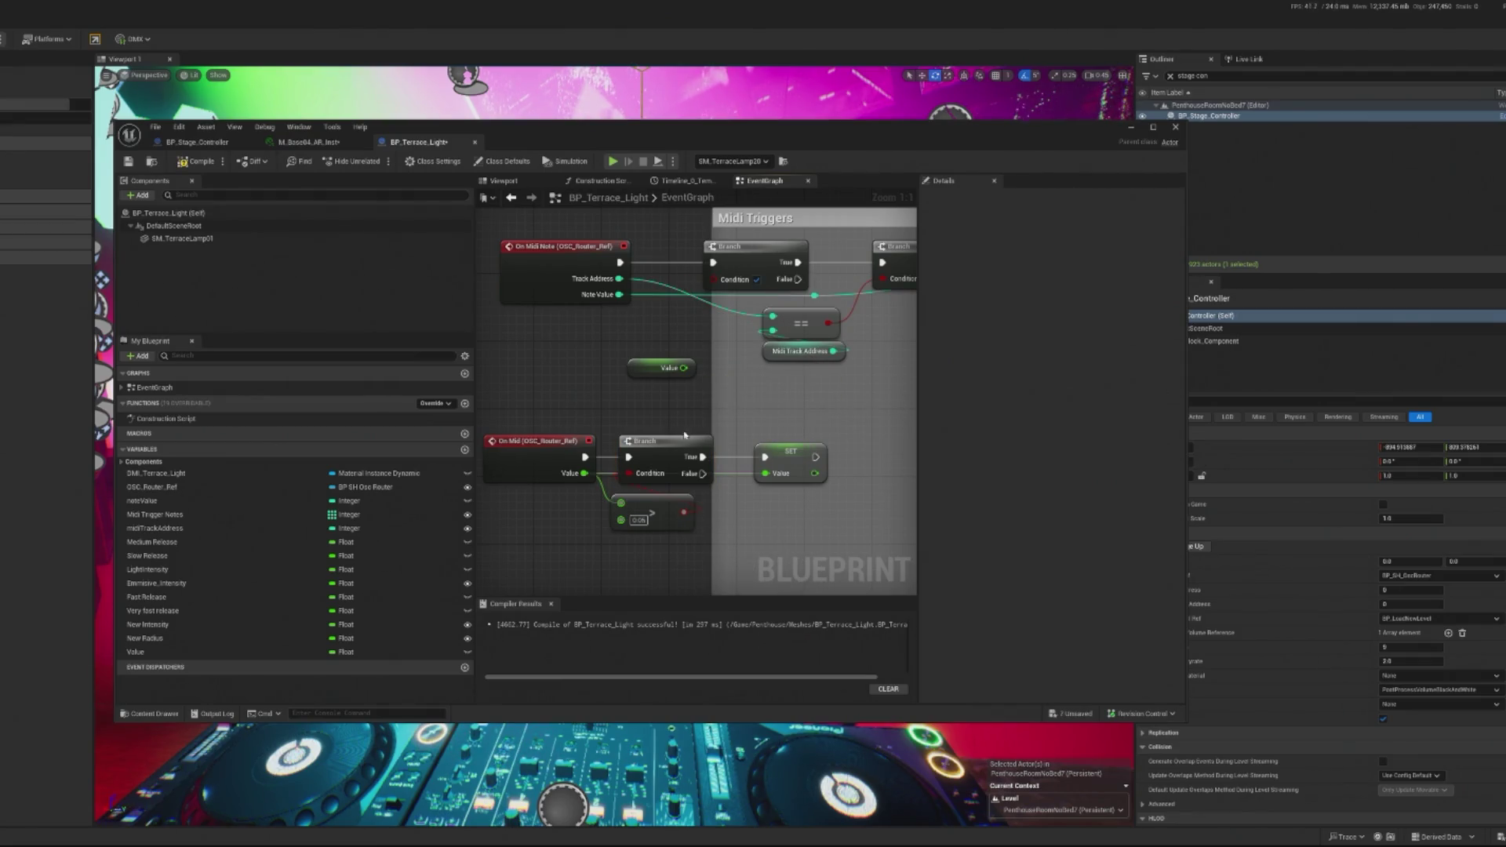
left_click(653, 510)
key("ctrl+c")
key("ctrl+v")
left_click_drag(792, 499, 769, 392)
mouse_move(684, 368)
left_mouse_down()
mouse_move(723, 377)
mouse_move(724, 281)
left_mouse_up()
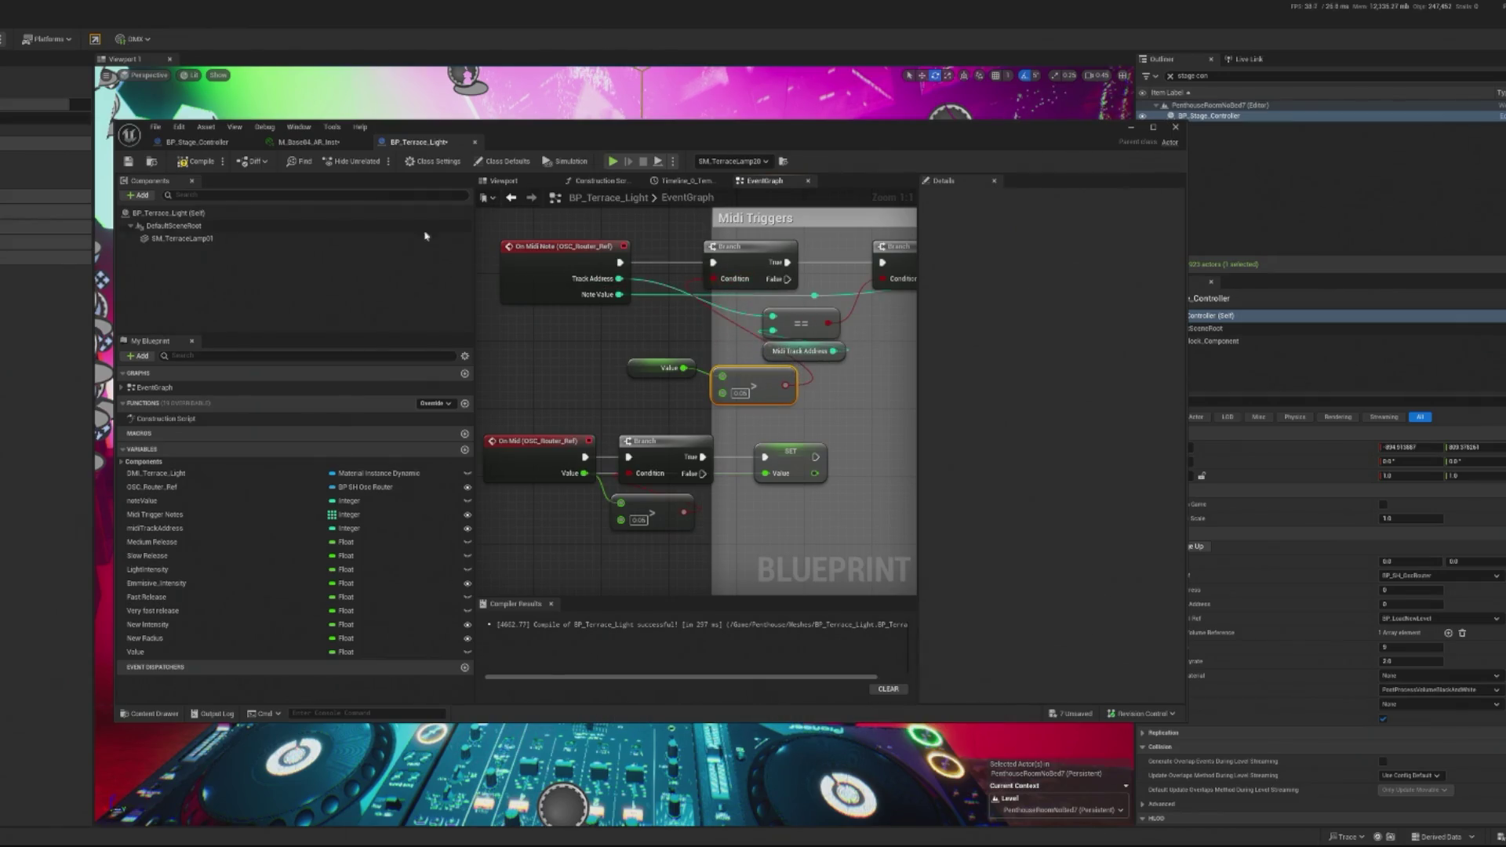
Step: Try removing the lower Branch, undo that, then compile and start Simulate
left_click(665, 446)
key("Delete")
mouse_move(797, 463)
left_mouse_down()
mouse_move(662, 462)
mouse_move(692, 468)
left_mouse_up()
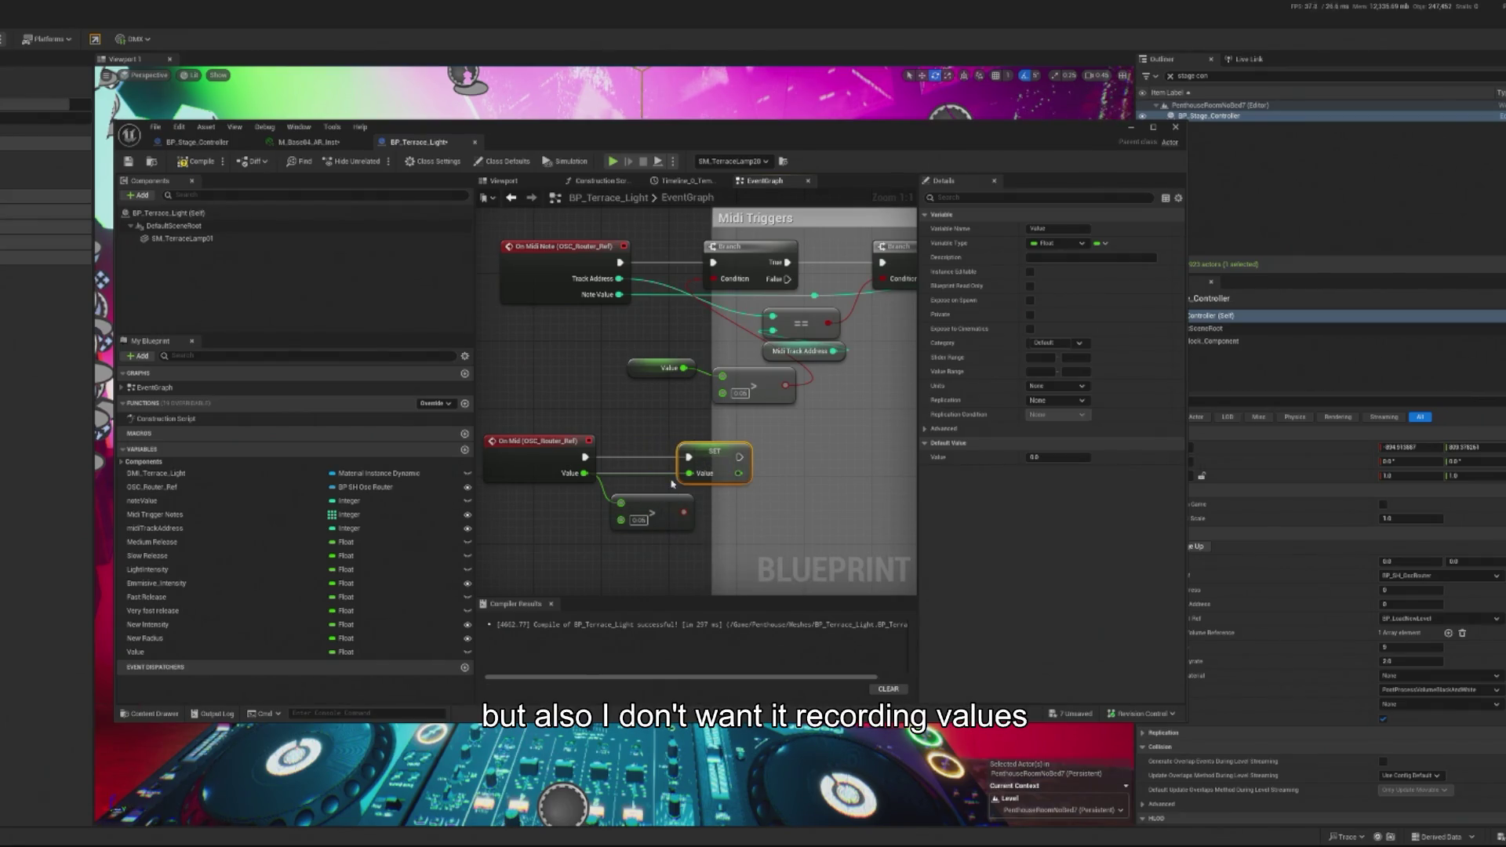
left_click_drag(697, 463, 778, 463)
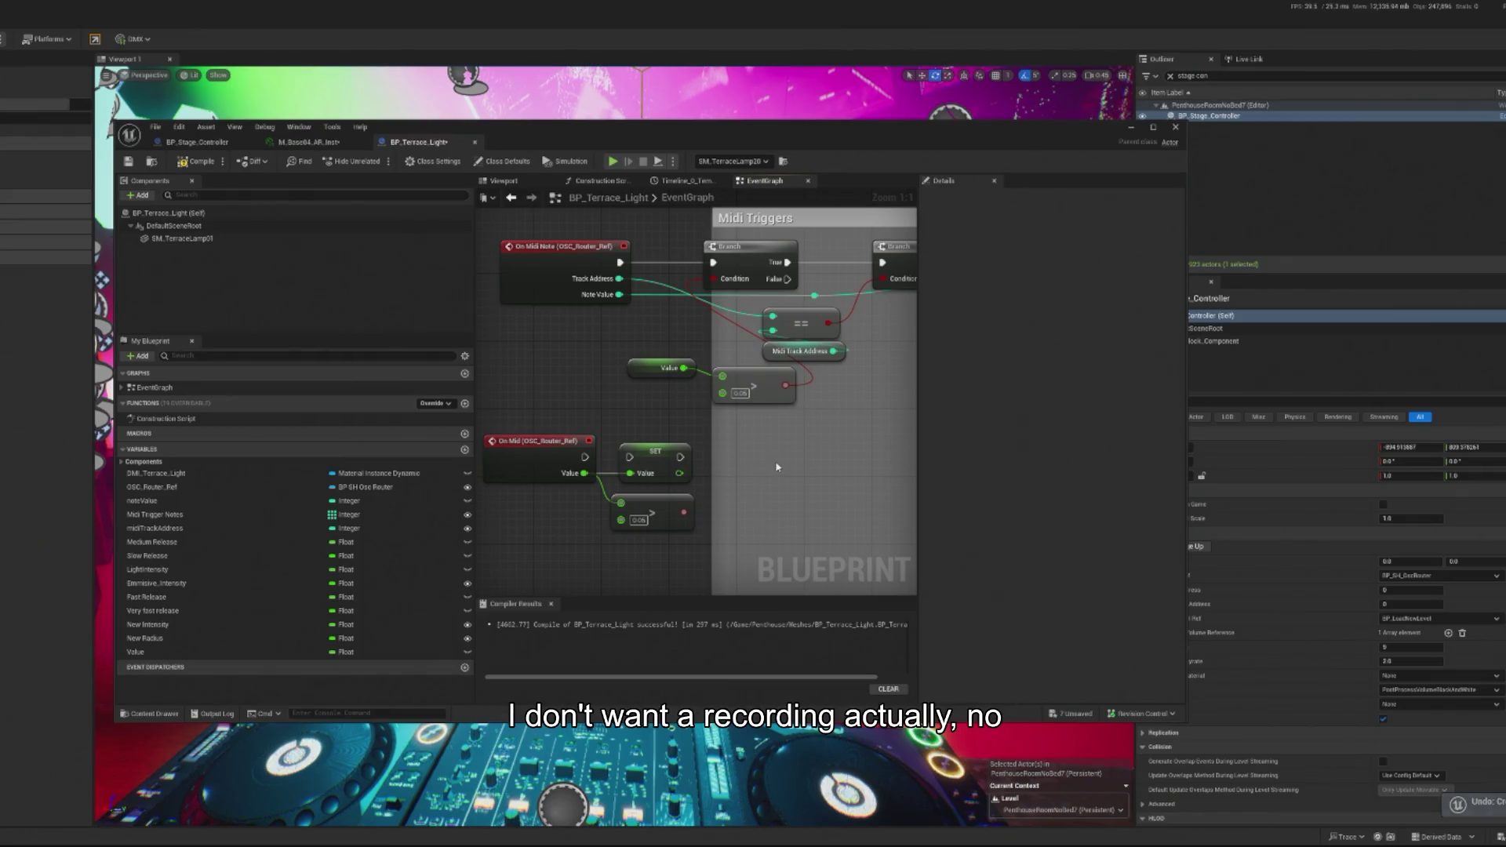
key("ctrl+z")
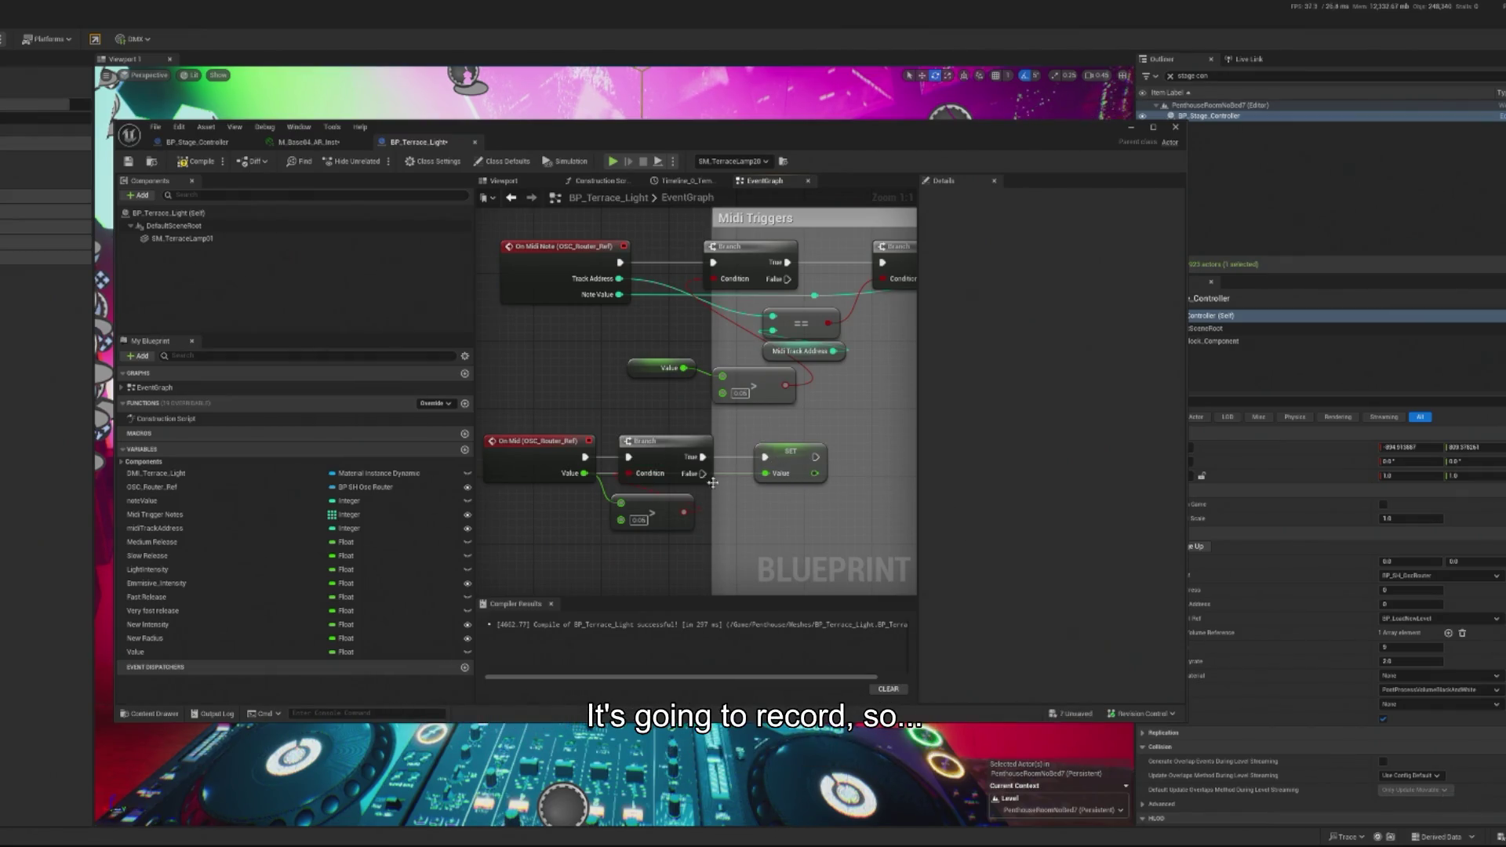
left_click(202, 161)
left_click(613, 161)
left_click(1130, 130)
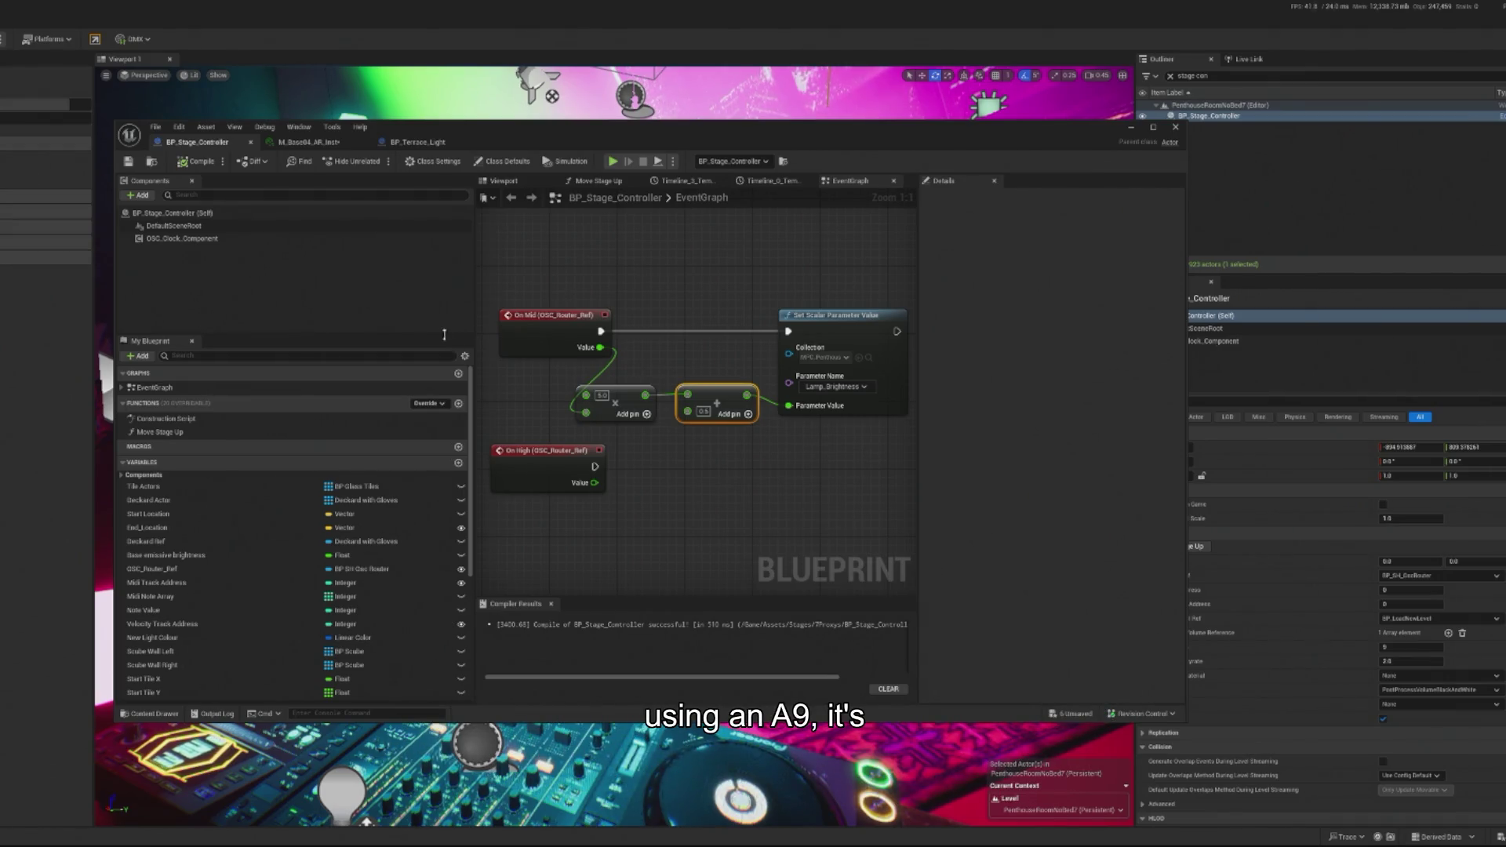
Step: Inspect BP_Stage_Controller's Add and multiply brightness nodes, then return to BP_Terrace_Light
mouse_move(719, 461)
left_mouse_down()
mouse_move(650, 475)
mouse_move(728, 476)
mouse_move(712, 476)
left_mouse_up()
left_click(565, 415, "ctrl")
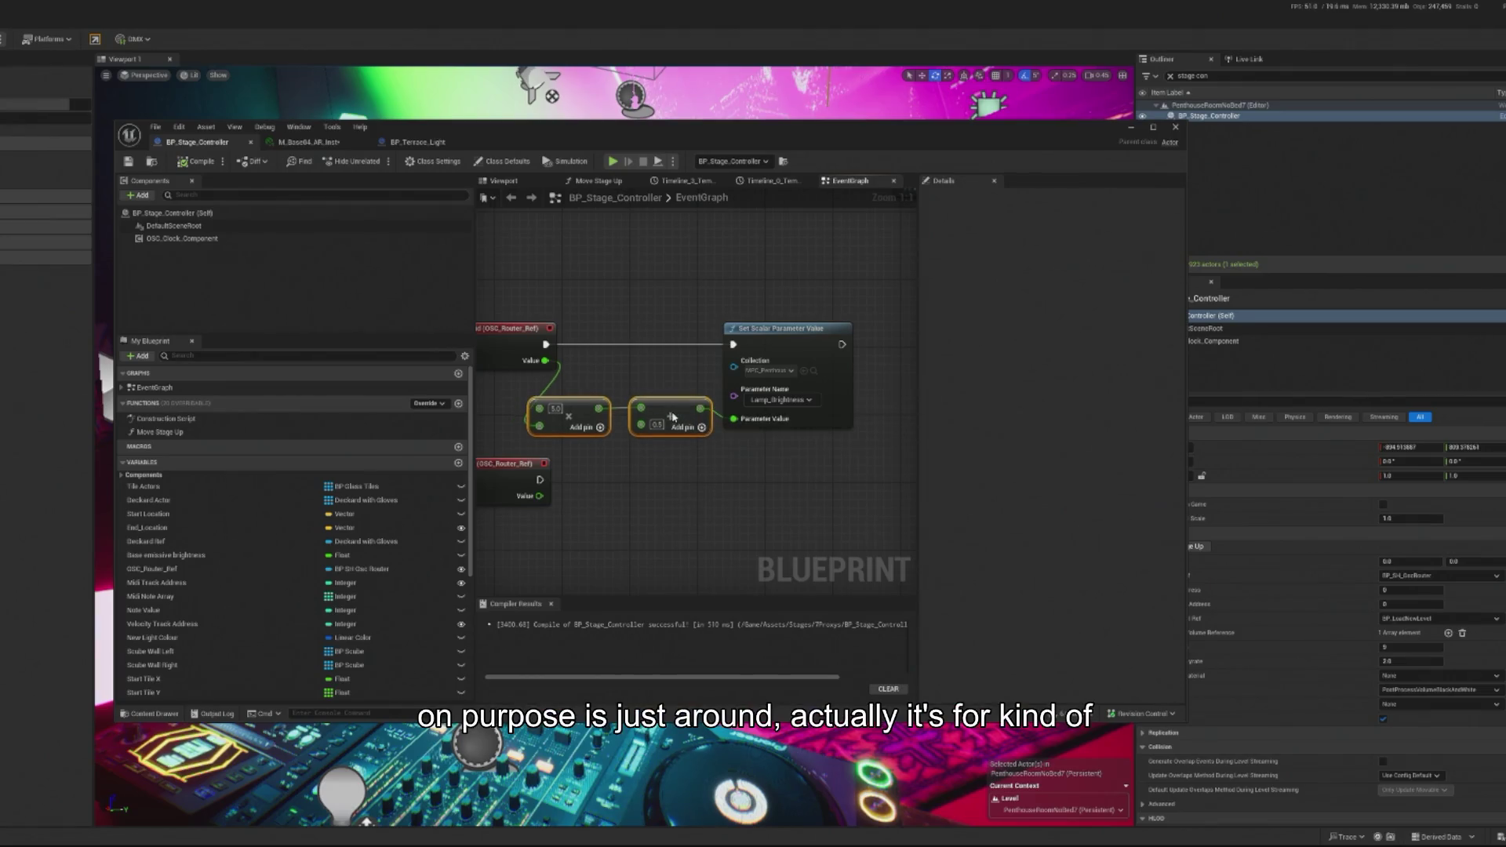
left_click_drag(615, 510, 689, 508)
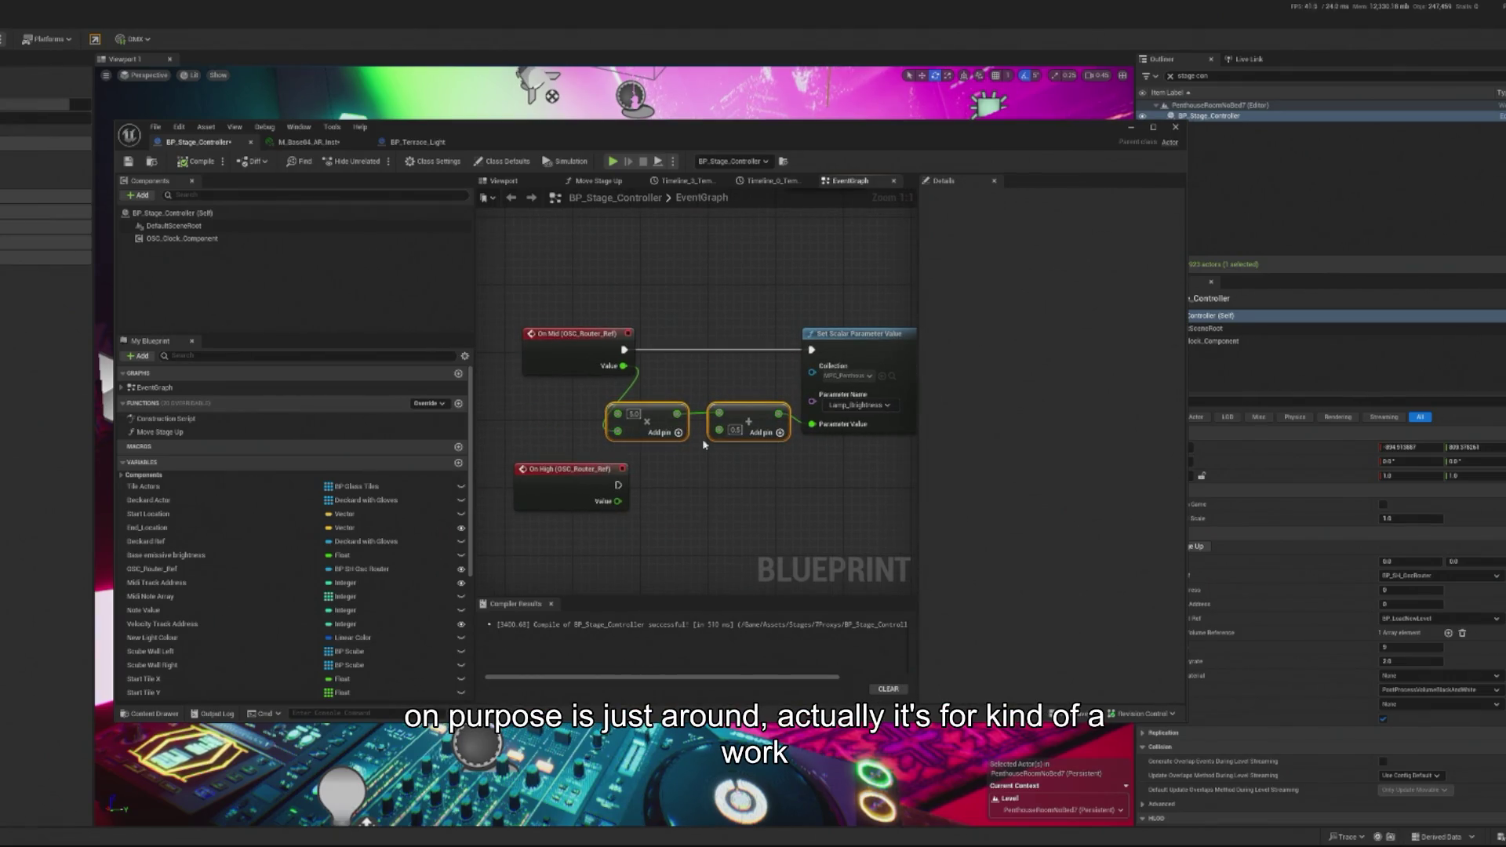
left_click(333, 143)
left_click(417, 142)
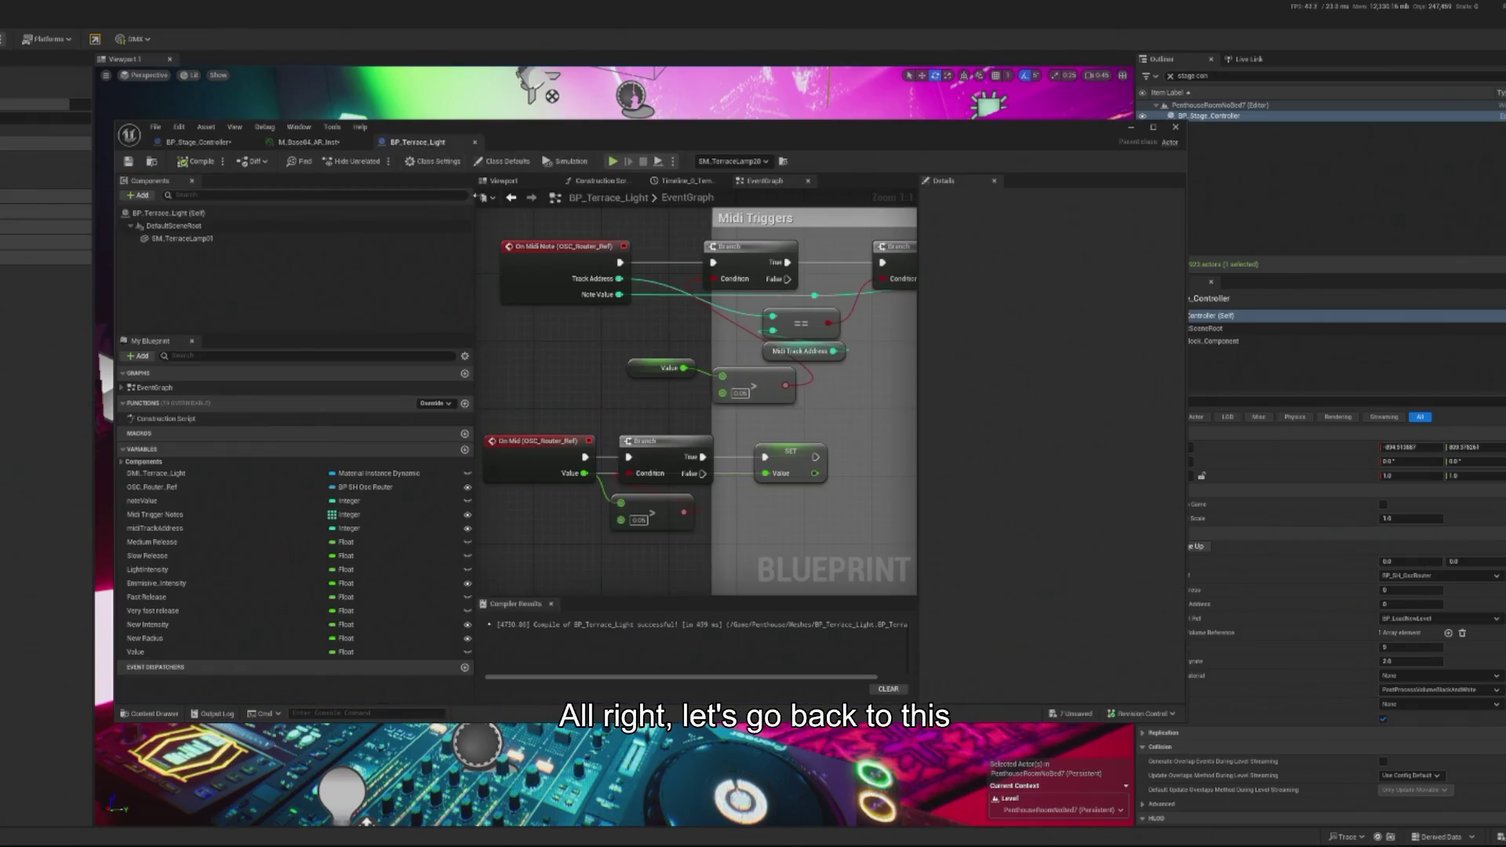
Step: Commit the edited threshold and begin editing the lower comparison's 0.05 value
left_click_drag(659, 487, 632, 490)
key("Return")
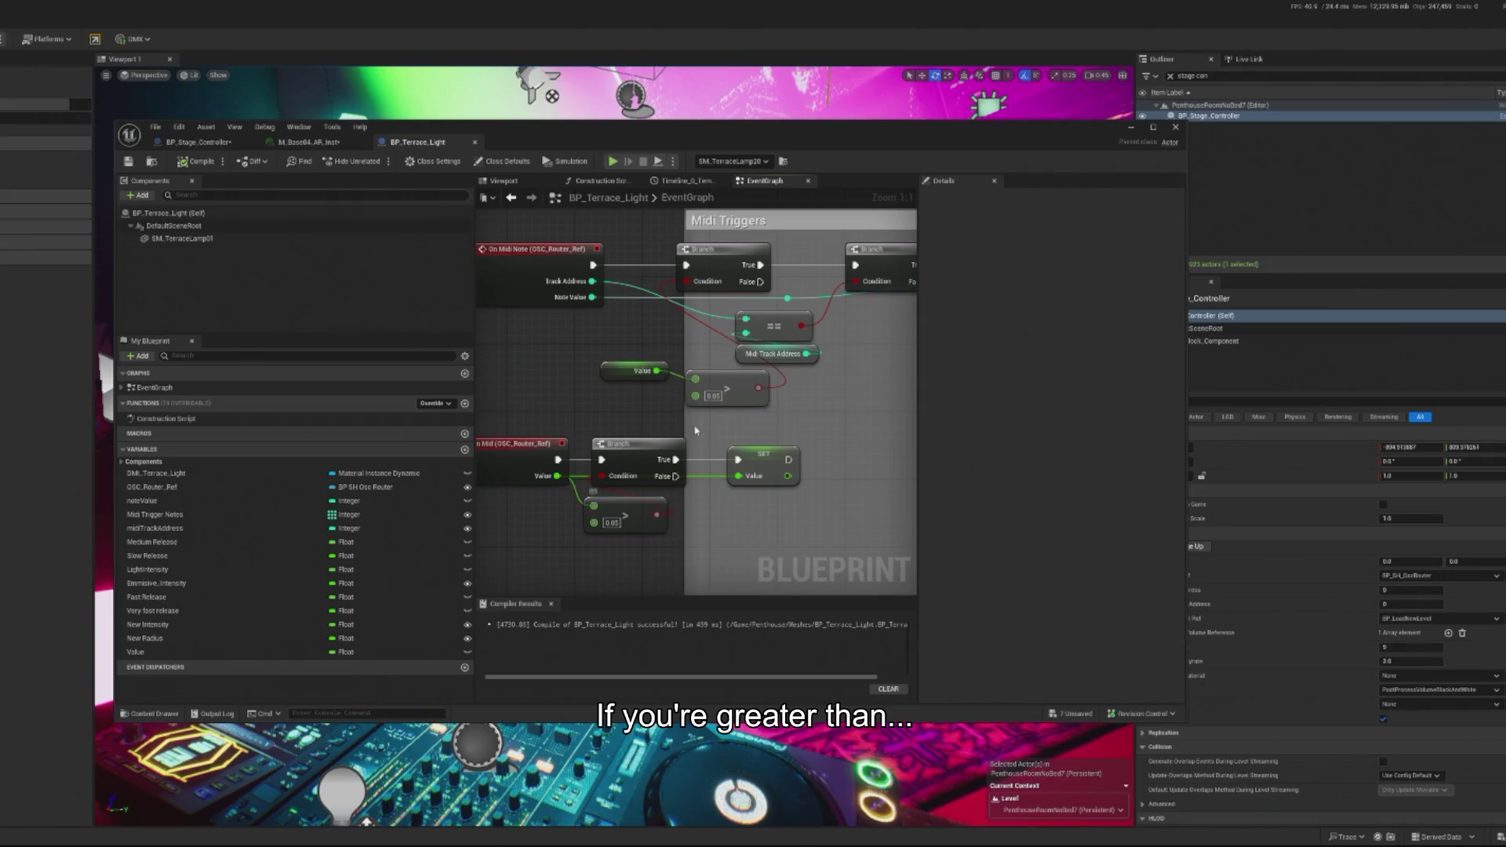
left_click(611, 523)
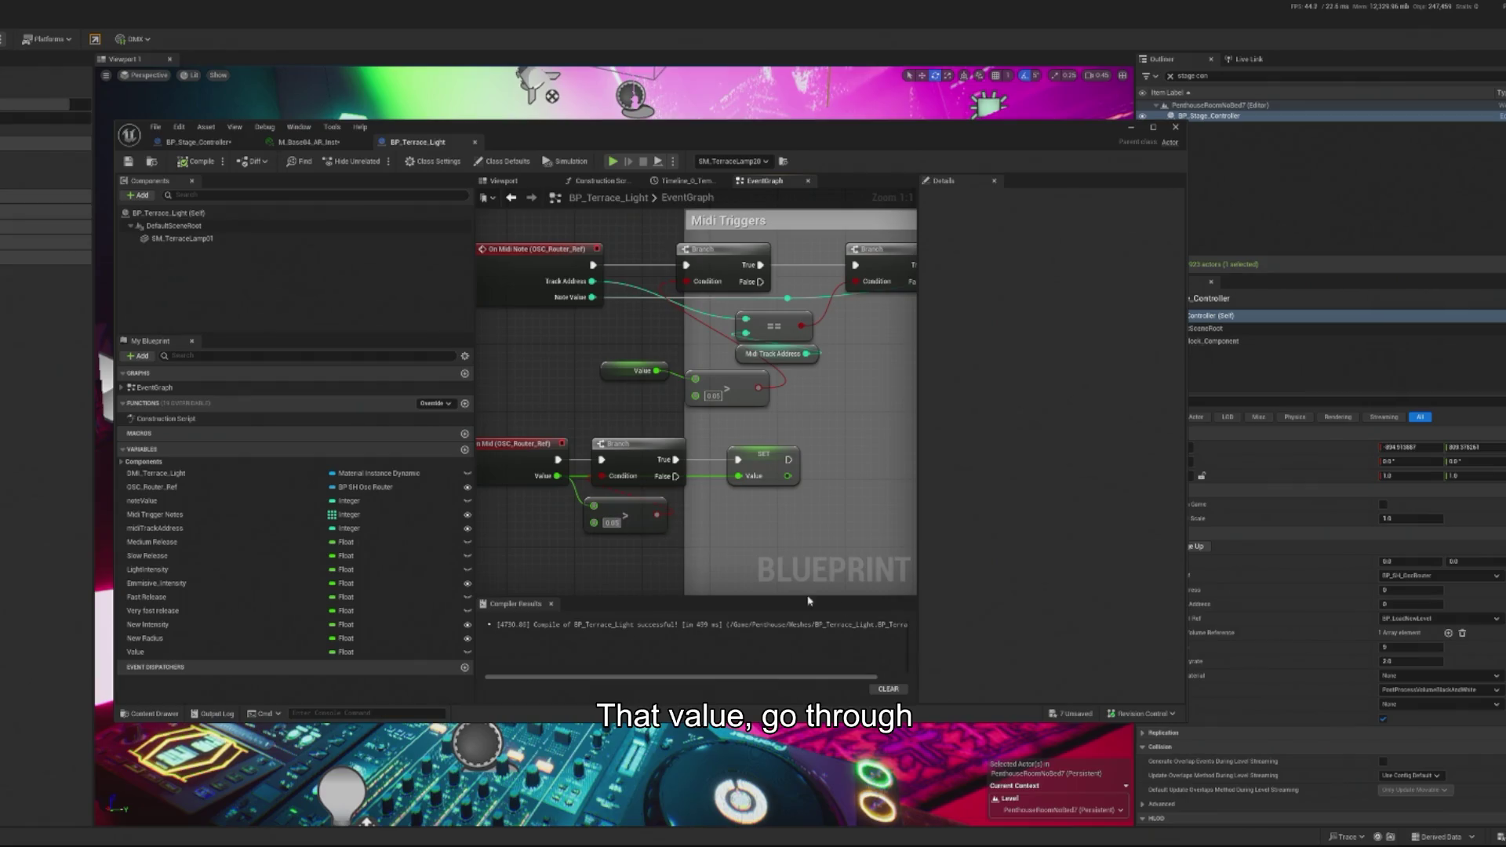
left_click(1128, 131)
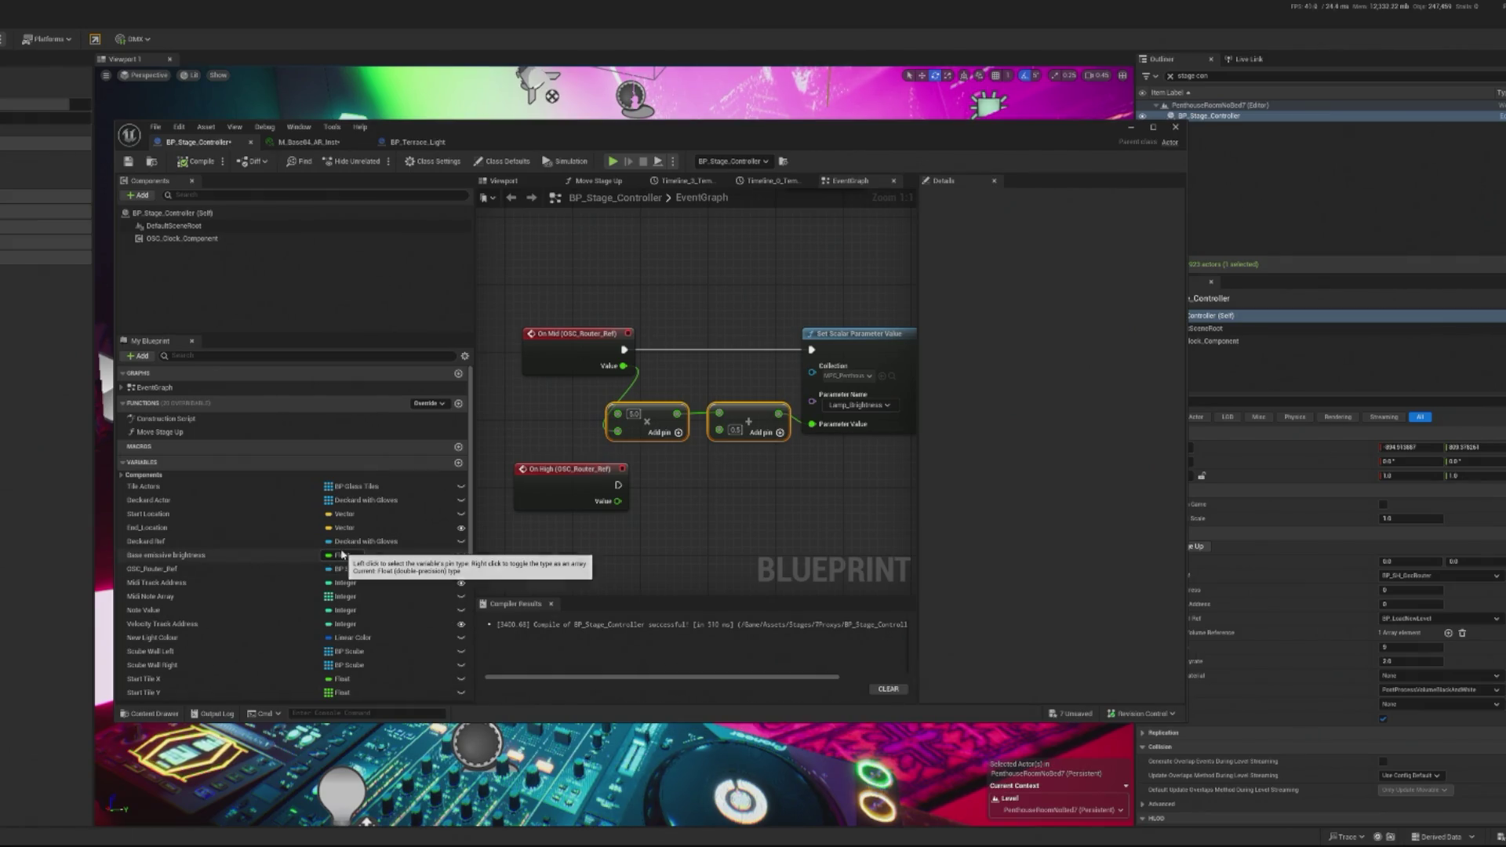
left_click(424, 142)
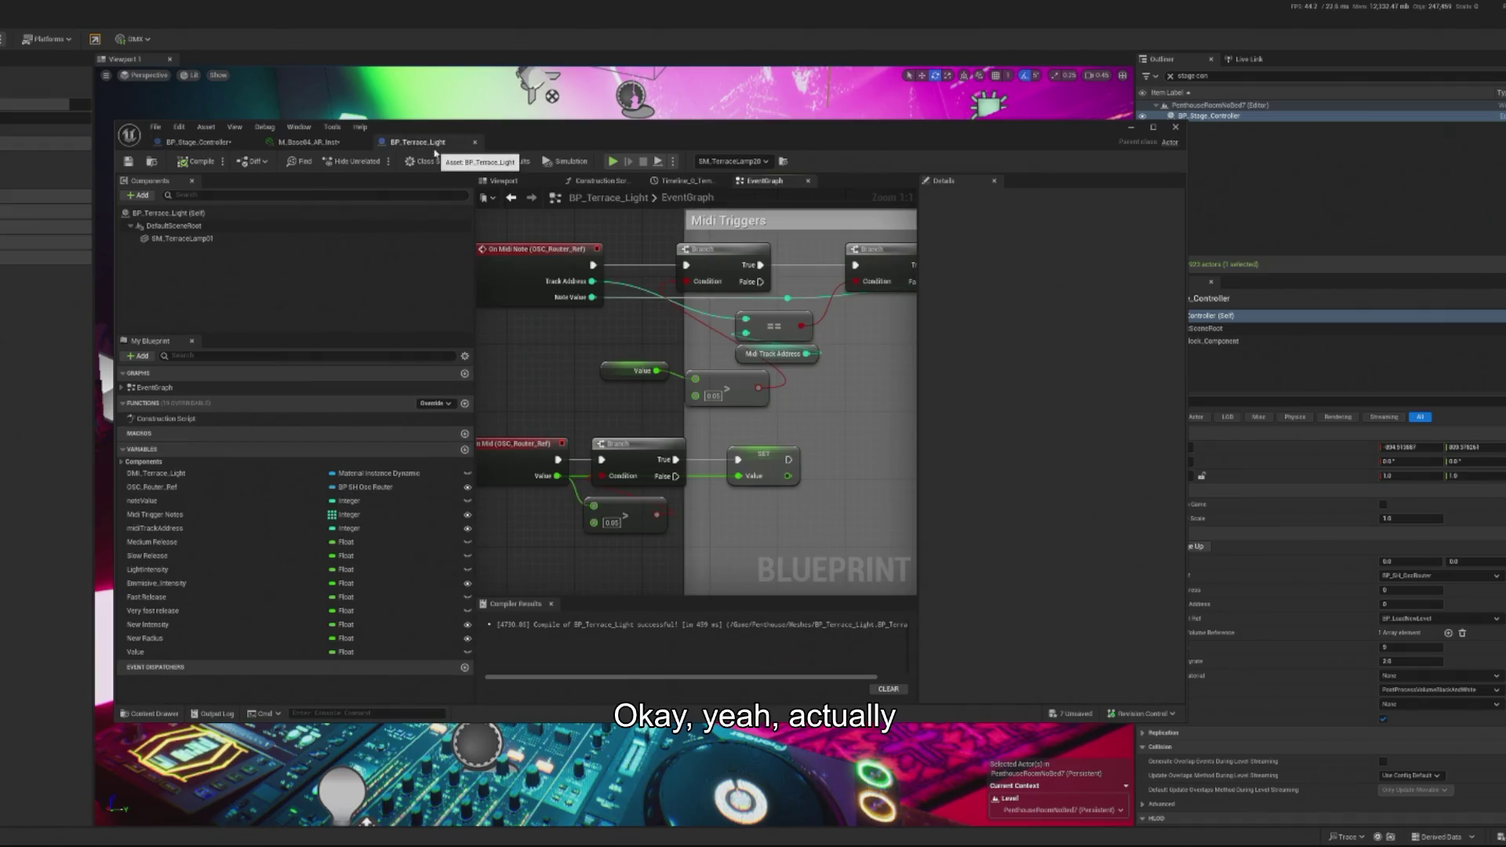
Step: Set both greater-than thresholds to 0.1 and compile BP_Terrace_Light
left_click(613, 522)
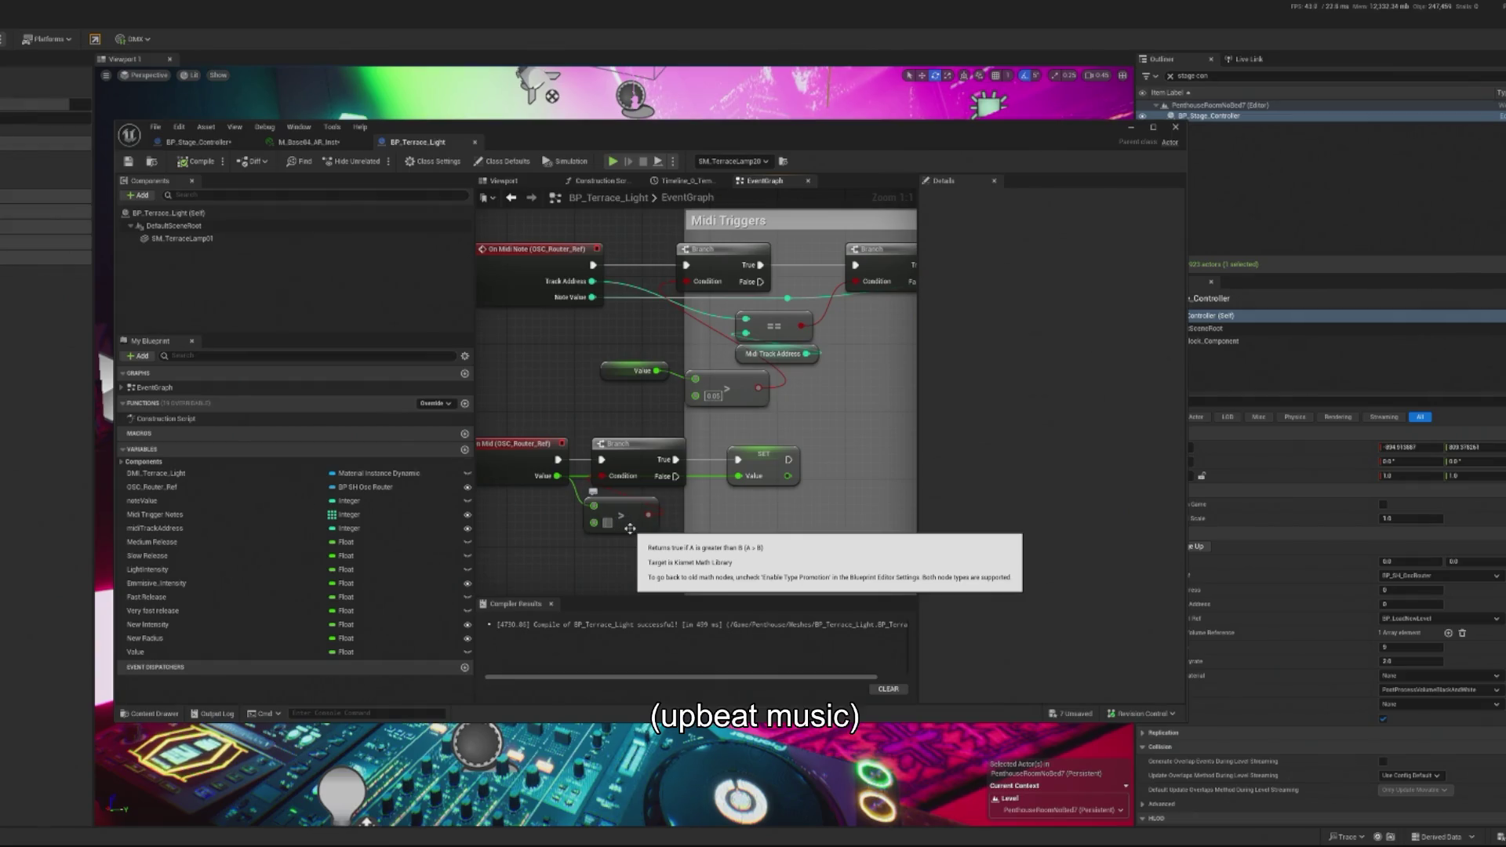
type("0.1")
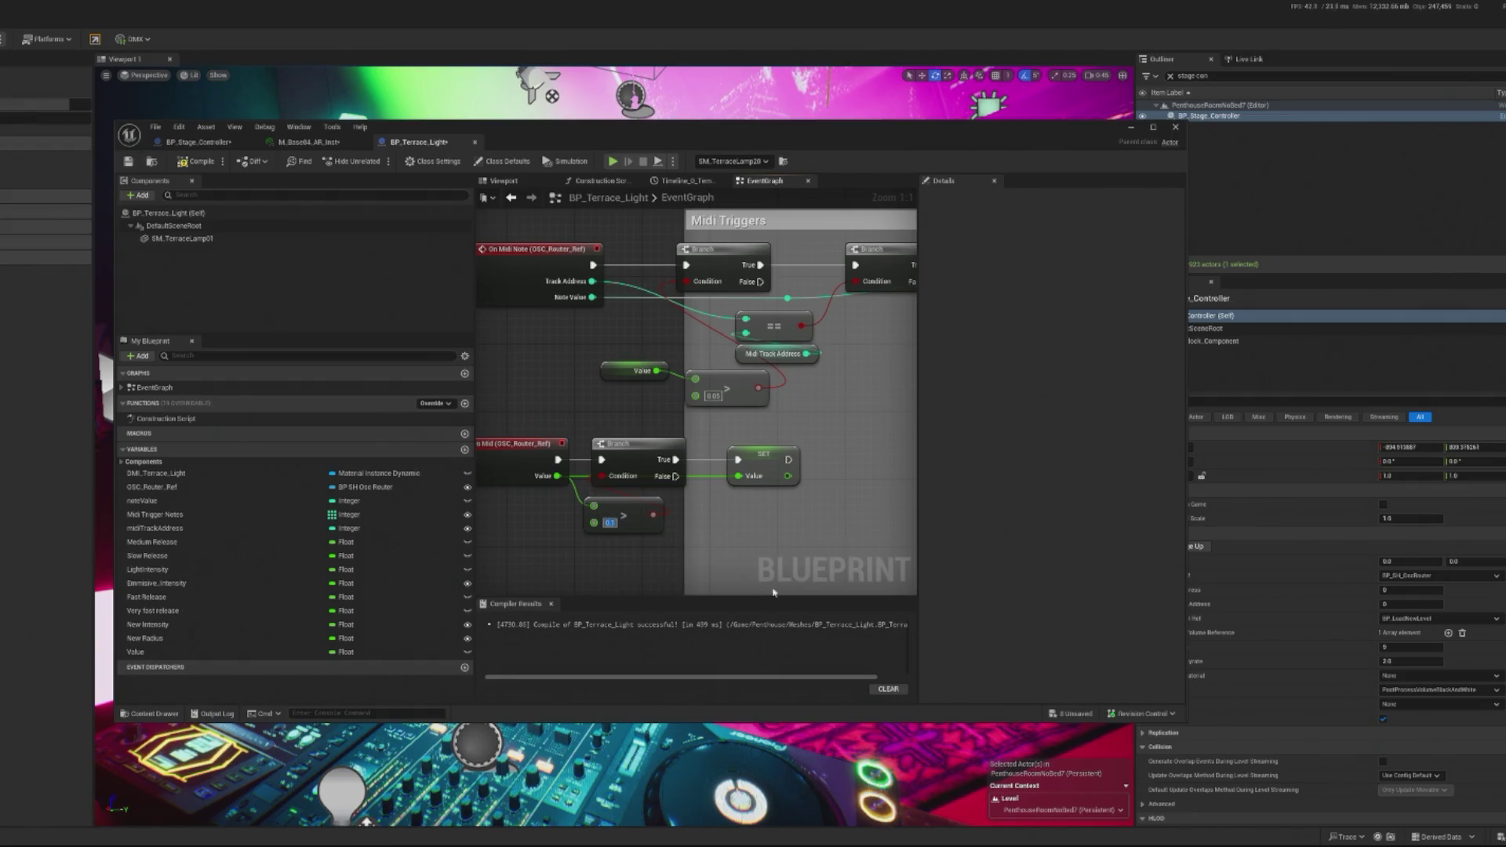
left_click(711, 395)
key("BackSpace")
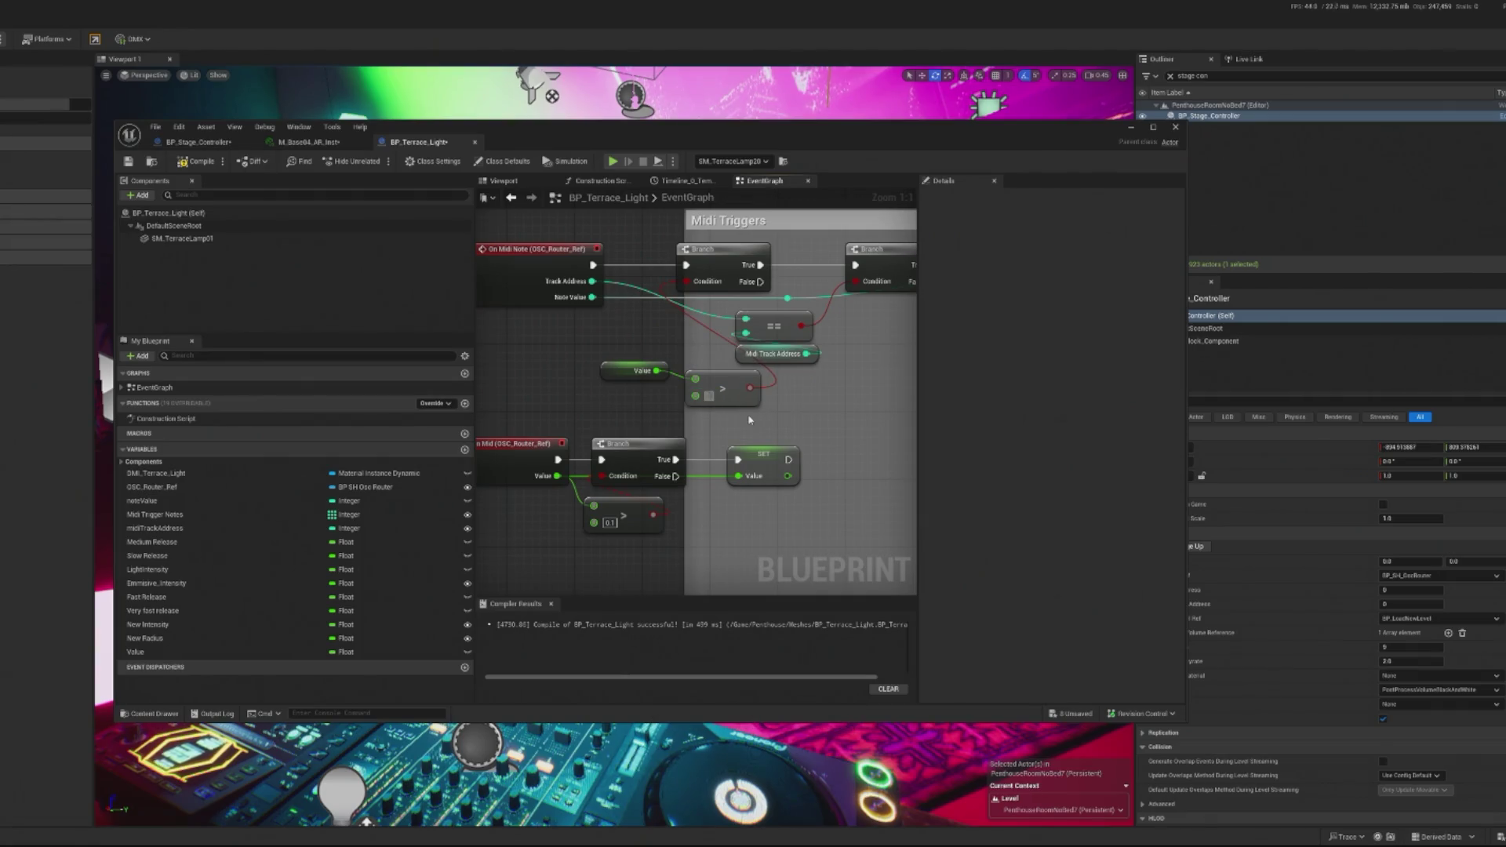
type("0.1")
left_click(216, 163)
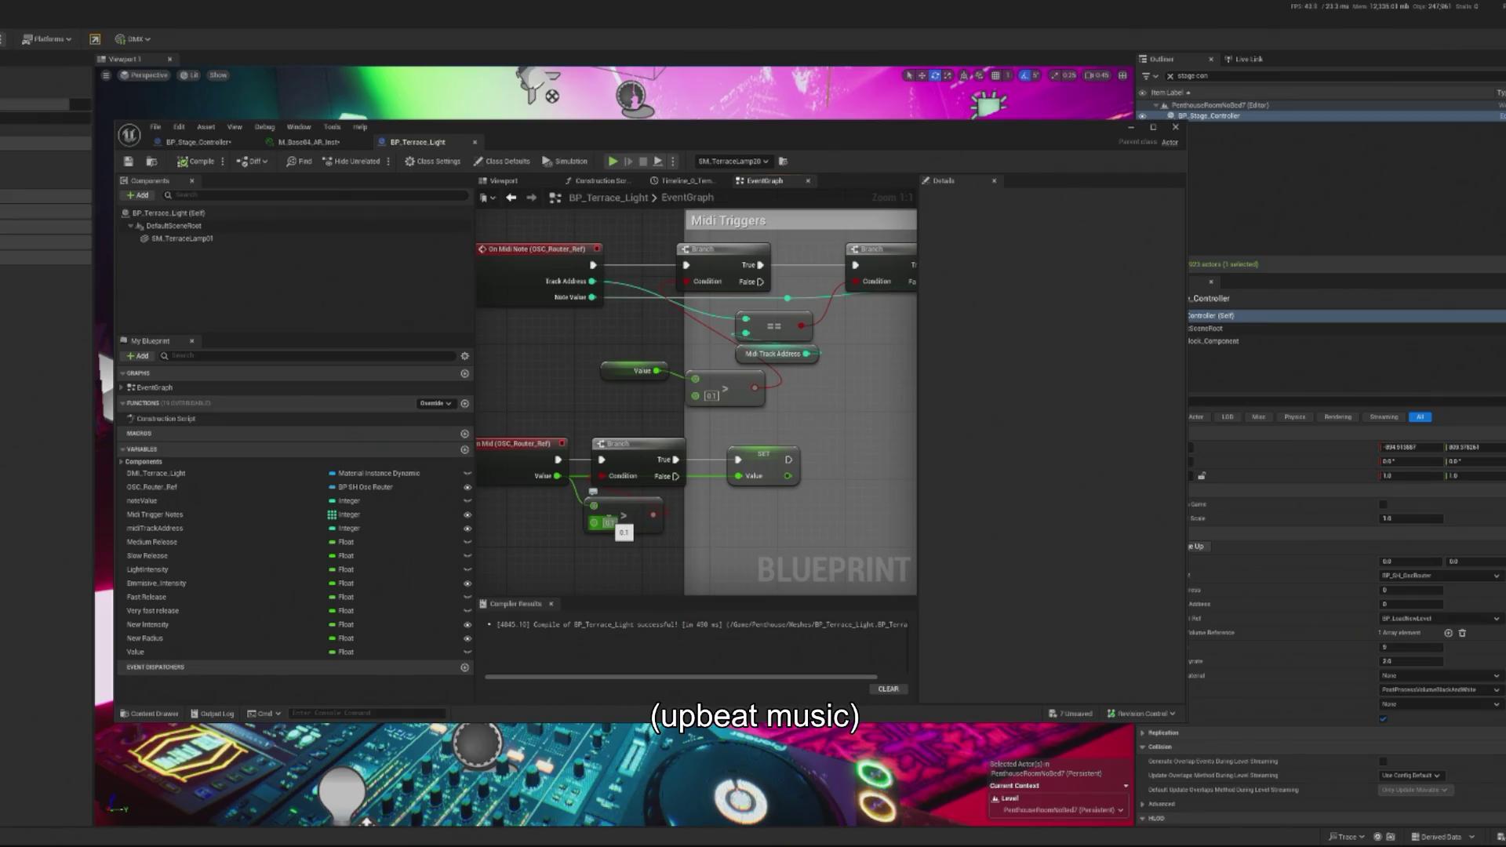
left_click(198, 161)
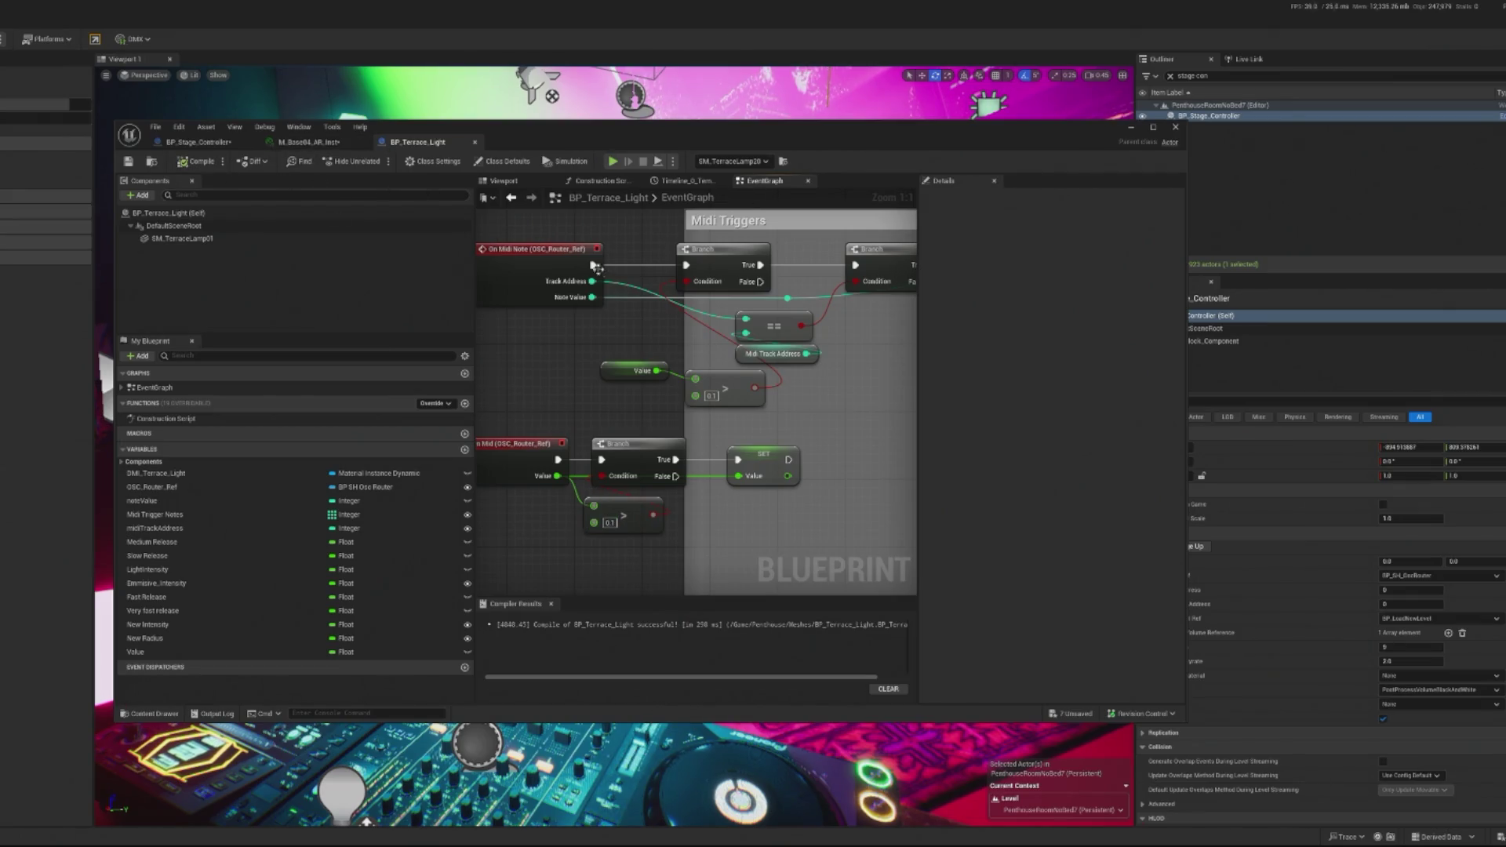
scroll(589, 264, "down", 5)
scroll(703, 407, "up", 5)
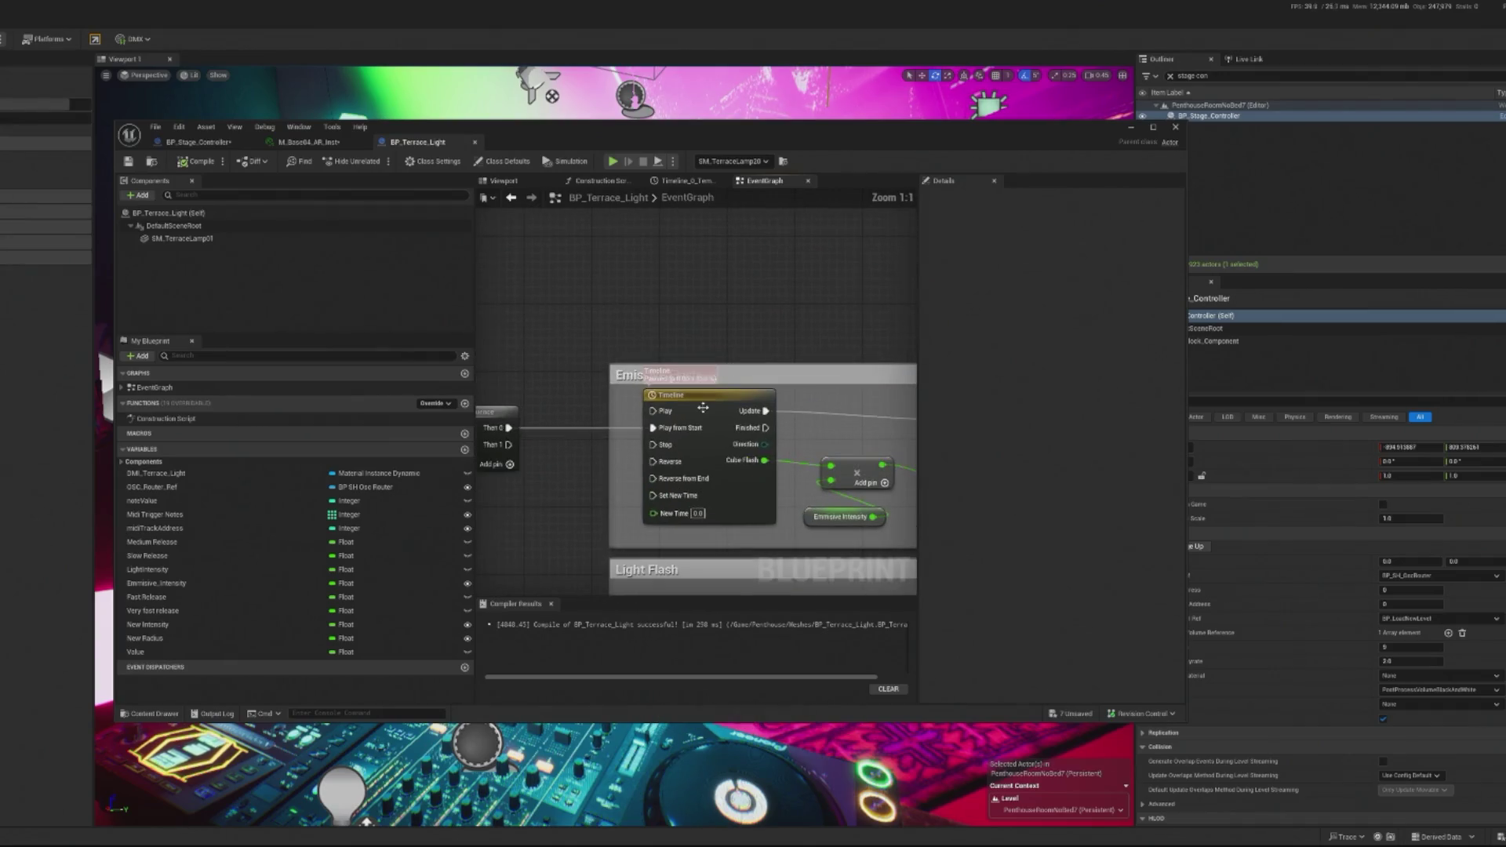
Step: Set the Light Flash timeline length to 0.38 and flatten the first curve key
double_click(702, 407)
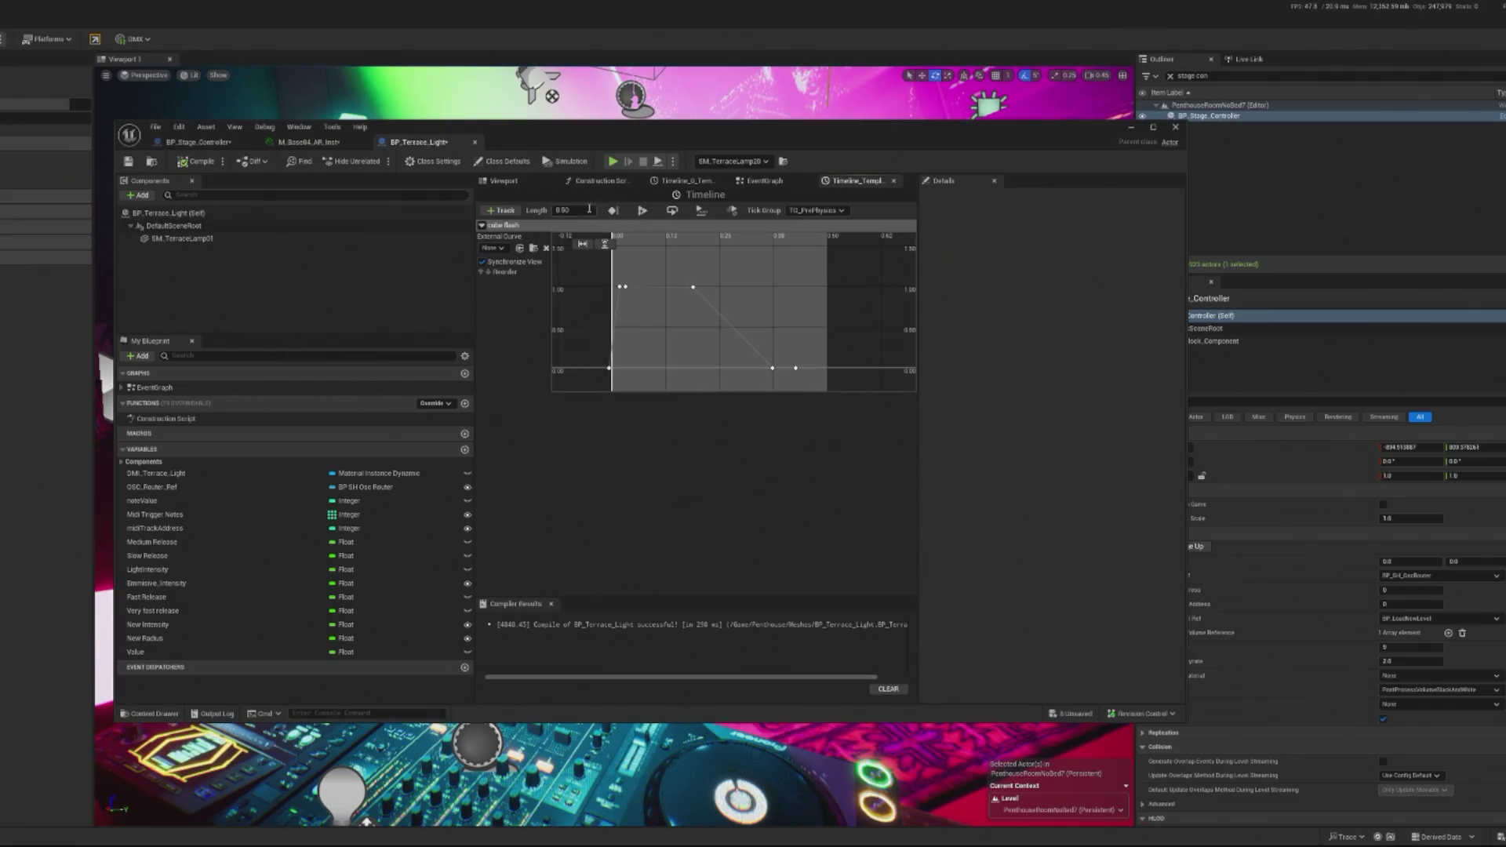
type("0")
key("Return")
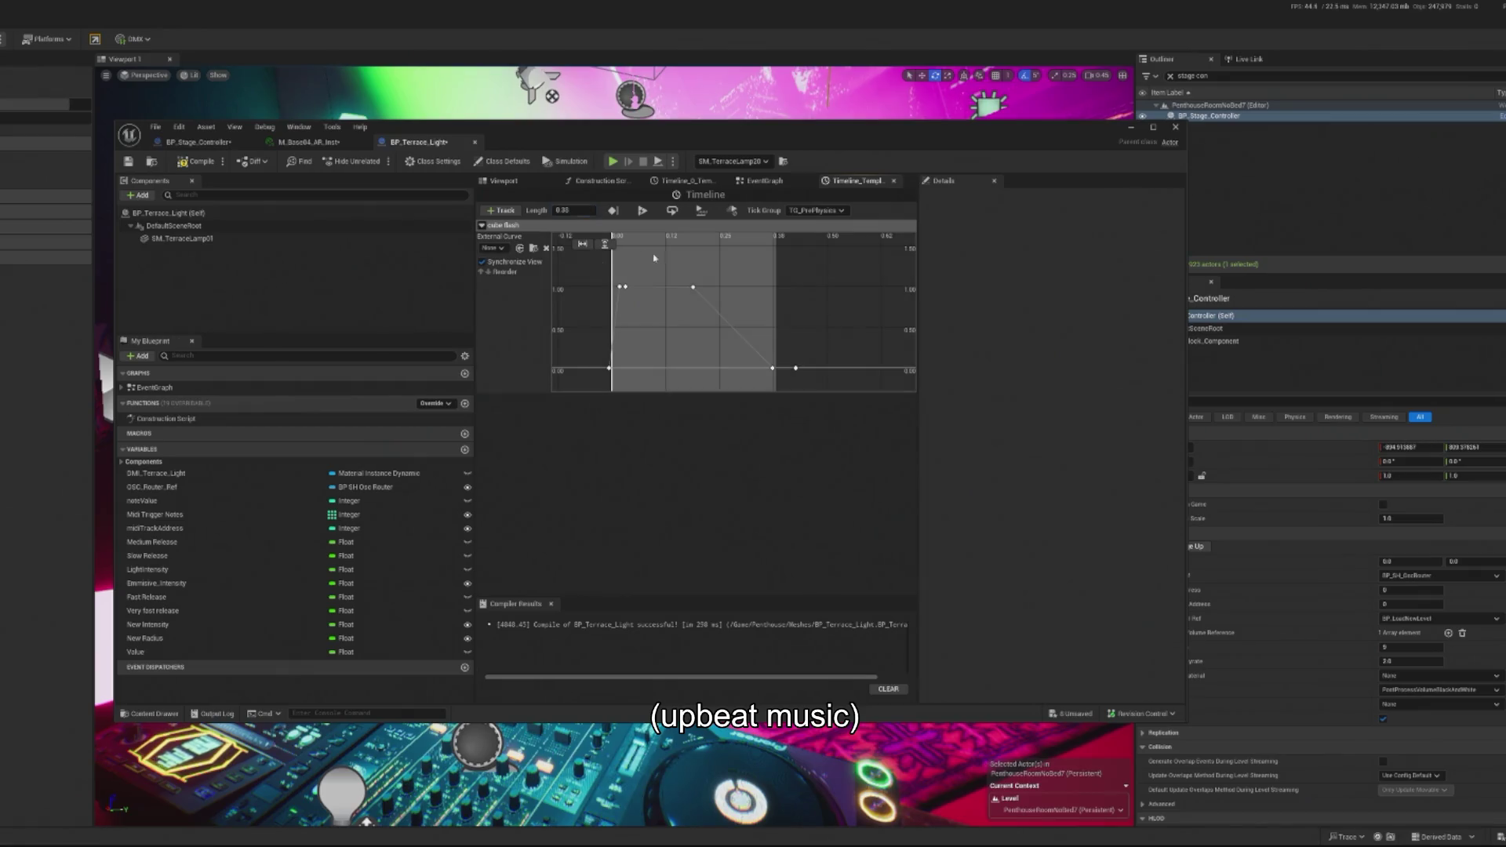
right_click(609, 368)
left_click(651, 405)
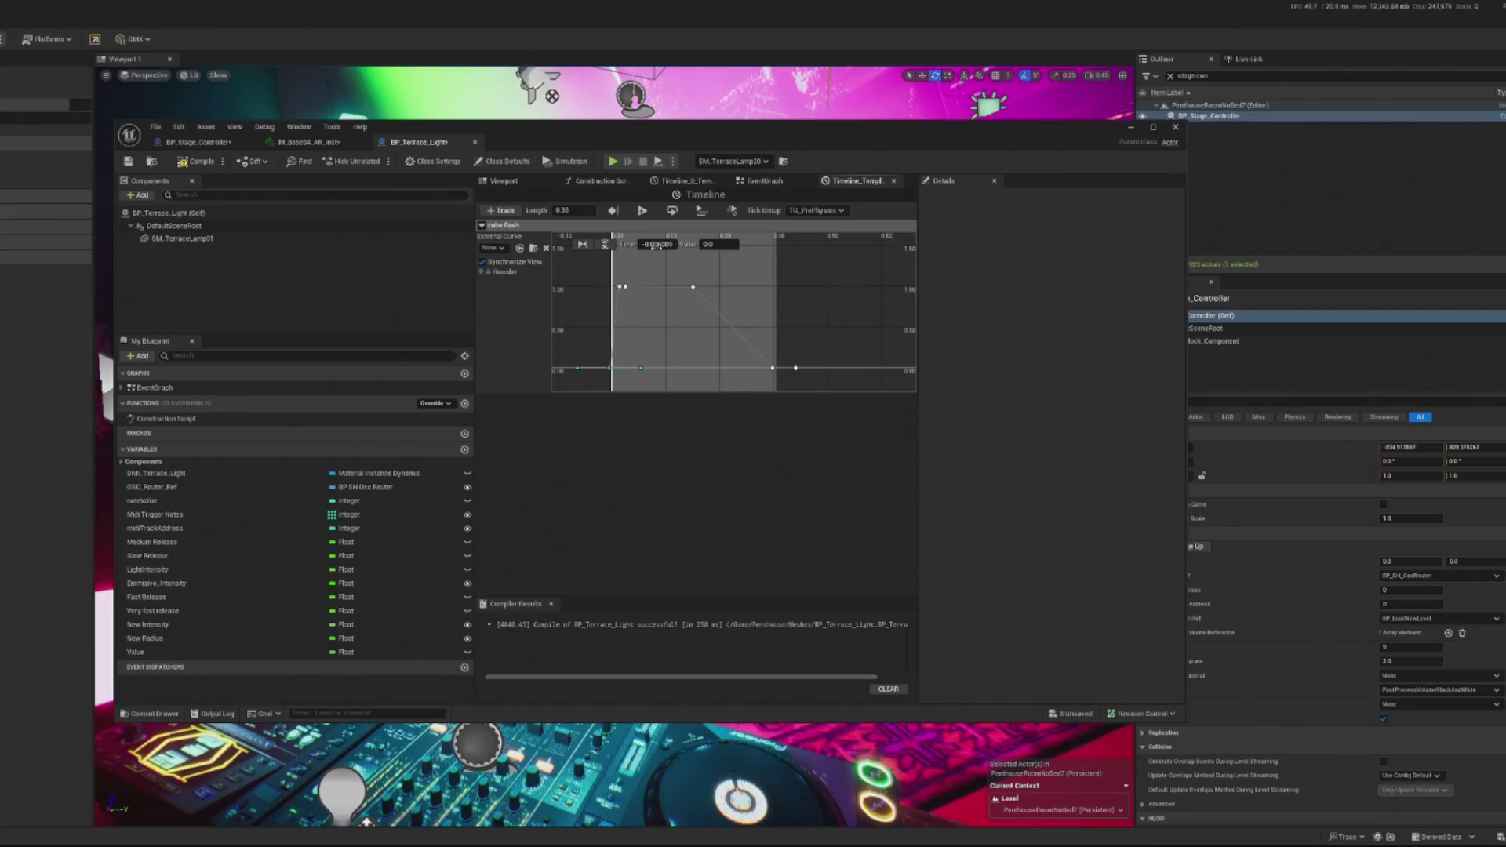
right_click(610, 368)
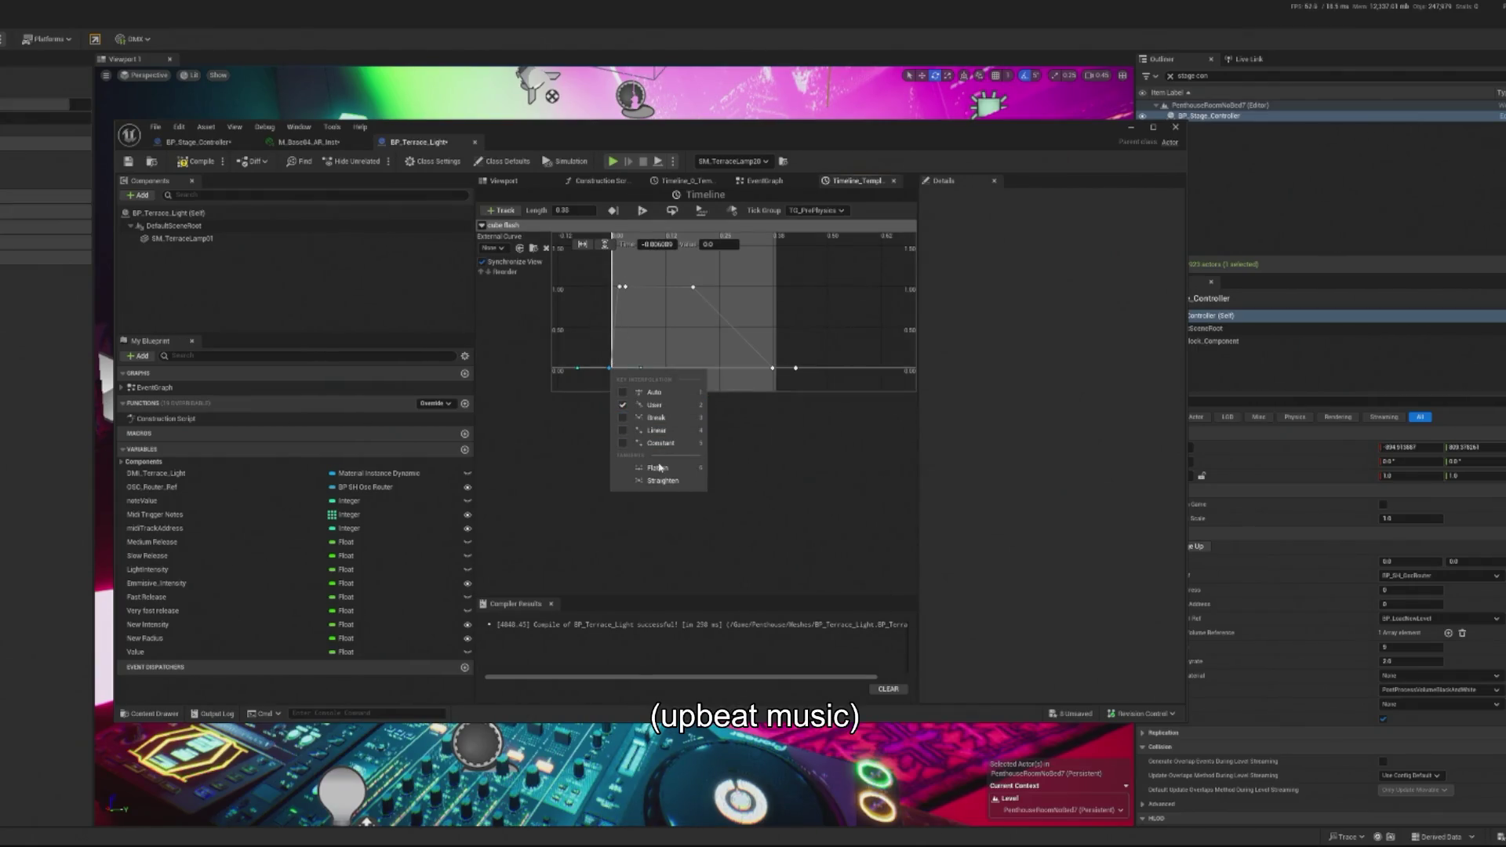
left_click(657, 468)
left_click(576, 280)
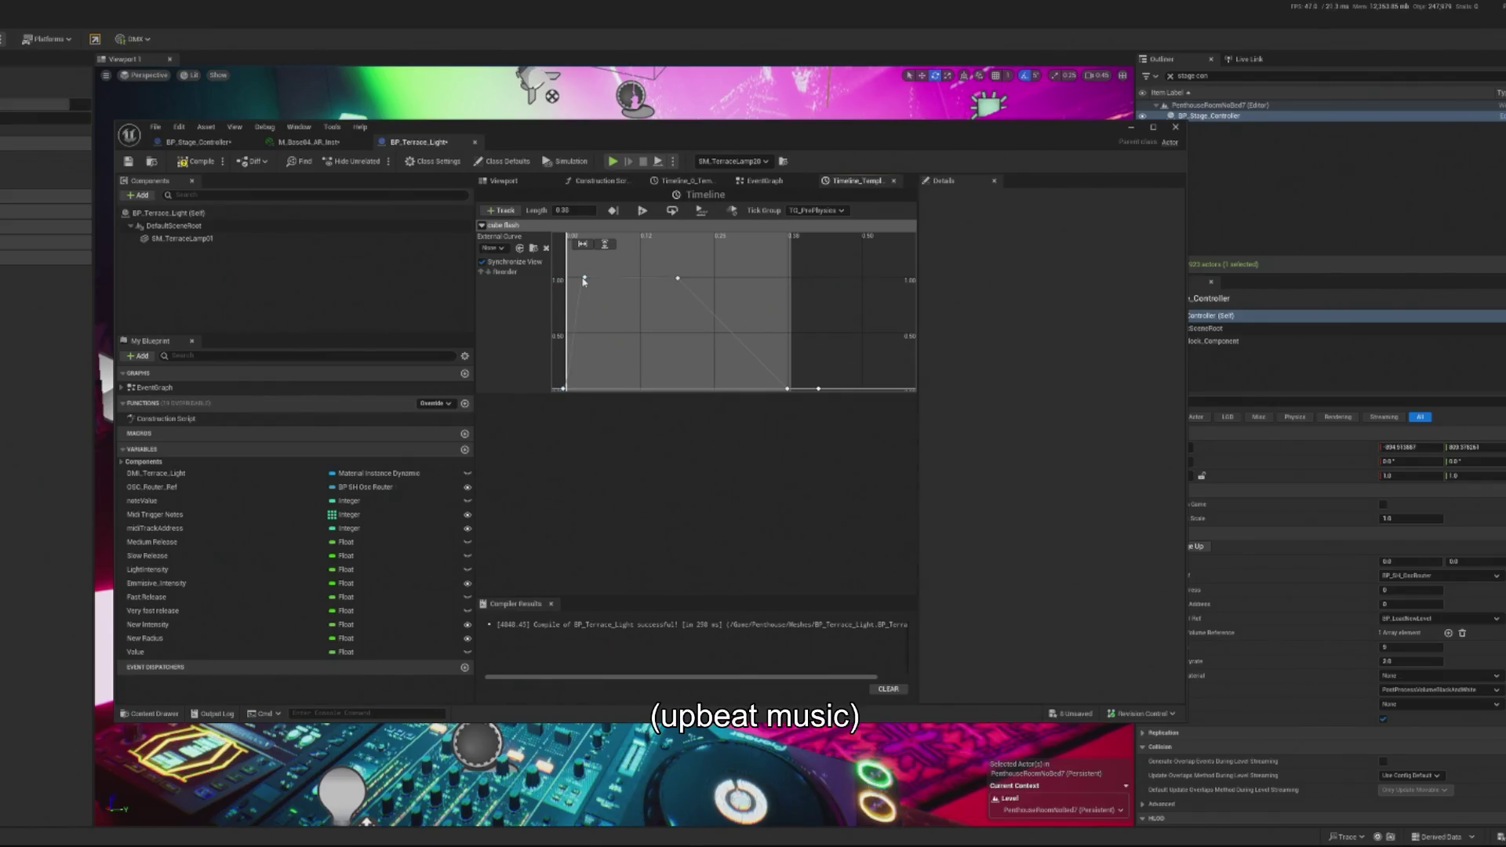
Step: Smooth the rising keys, flatten the key at value 1.0, and compile
right_click(584, 281)
left_click(625, 315)
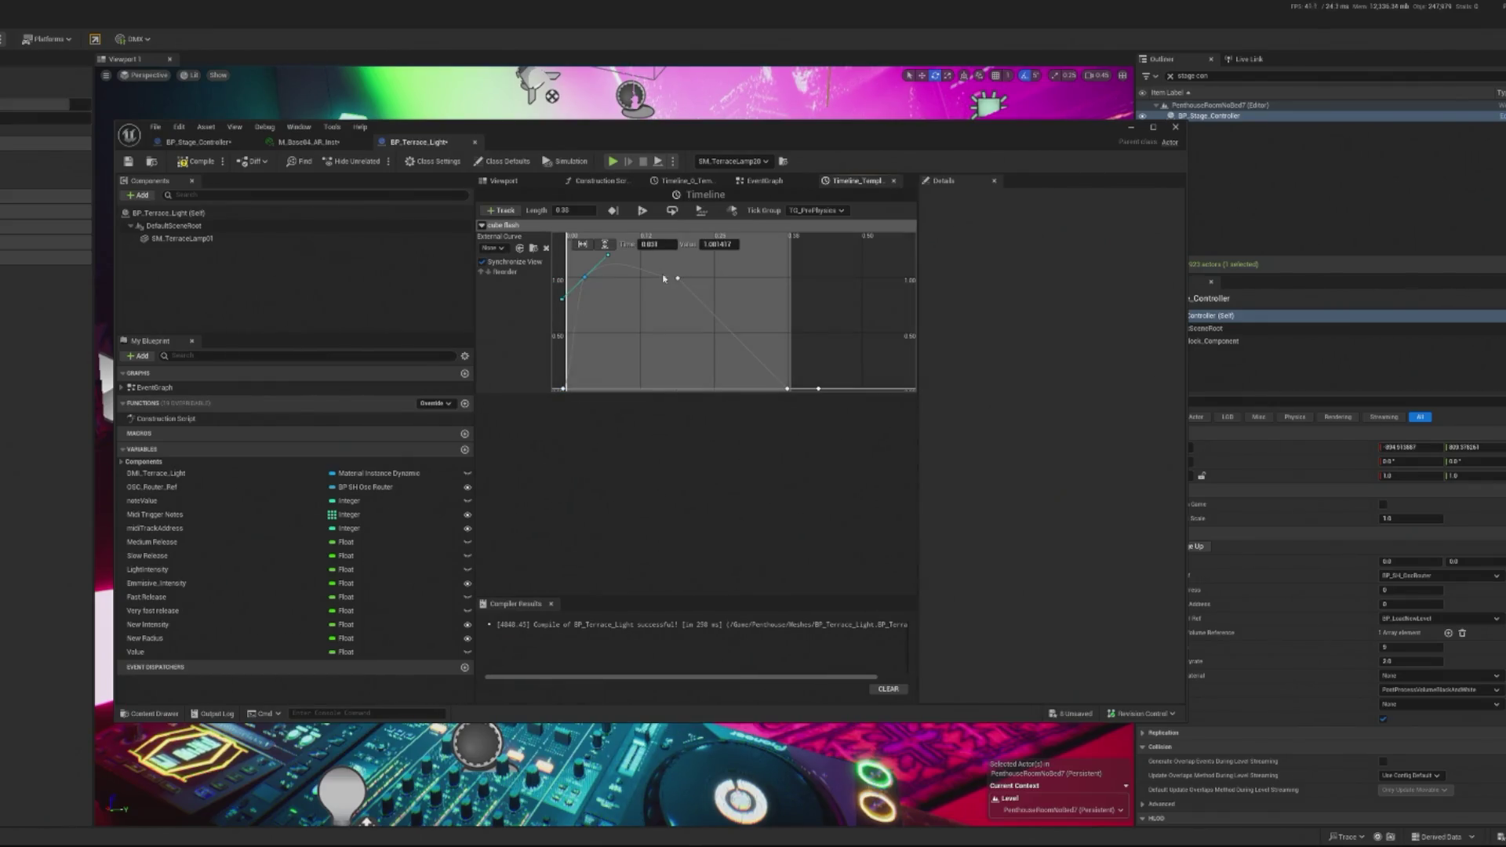
right_click(585, 278)
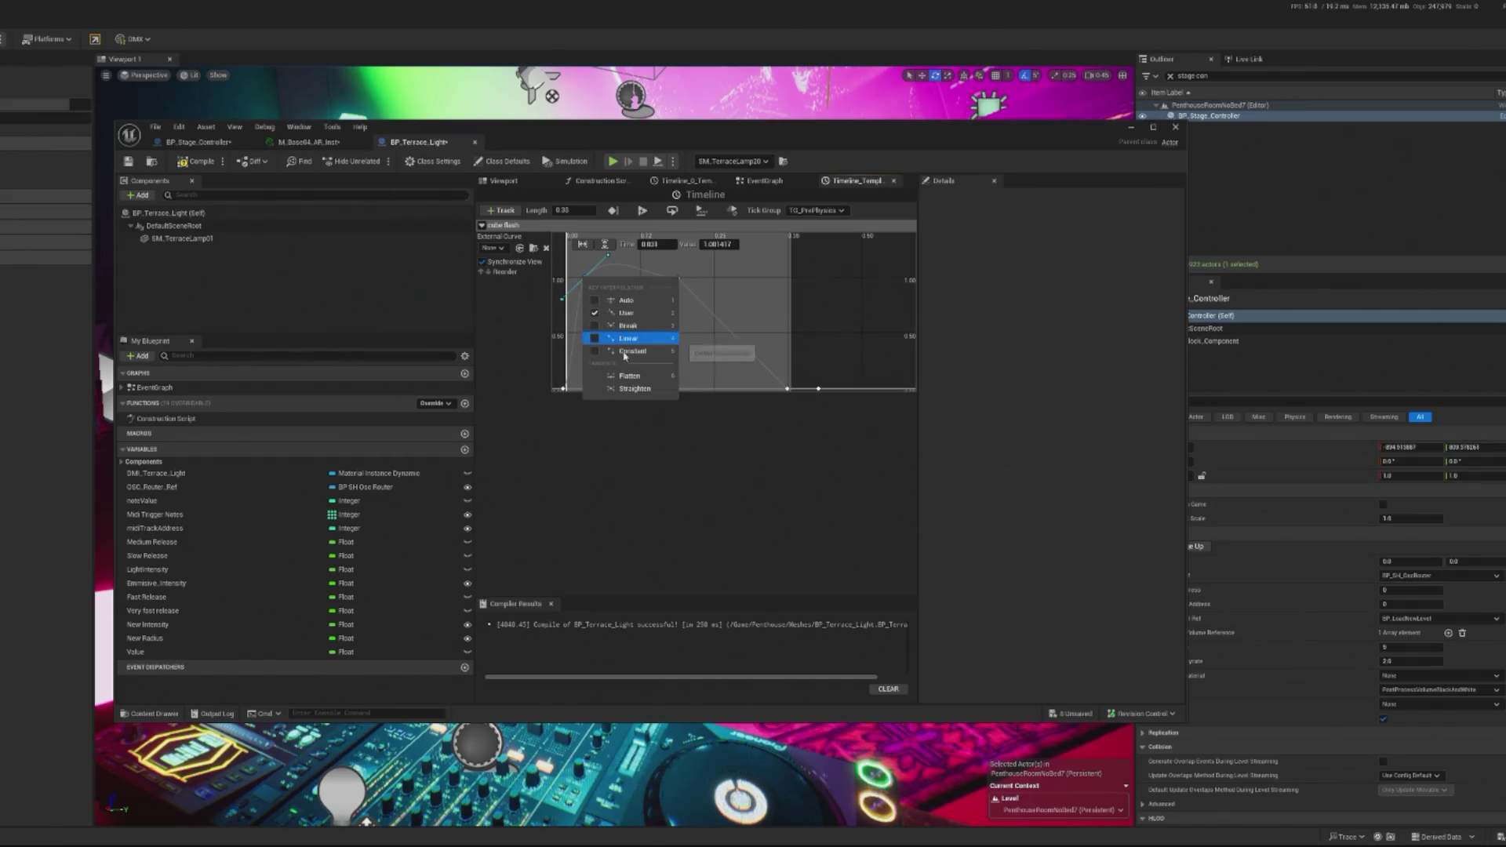
left_click(631, 375)
left_click(678, 278)
right_click(678, 278)
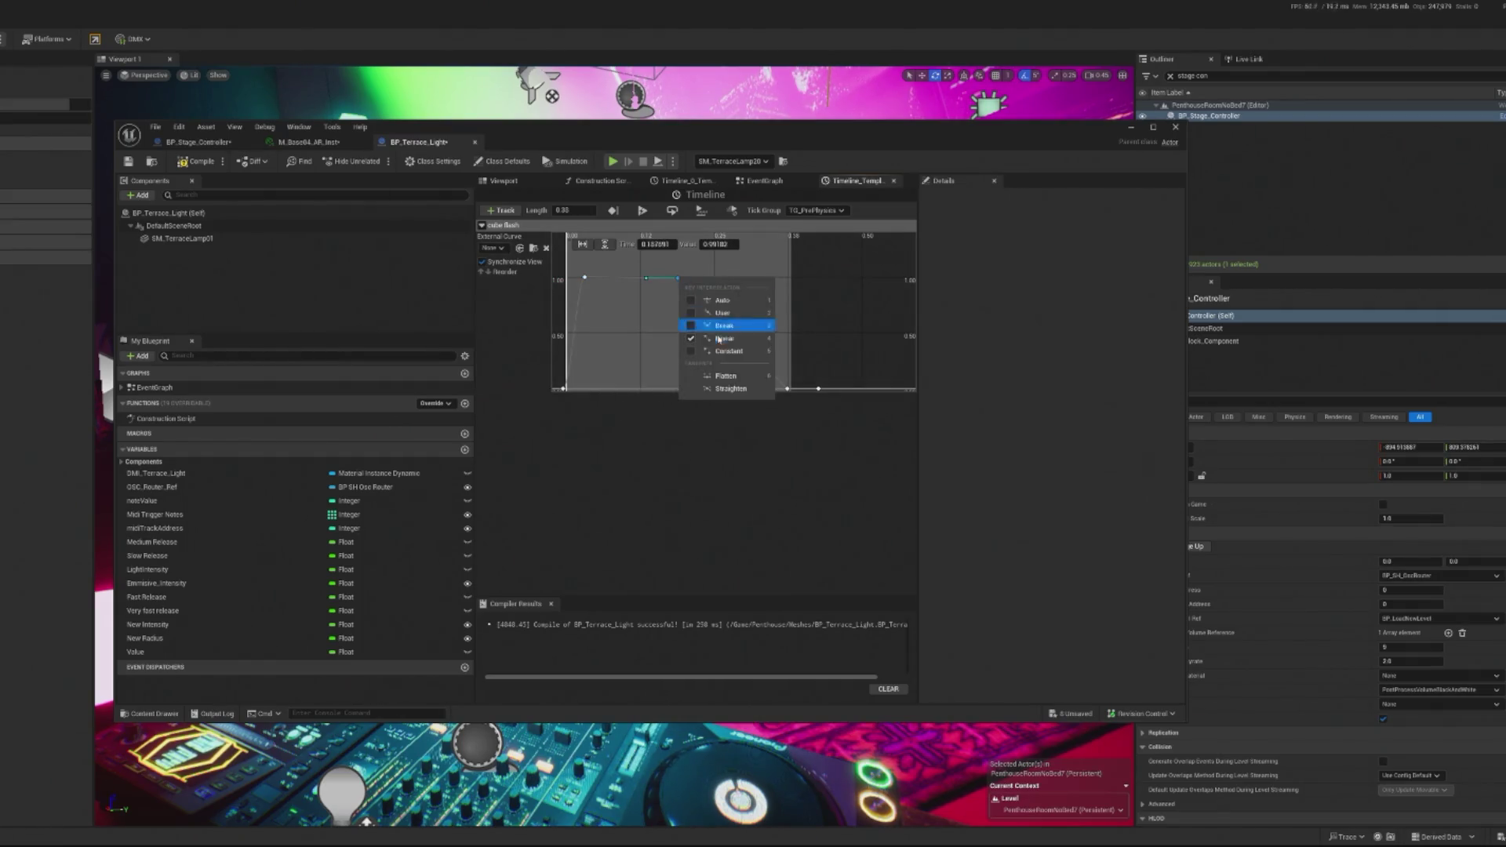
left_click(723, 314)
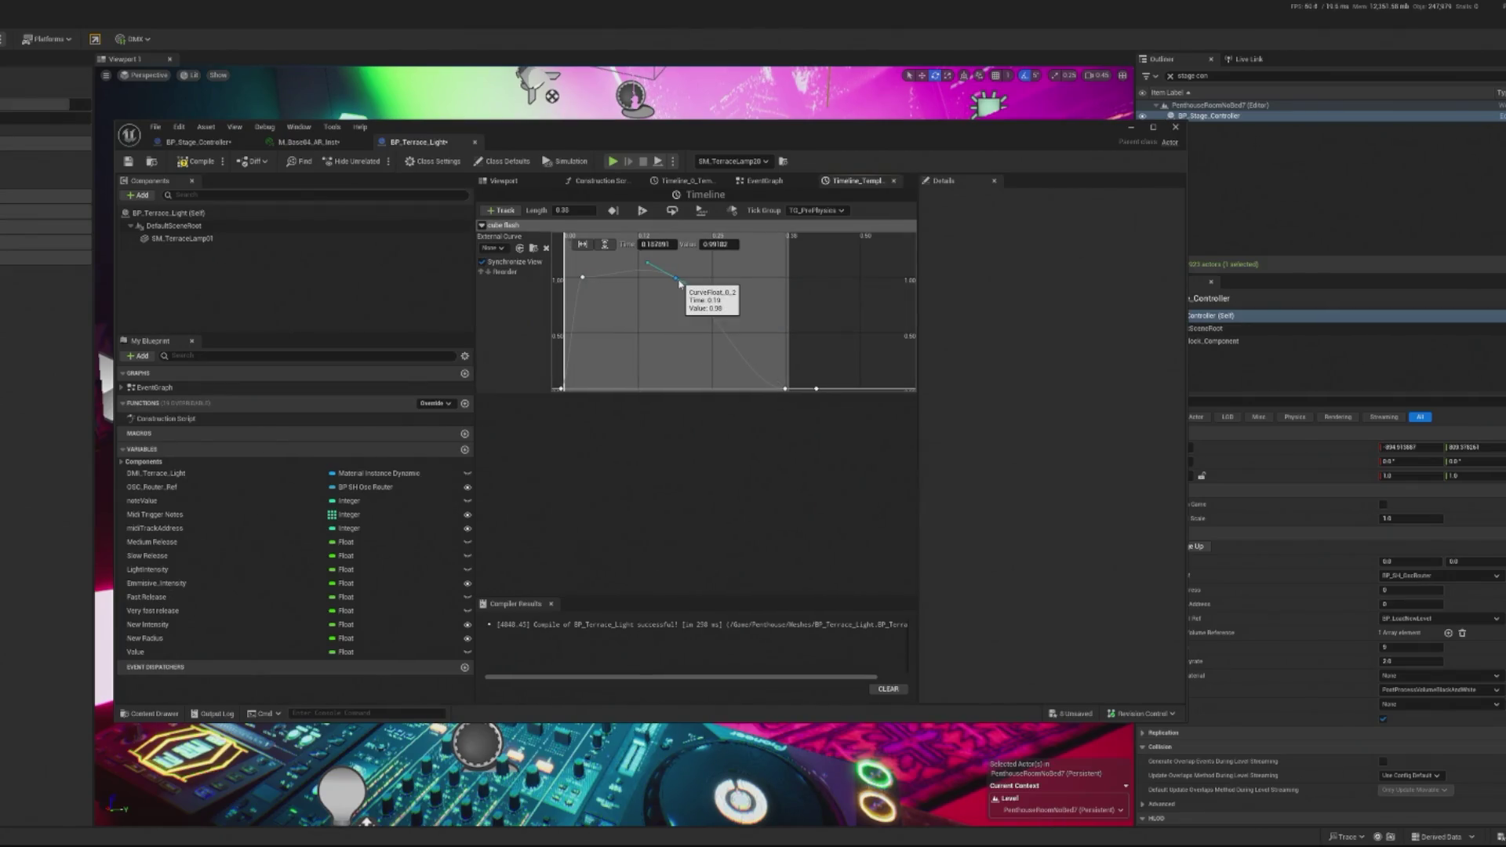
right_click(676, 280)
left_click(710, 374)
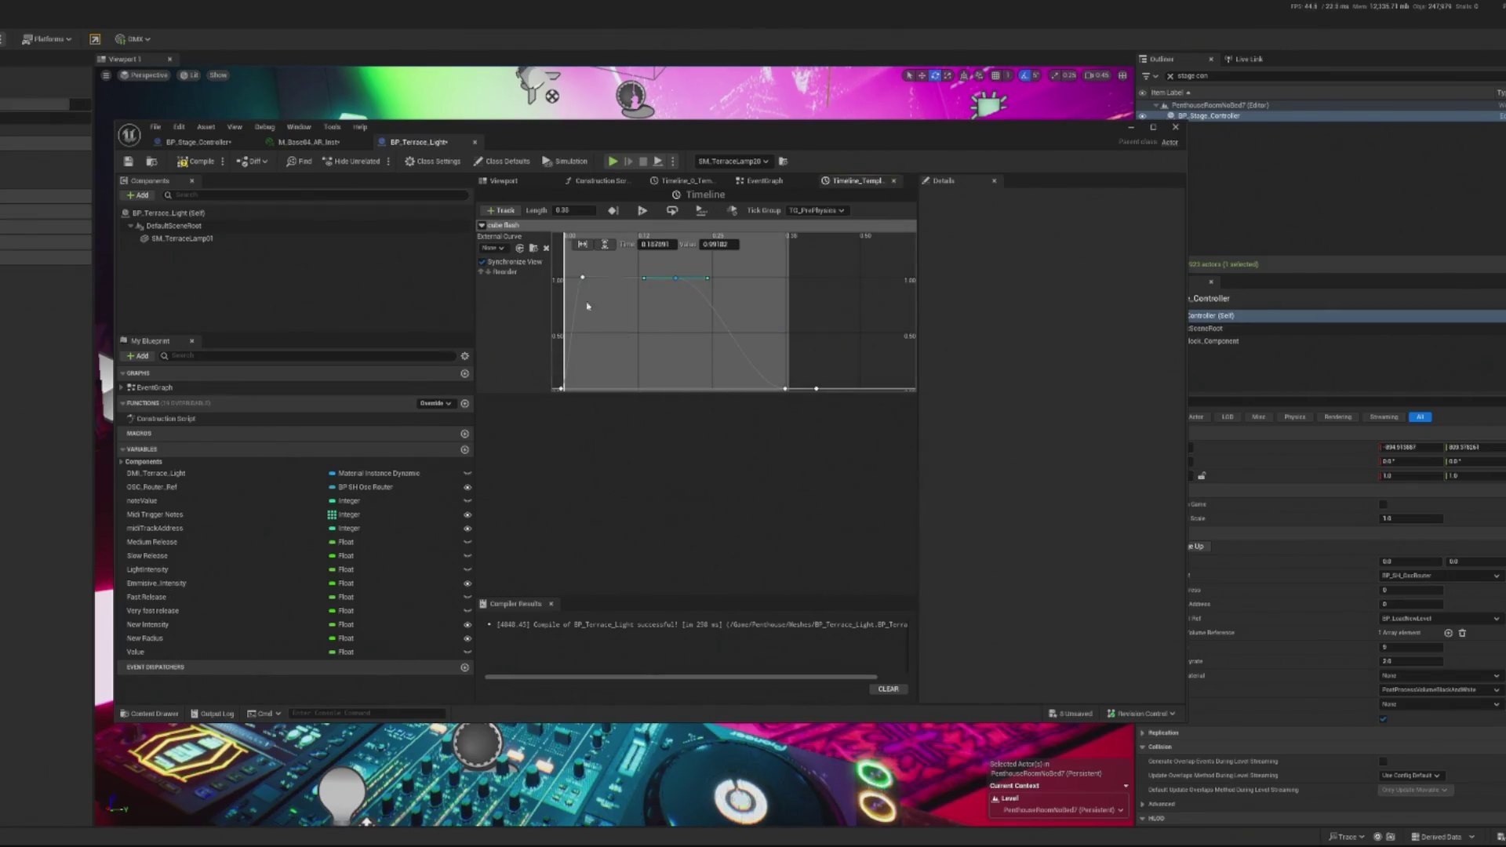
left_click(198, 161)
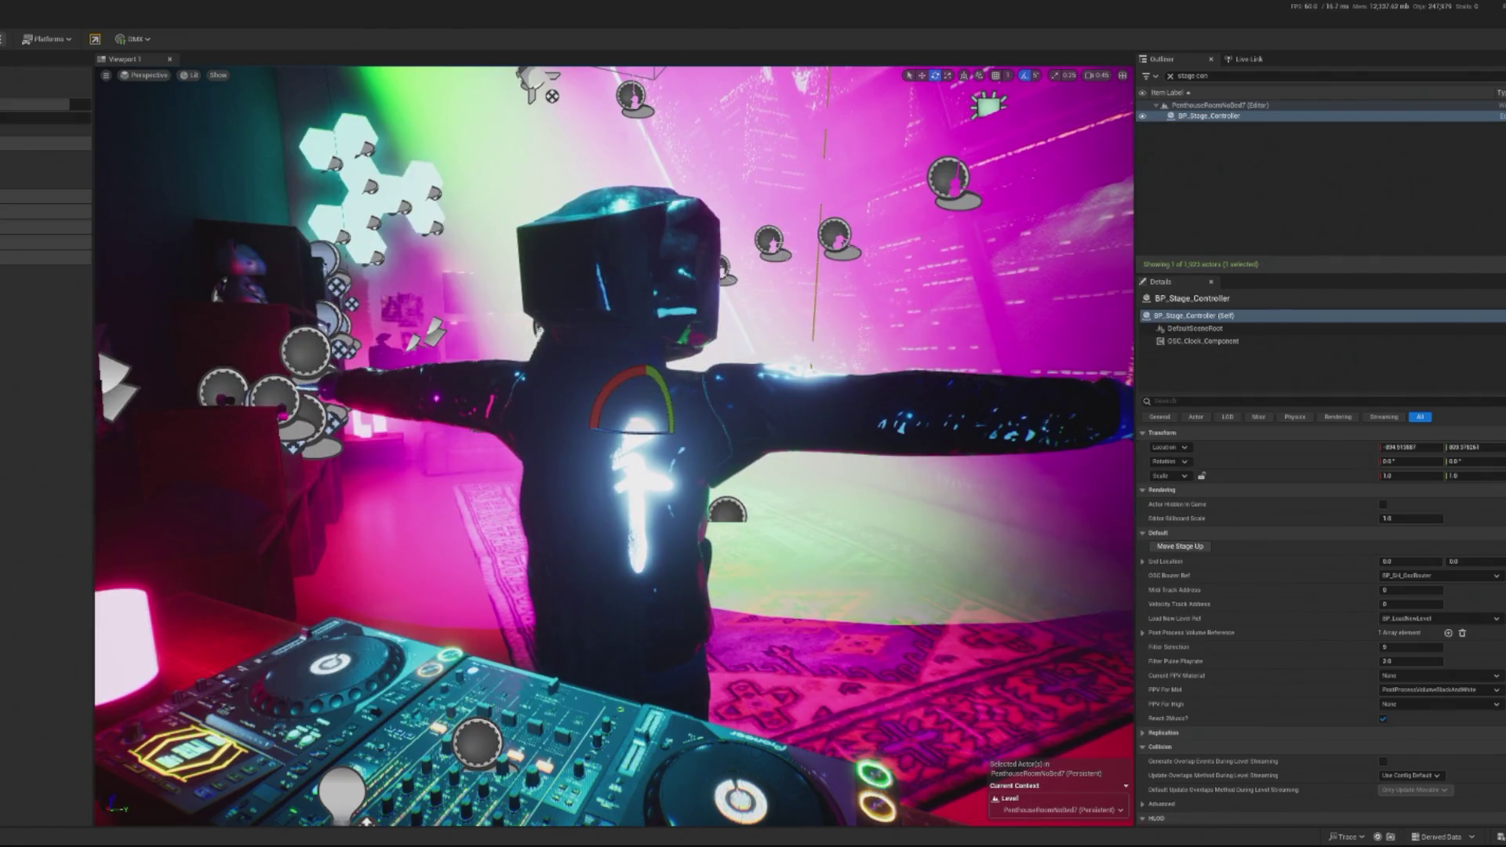
Step: Play-test the neon DJ loft in the editor, look around, then stop the session
key("alt+p")
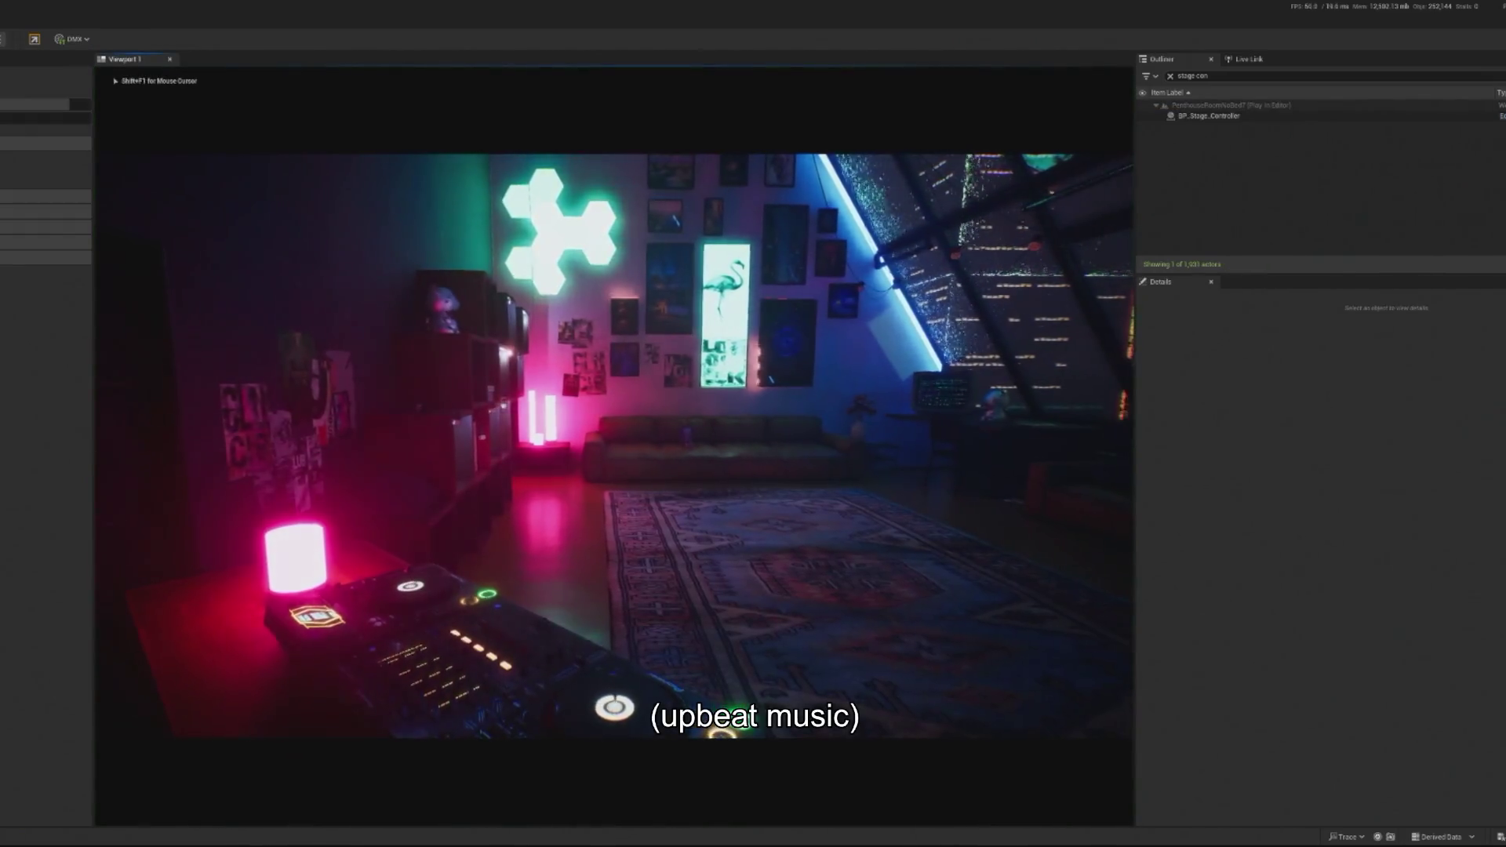
key("shift+F1")
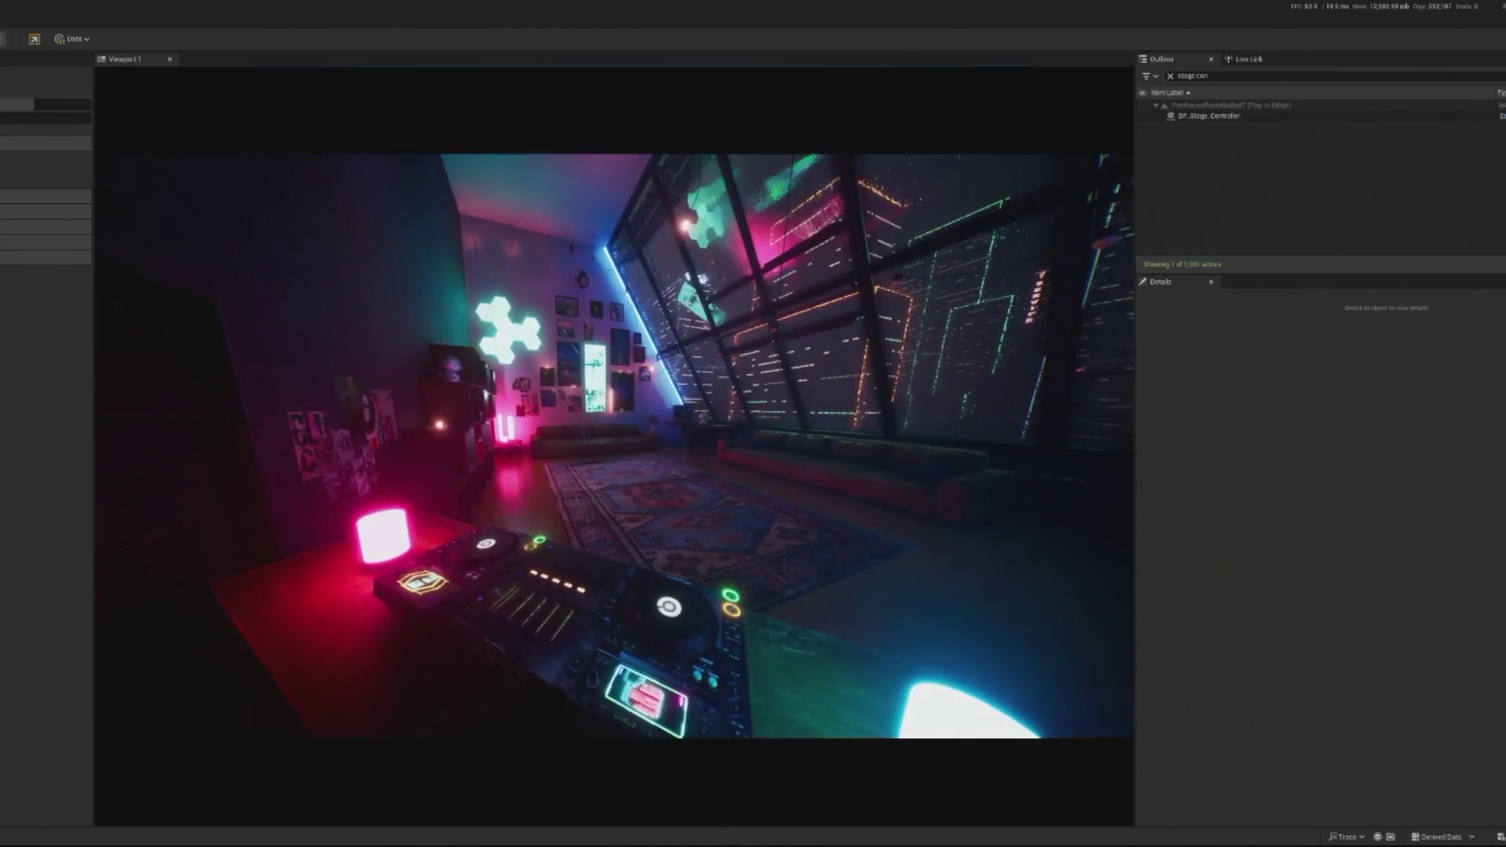
key("Escape")
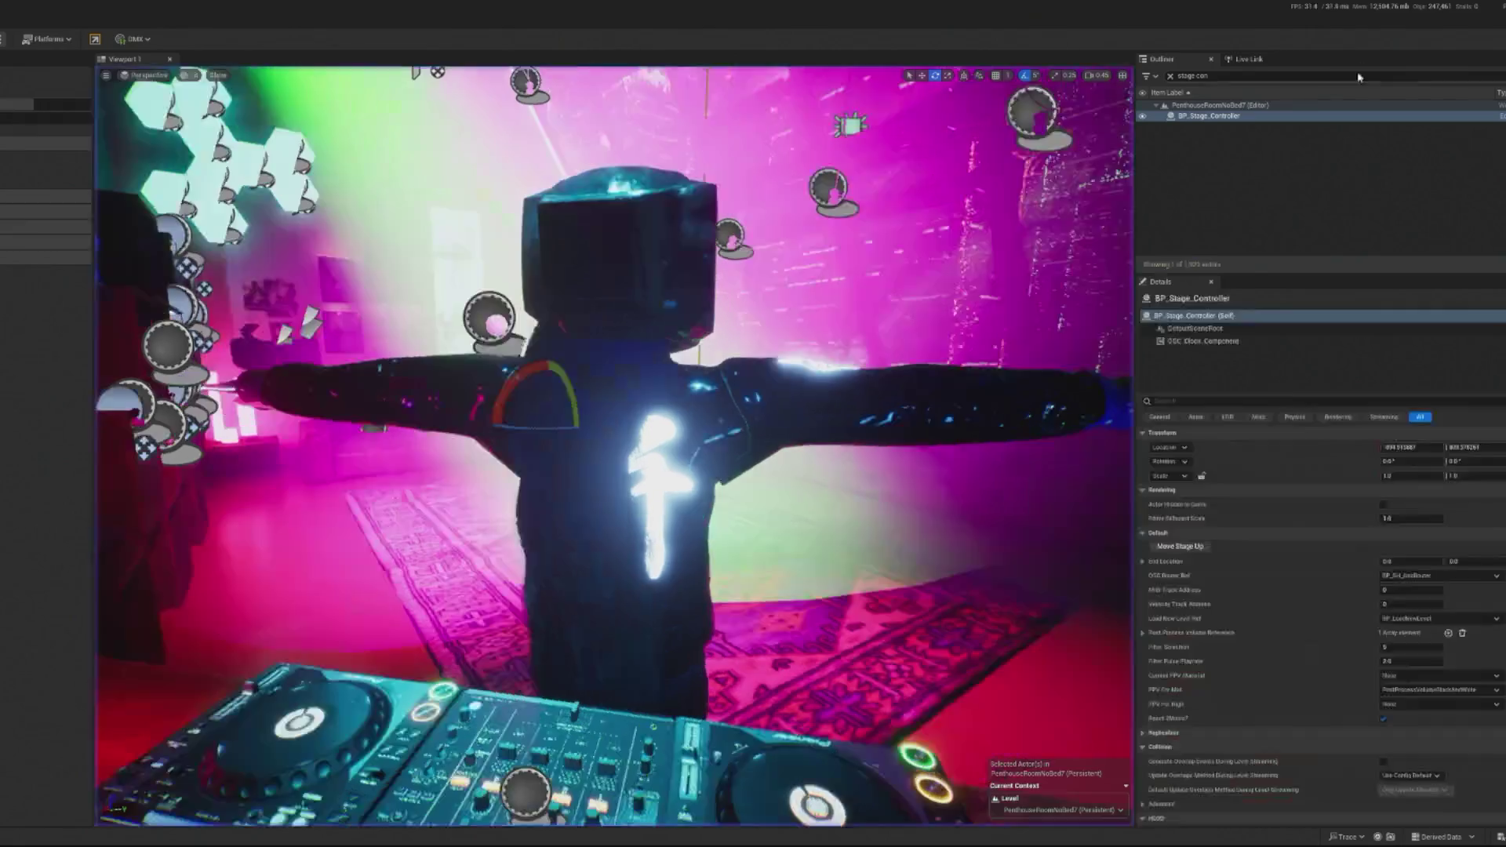
left_click(1263, 115)
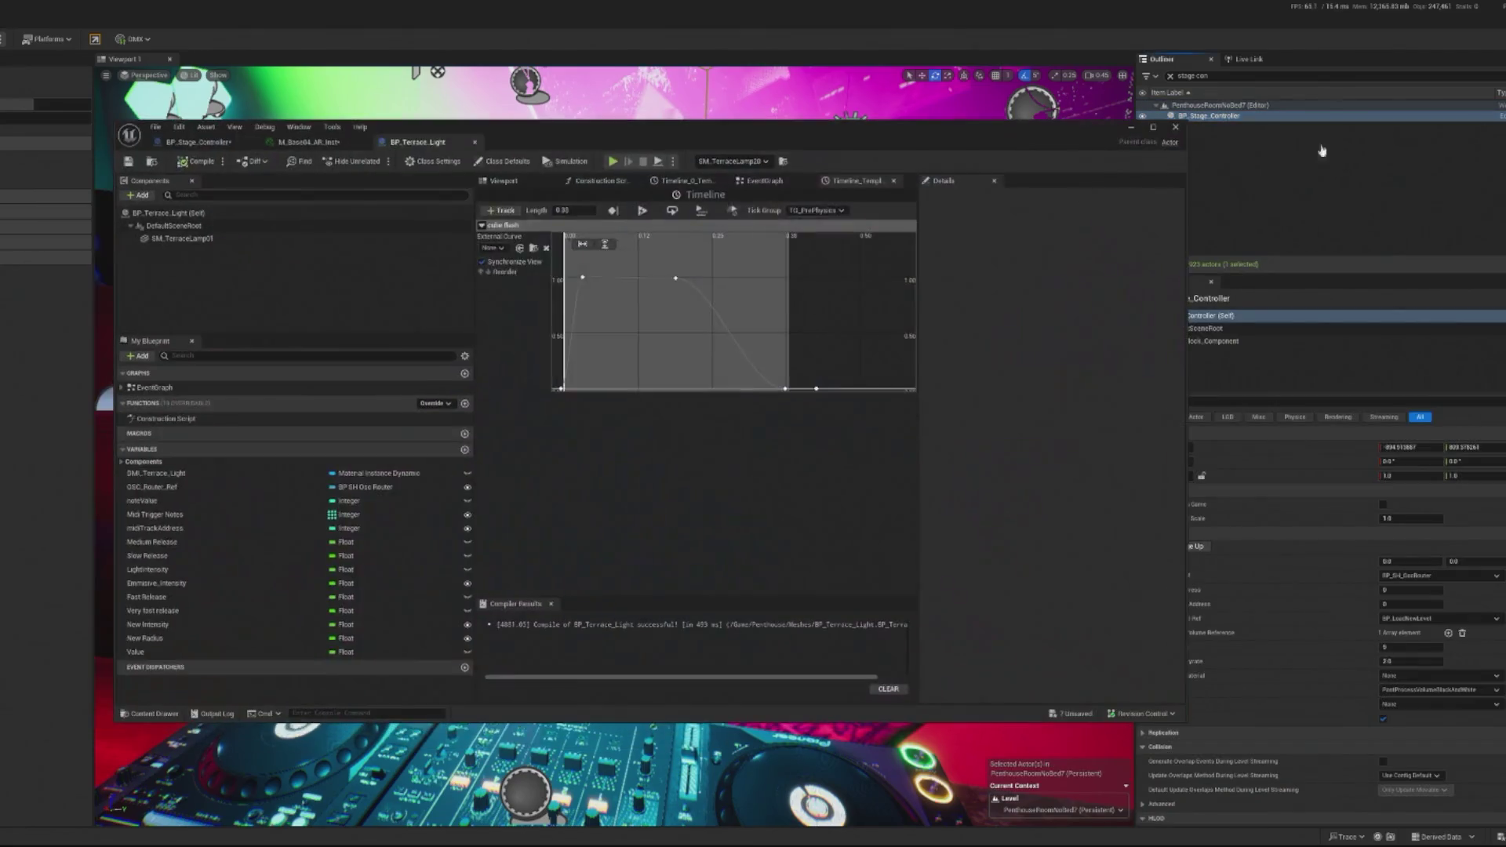
Step: Switch back to the BP_Terrace_Light Blueprint tab showing its flash timeline curve
left_click(409, 144)
left_click(307, 142)
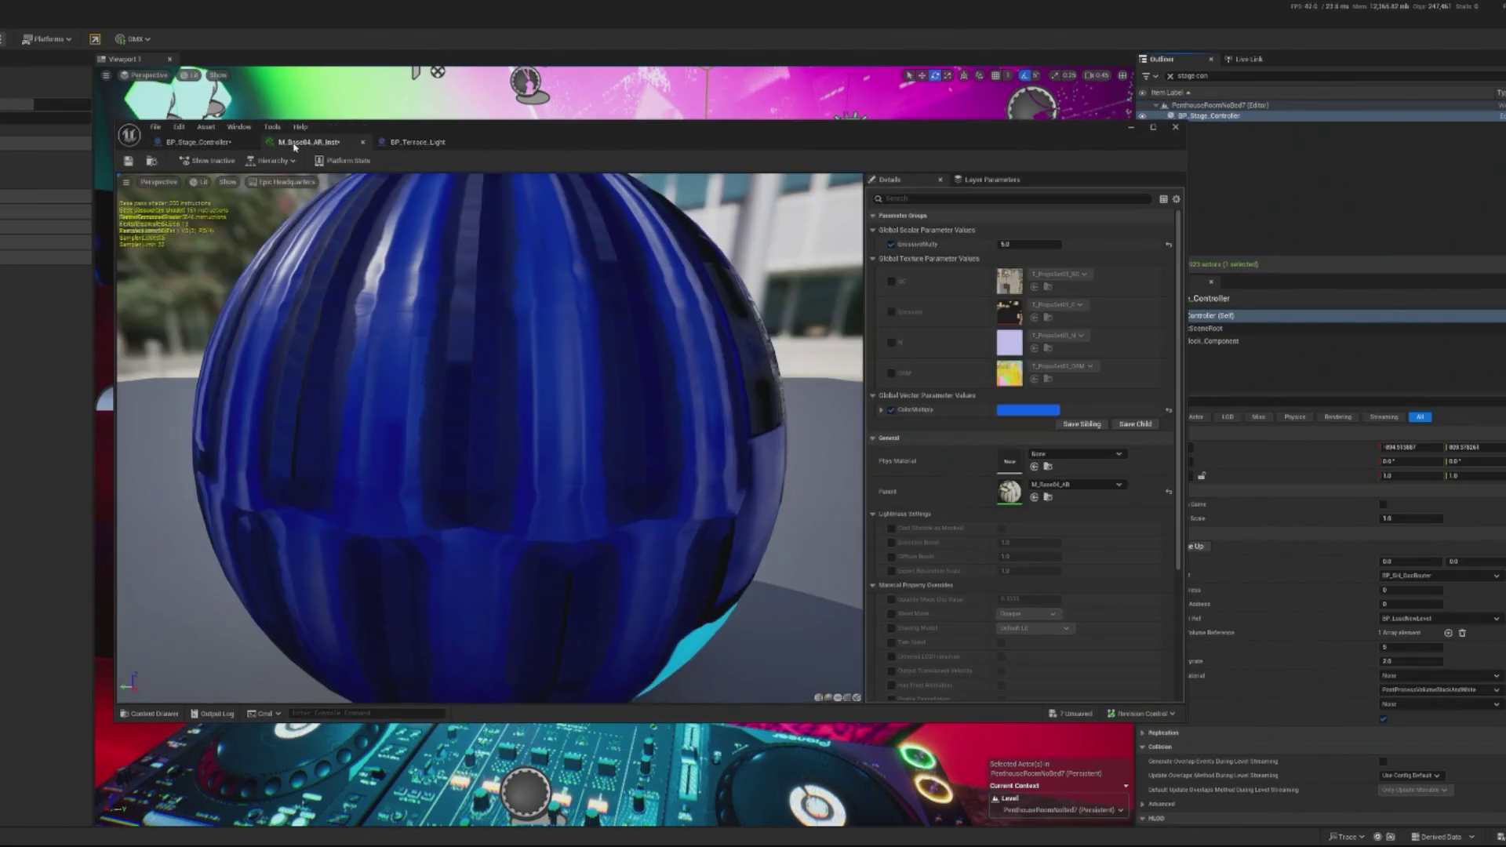
left_click(417, 142)
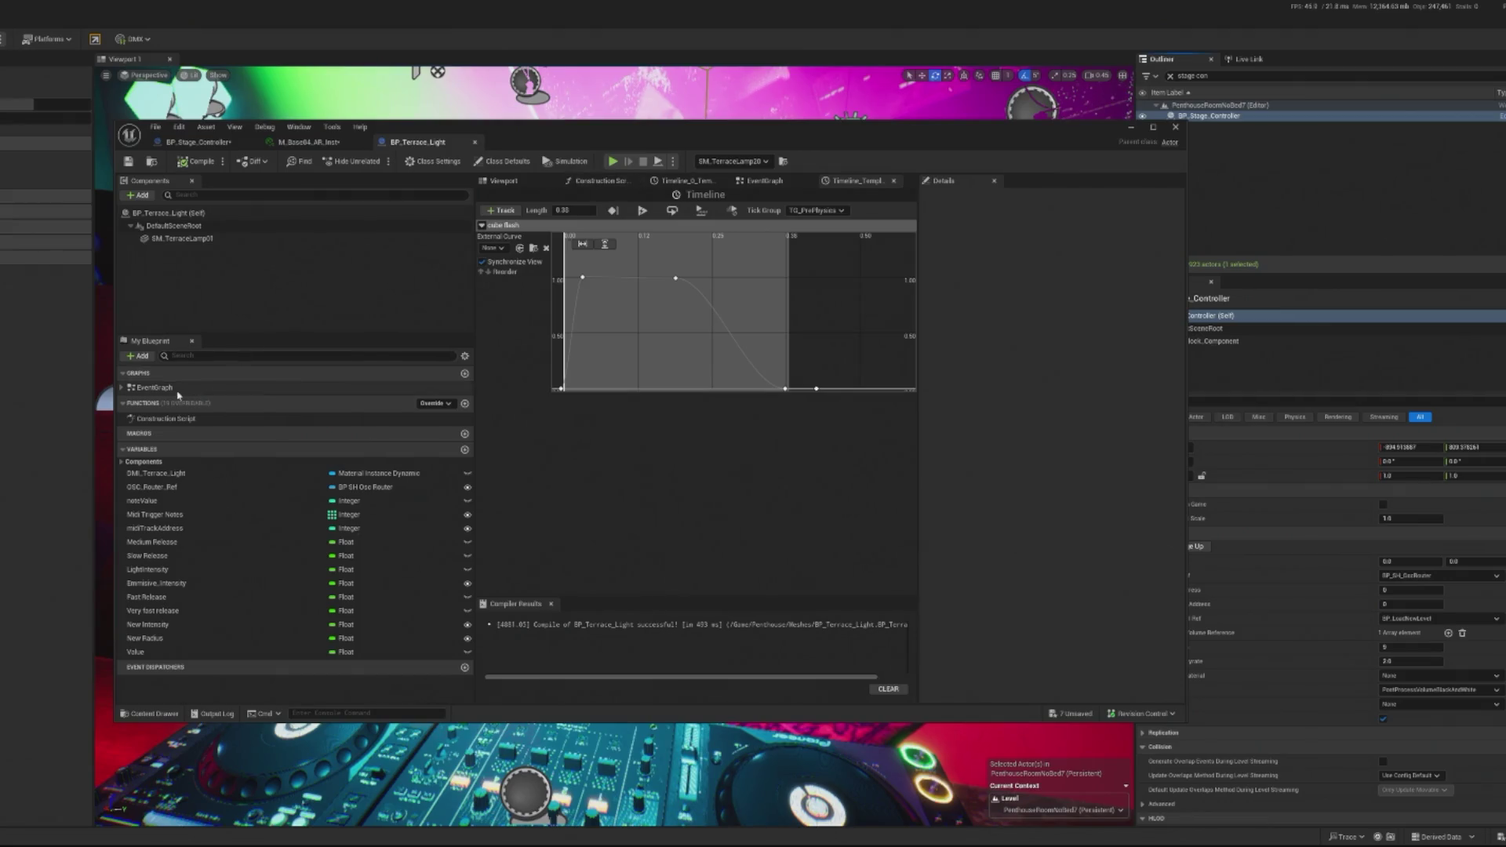
Step: Open the EventGraph at 1:1 zoom and frame the Midi Triggers branches and SET Value node
double_click(154, 387)
scroll(628, 439, "up", 3)
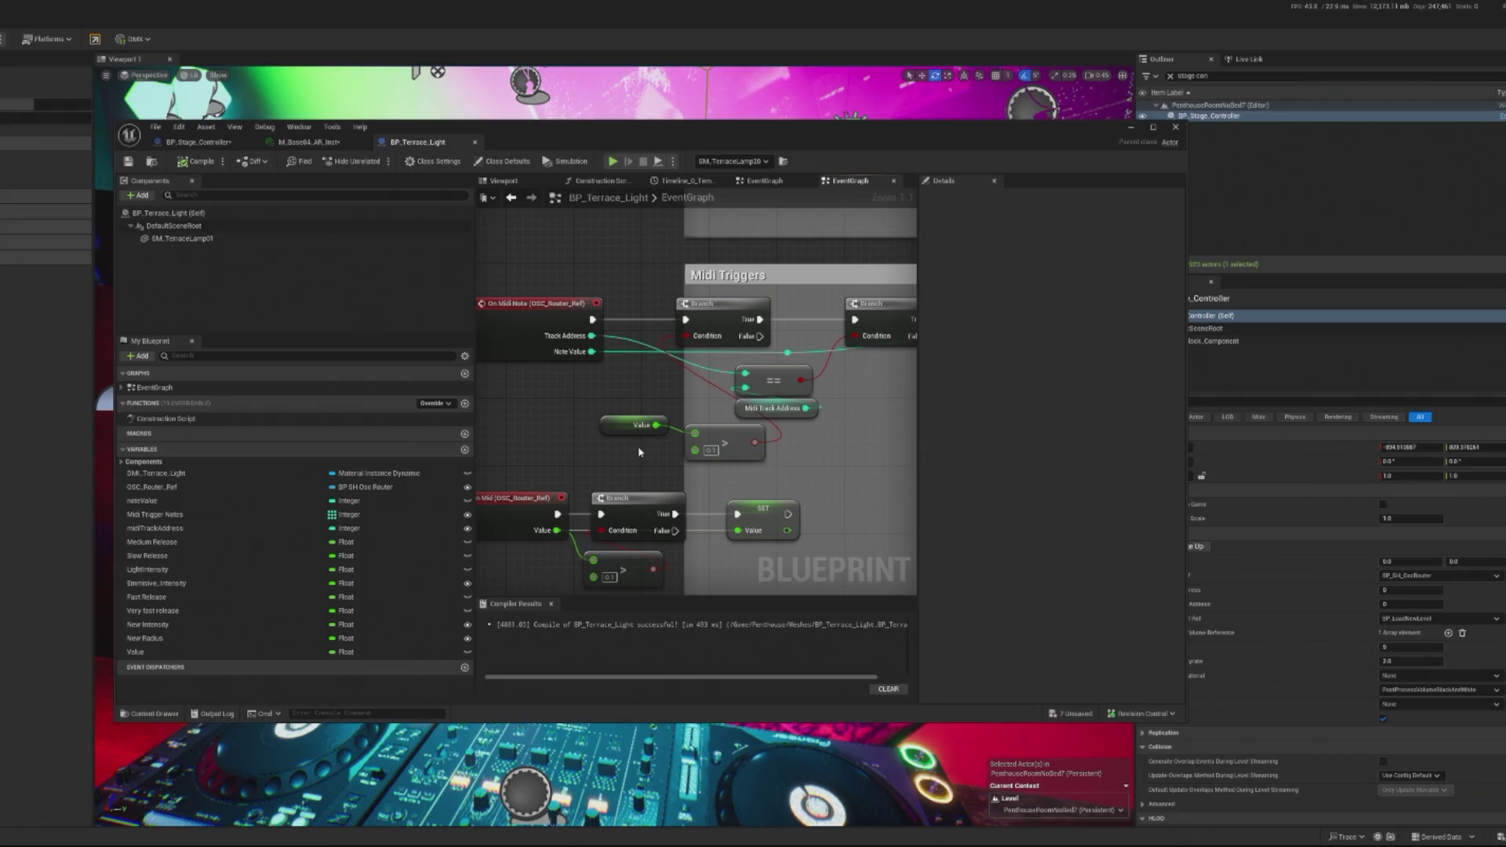
left_click_drag(775, 523, 785, 524)
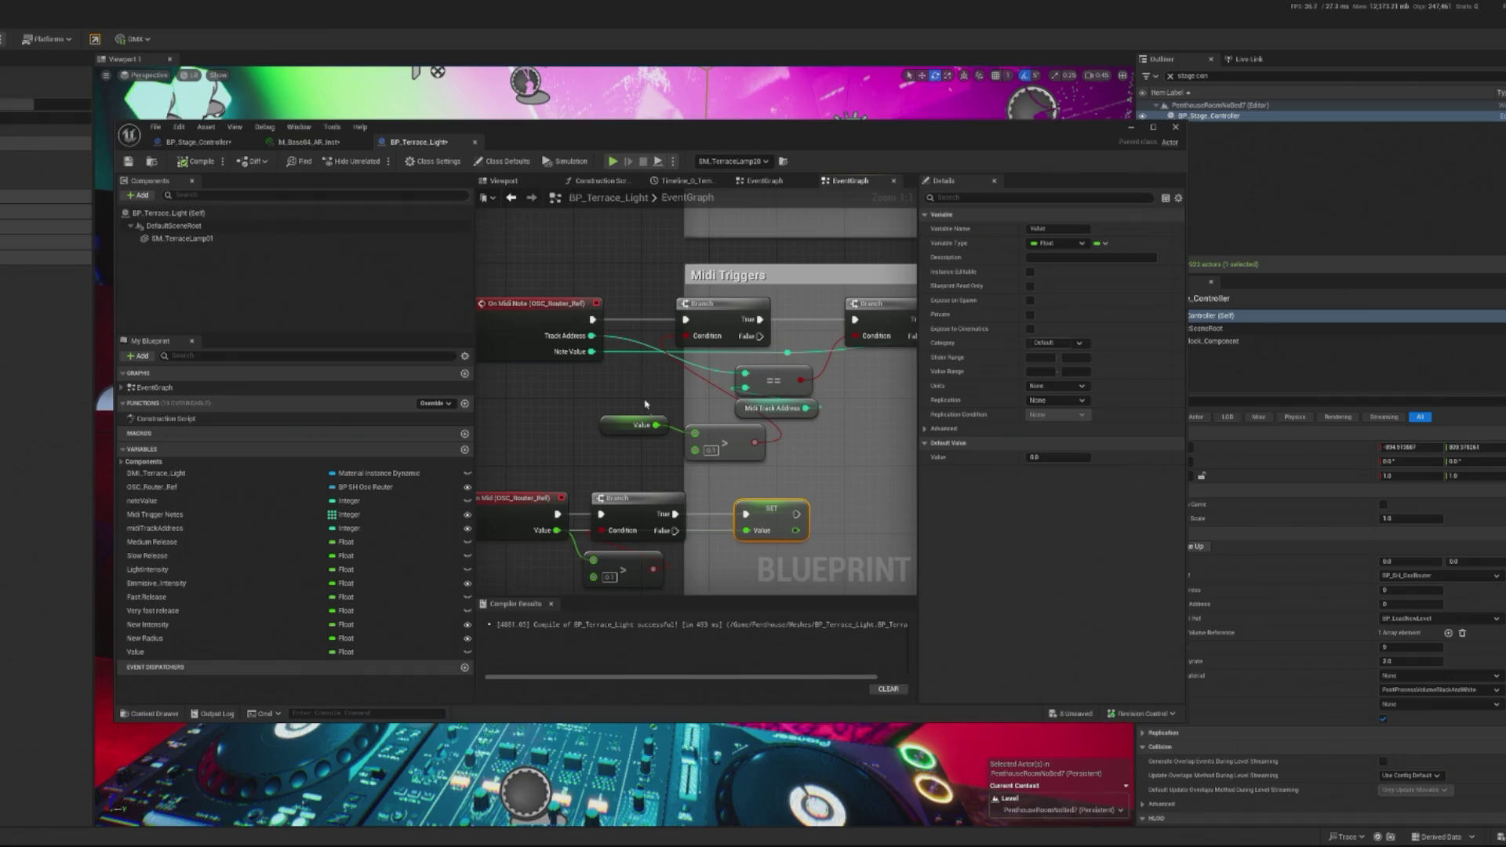
left_click_drag(741, 465, 720, 476)
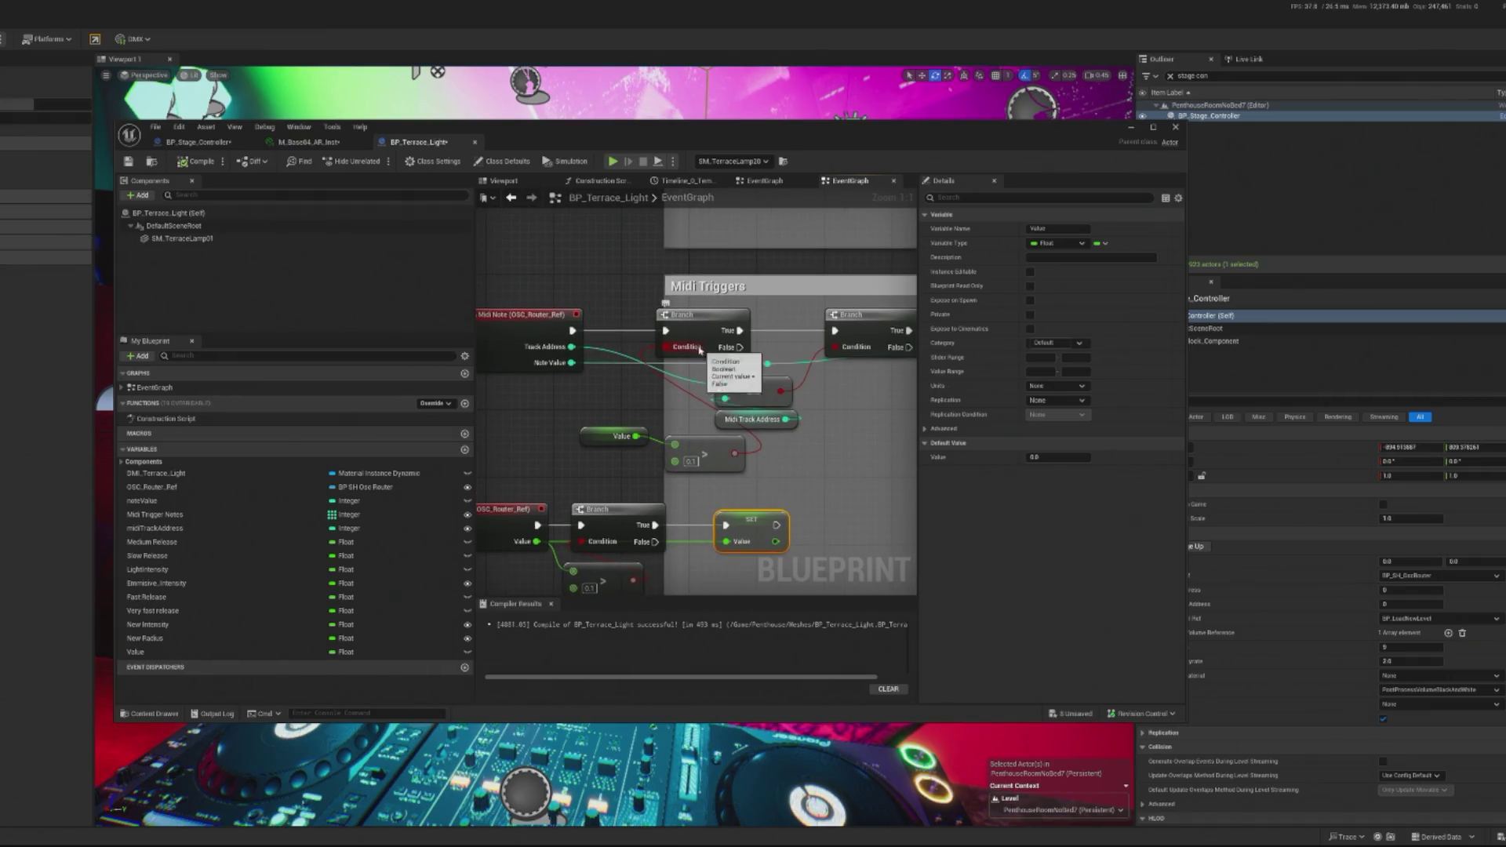
left_click_drag(745, 339, 802, 320)
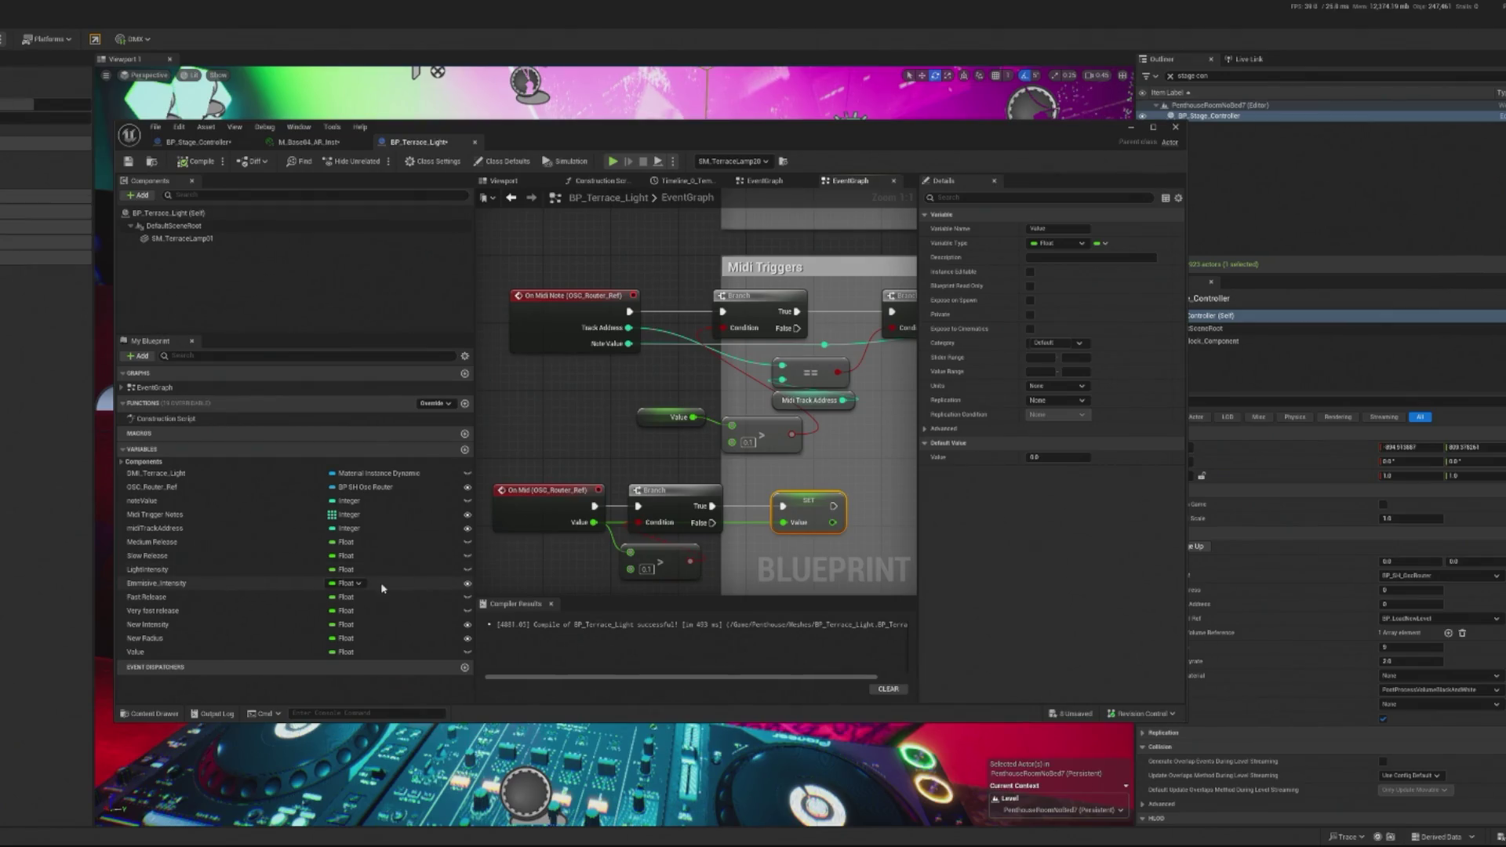
Step: Raise both Greater nodes' thresholds from 0.1 to 0.2, compile BP_Terrace_Light, and play the level
left_click_drag(578, 427, 585, 414)
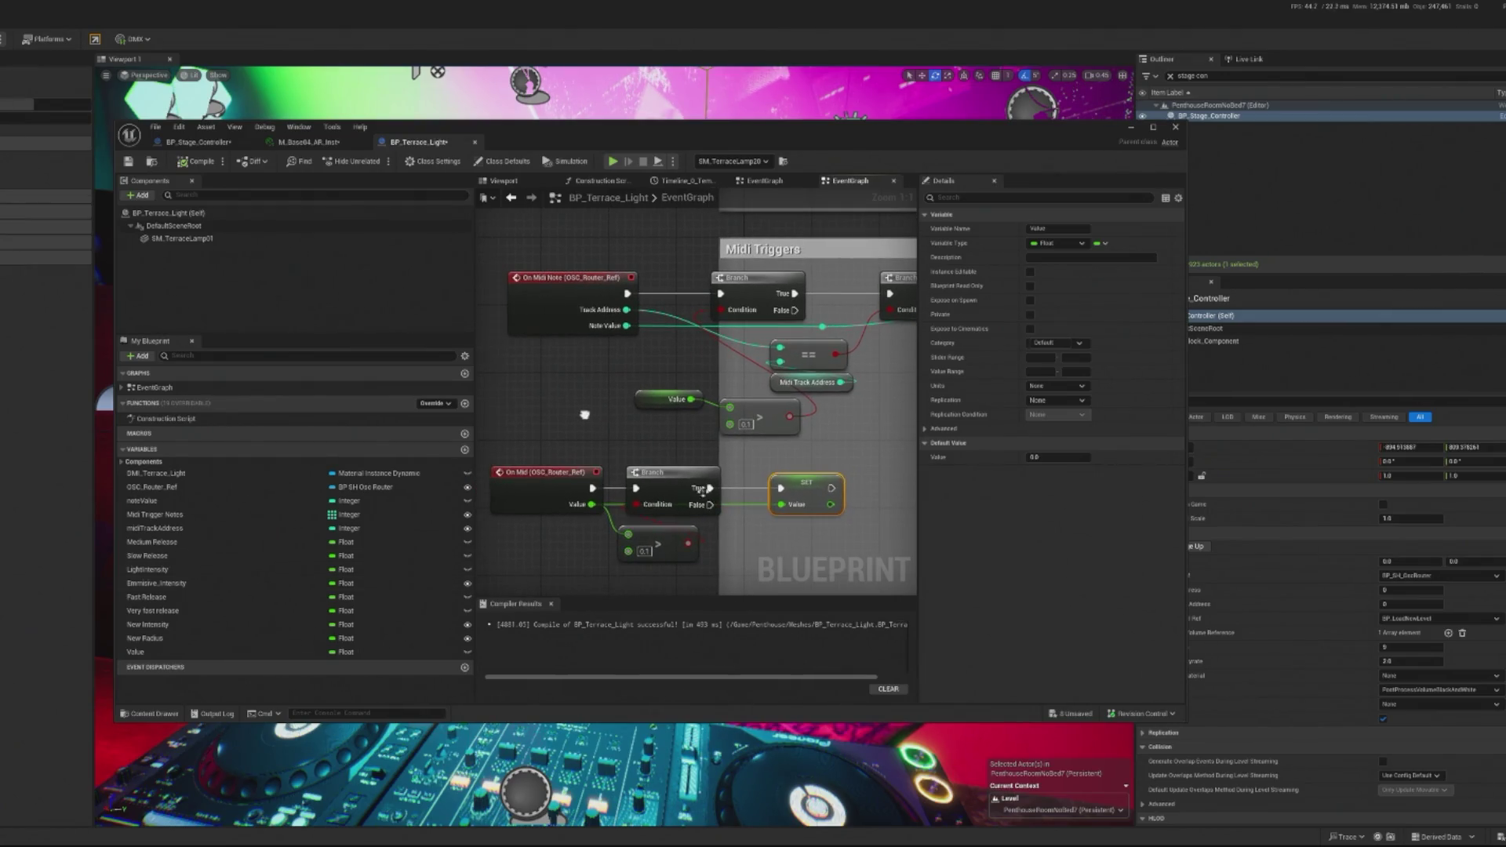
left_click(644, 552)
key("Return")
left_click(745, 424)
type("0.2")
key("Return")
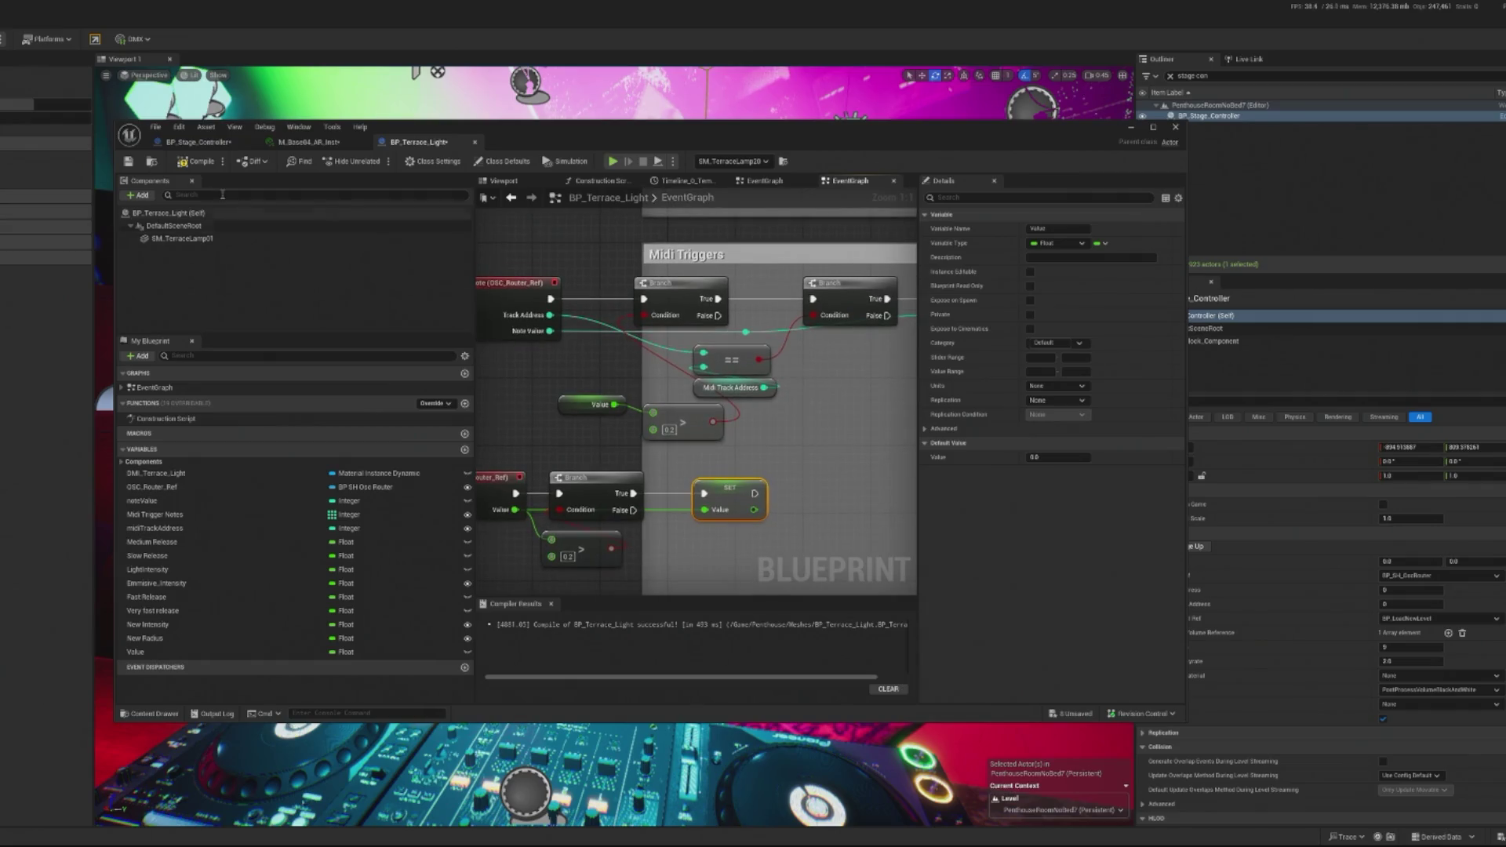
left_click(200, 165)
key("alt+p")
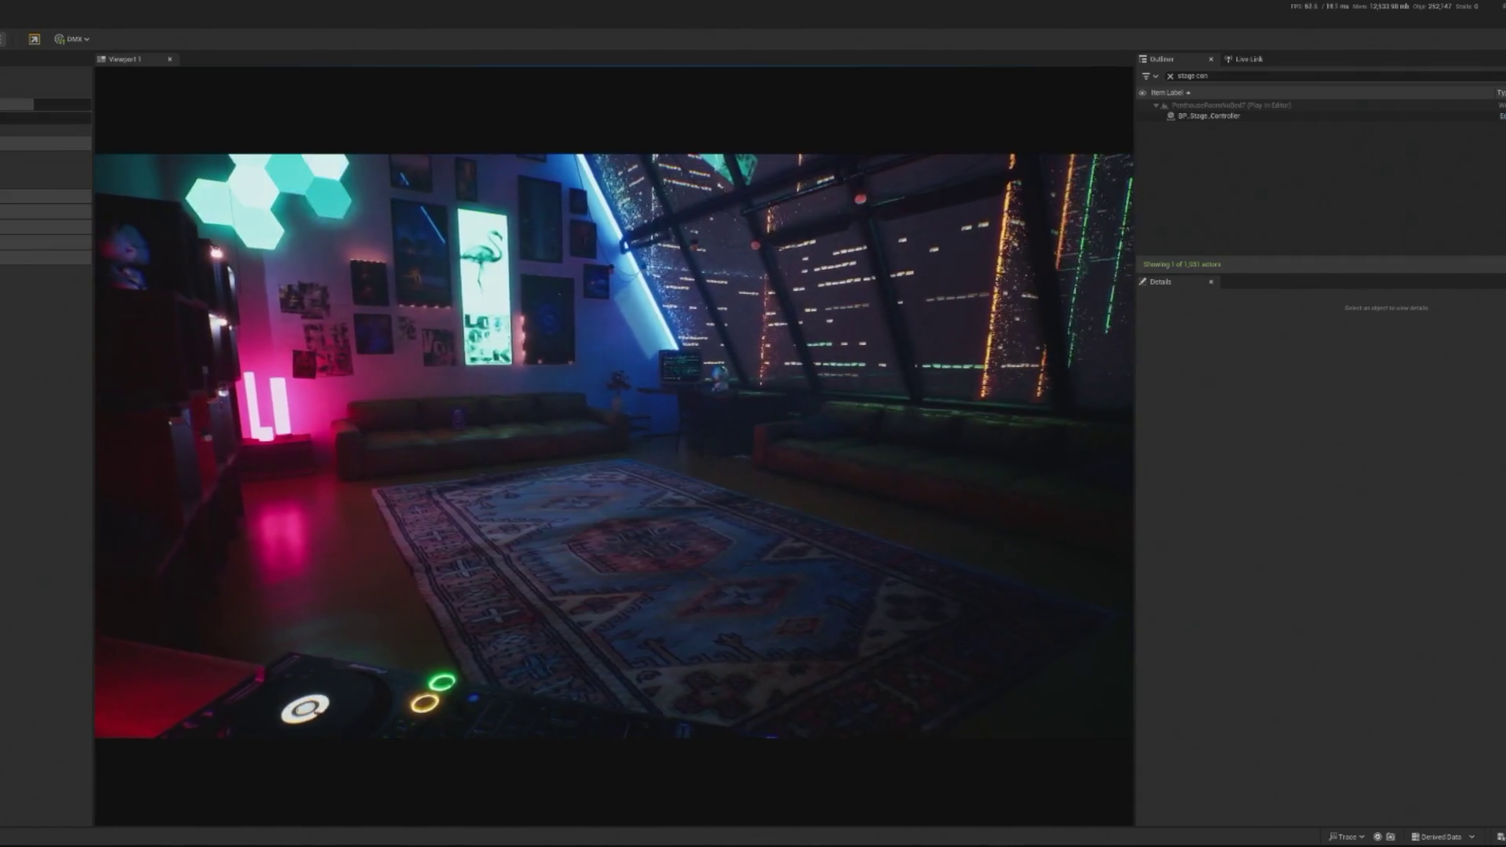
Step: Select BP_Stage_Controller in the Outliner and open its Blueprint event graph
left_click(1209, 115)
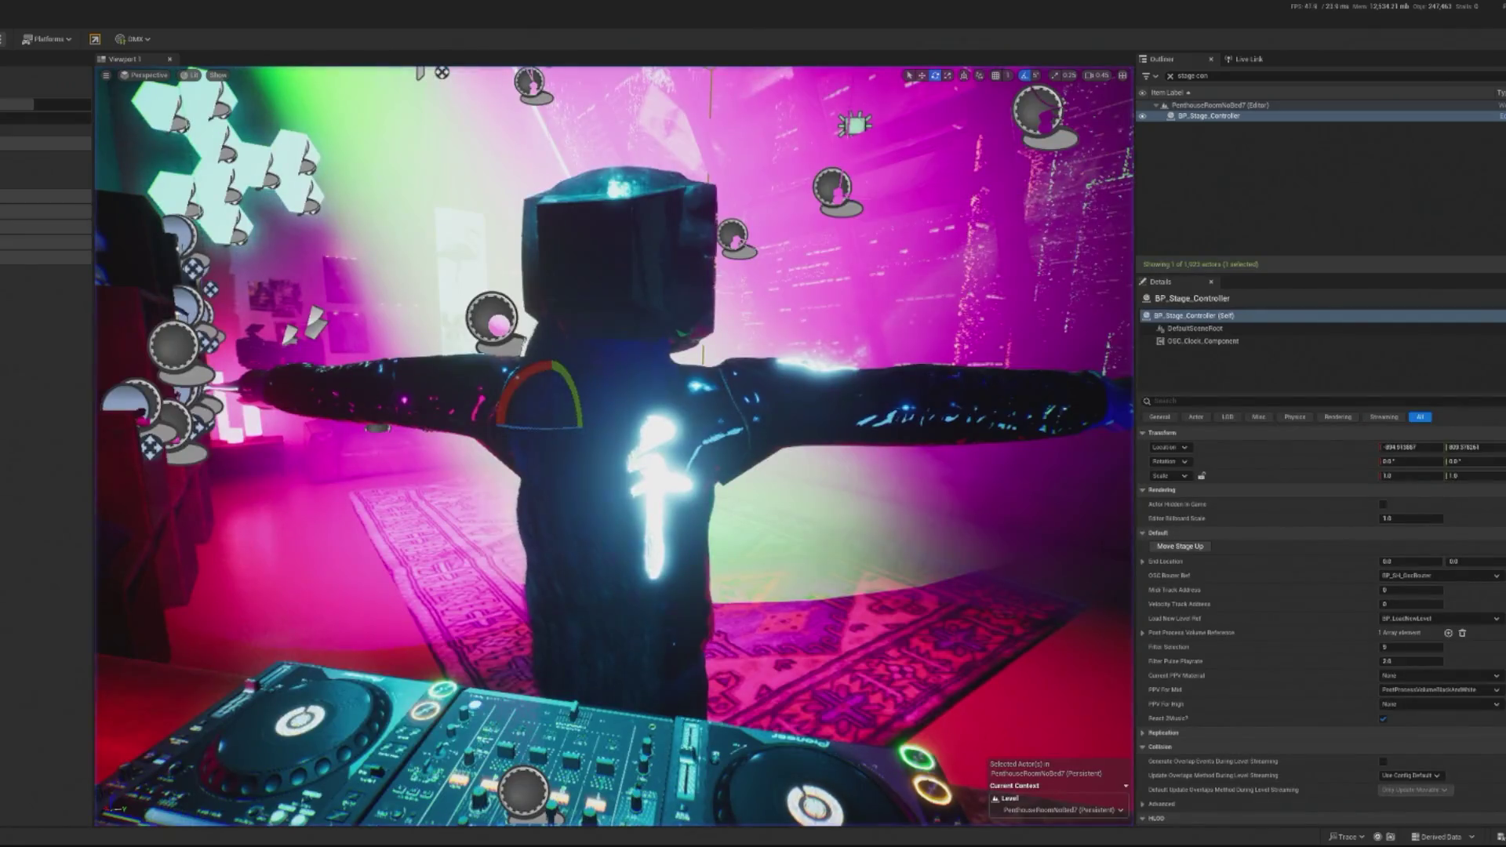
left_click(1399, 162)
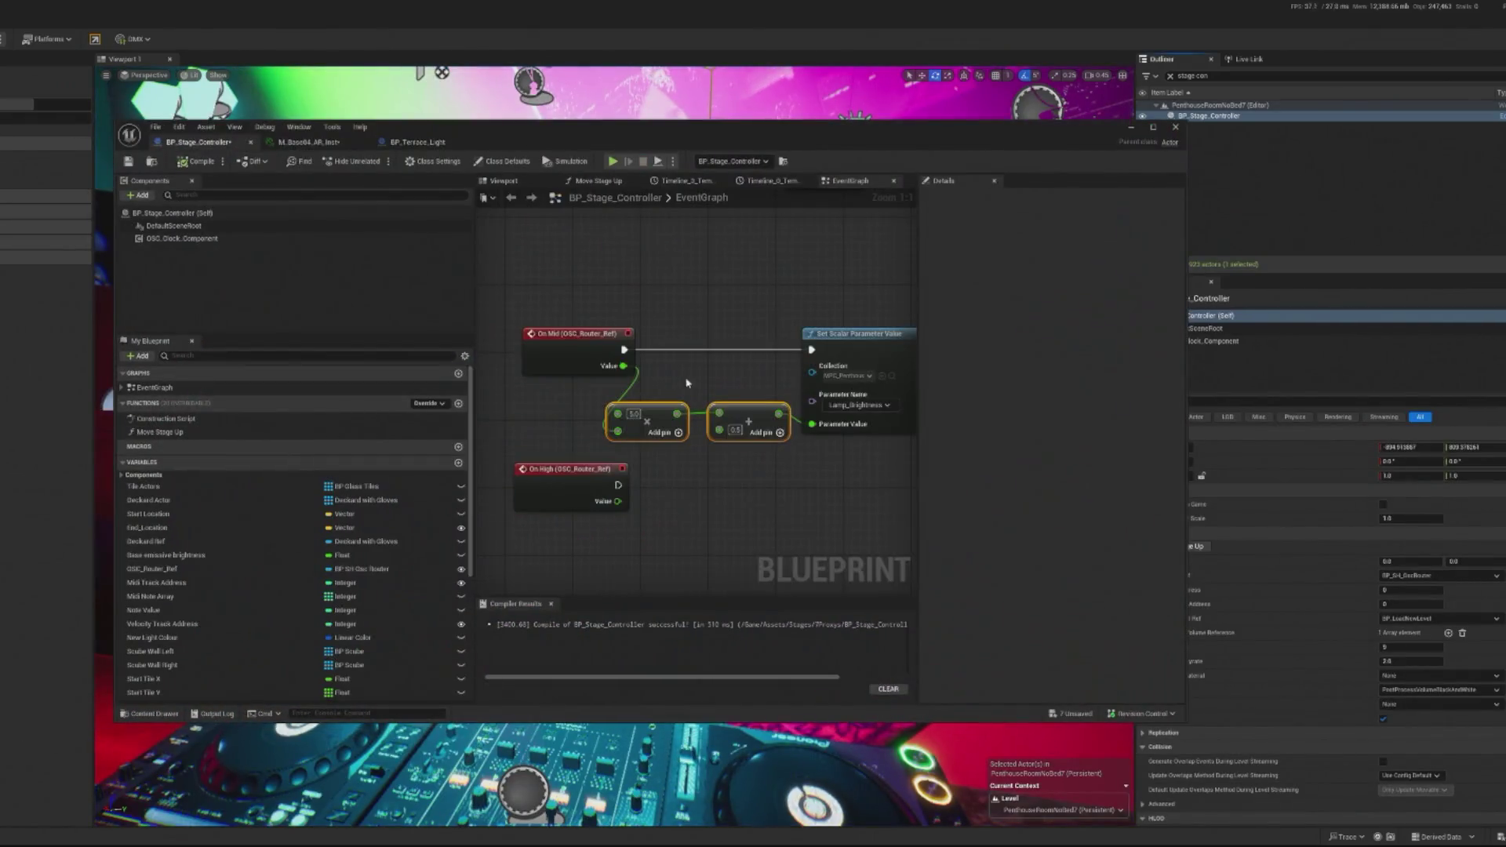
Step: In BP_Terrace_Light, roll back recent graph edits until the lower Branch node is removed
left_click(407, 146)
left_click(528, 513)
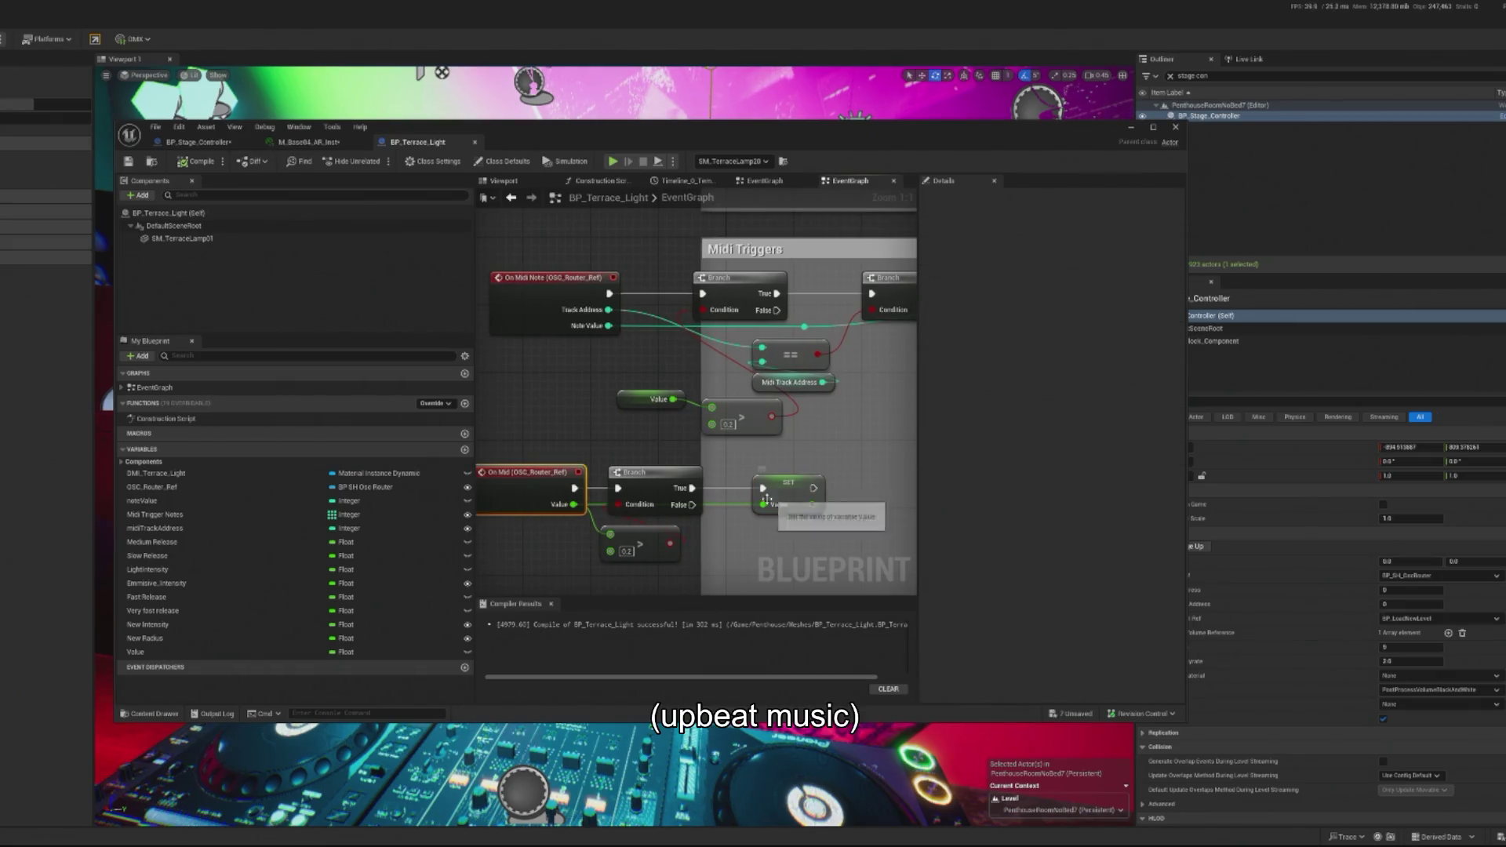
left_click(659, 475)
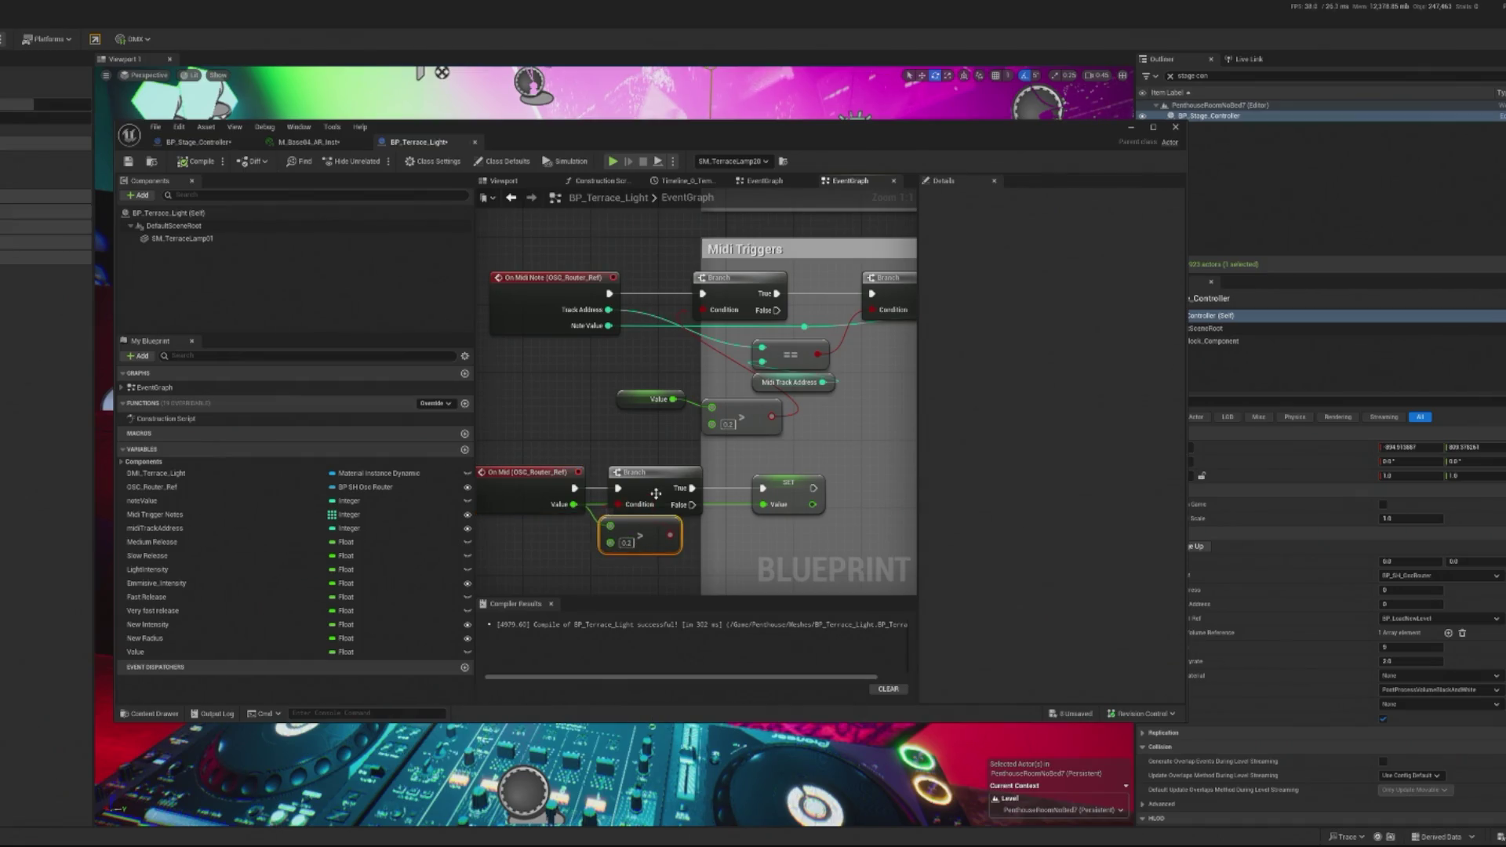
left_click(778, 401)
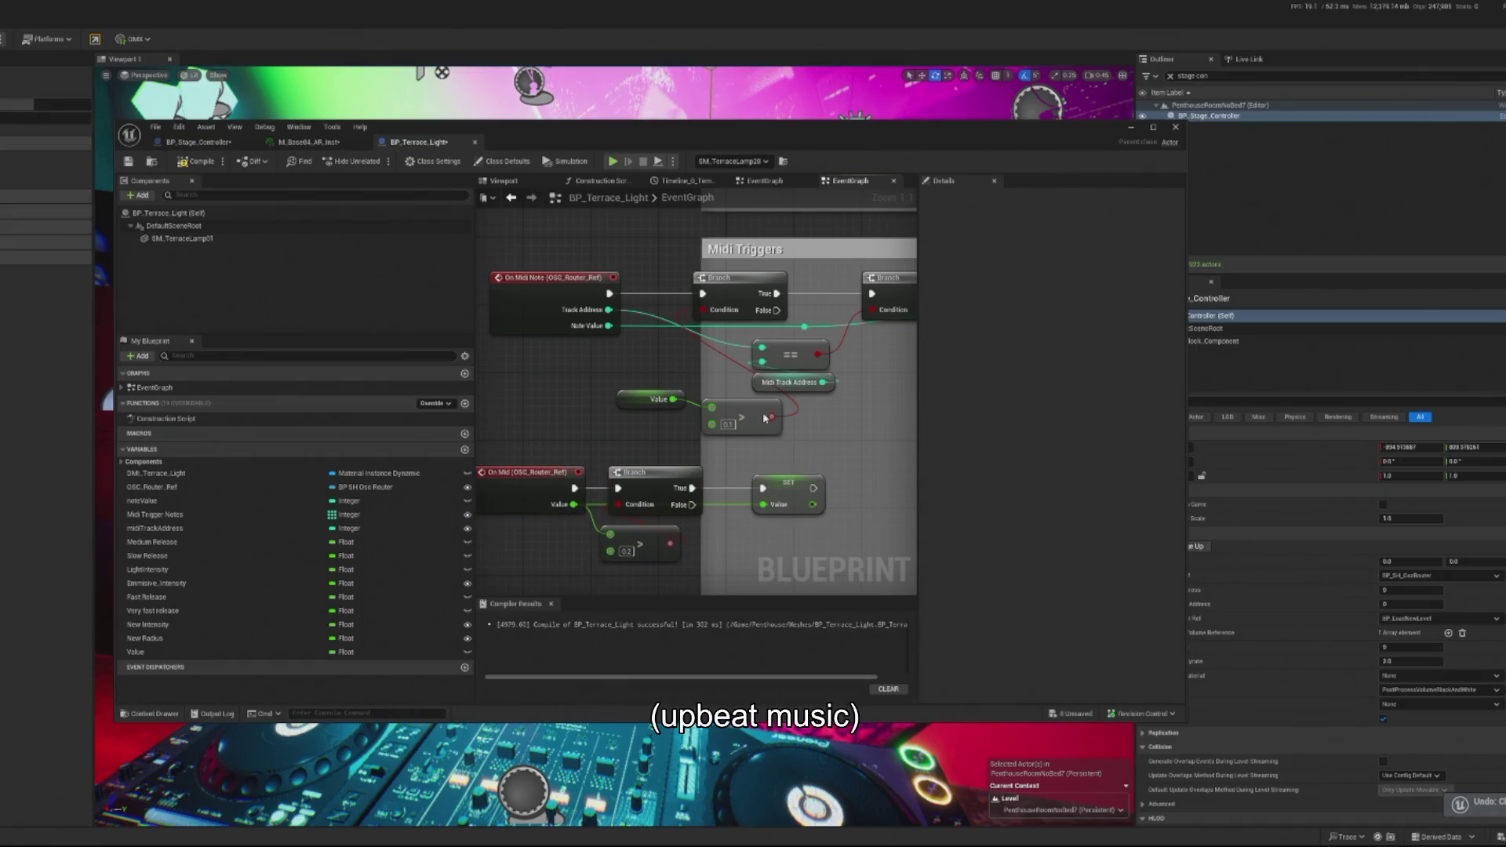
key("ctrl+z")
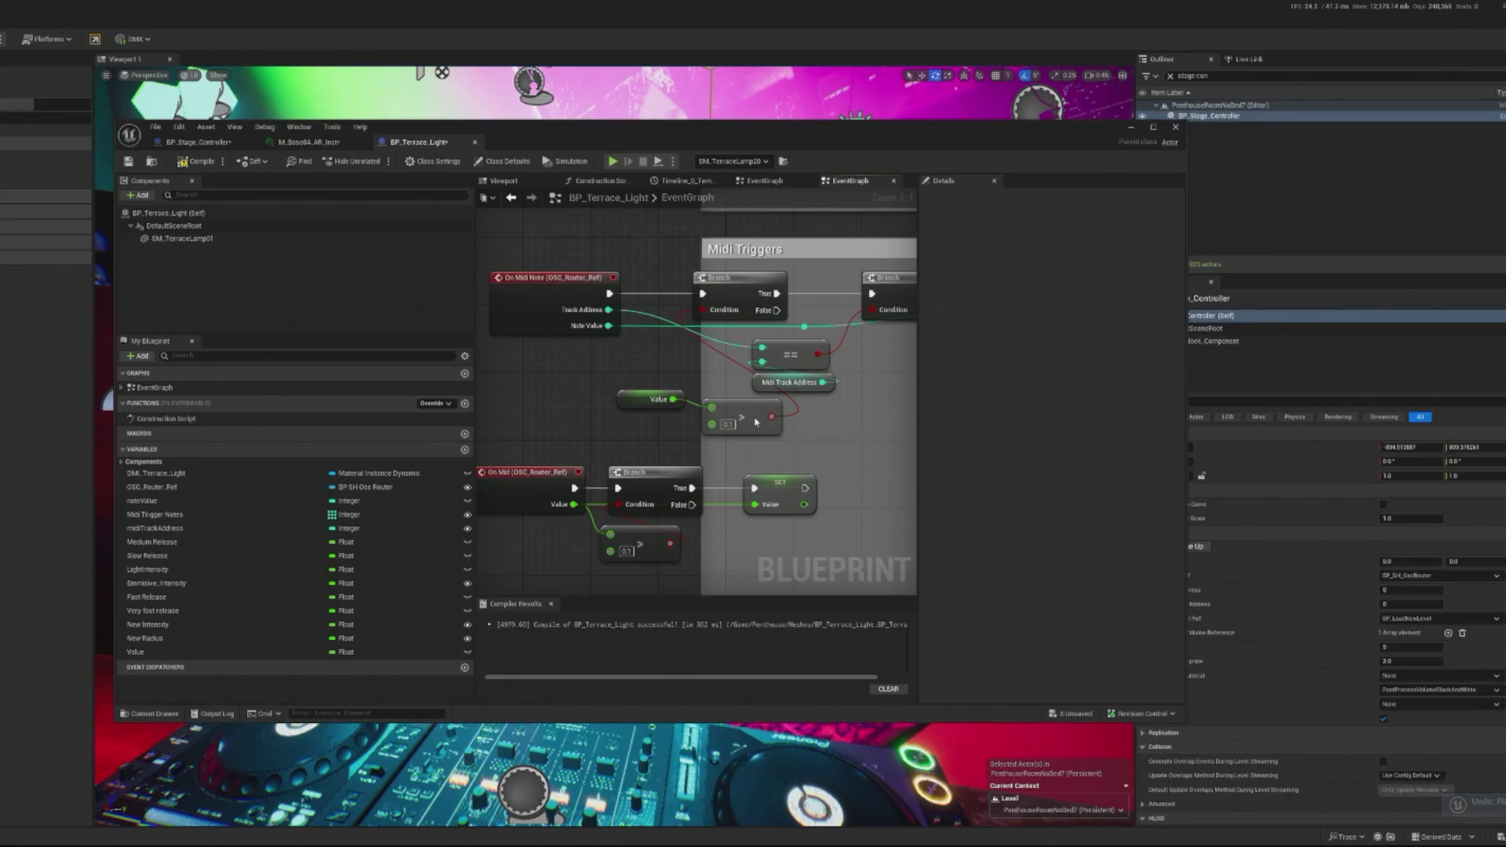
key("ctrl+z")
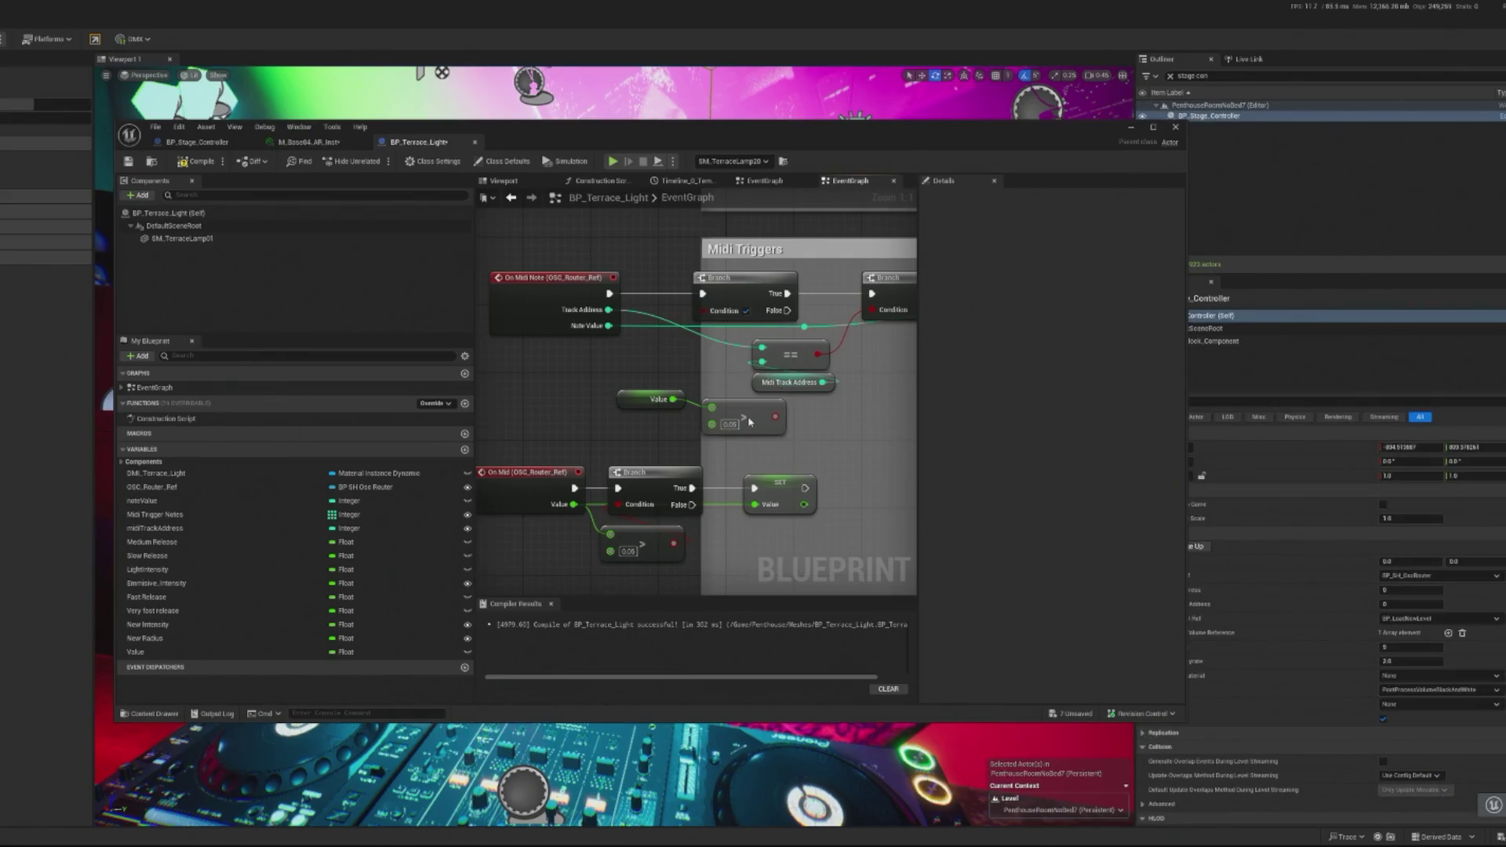
key("ctrl+z")
key("ctrl+z")
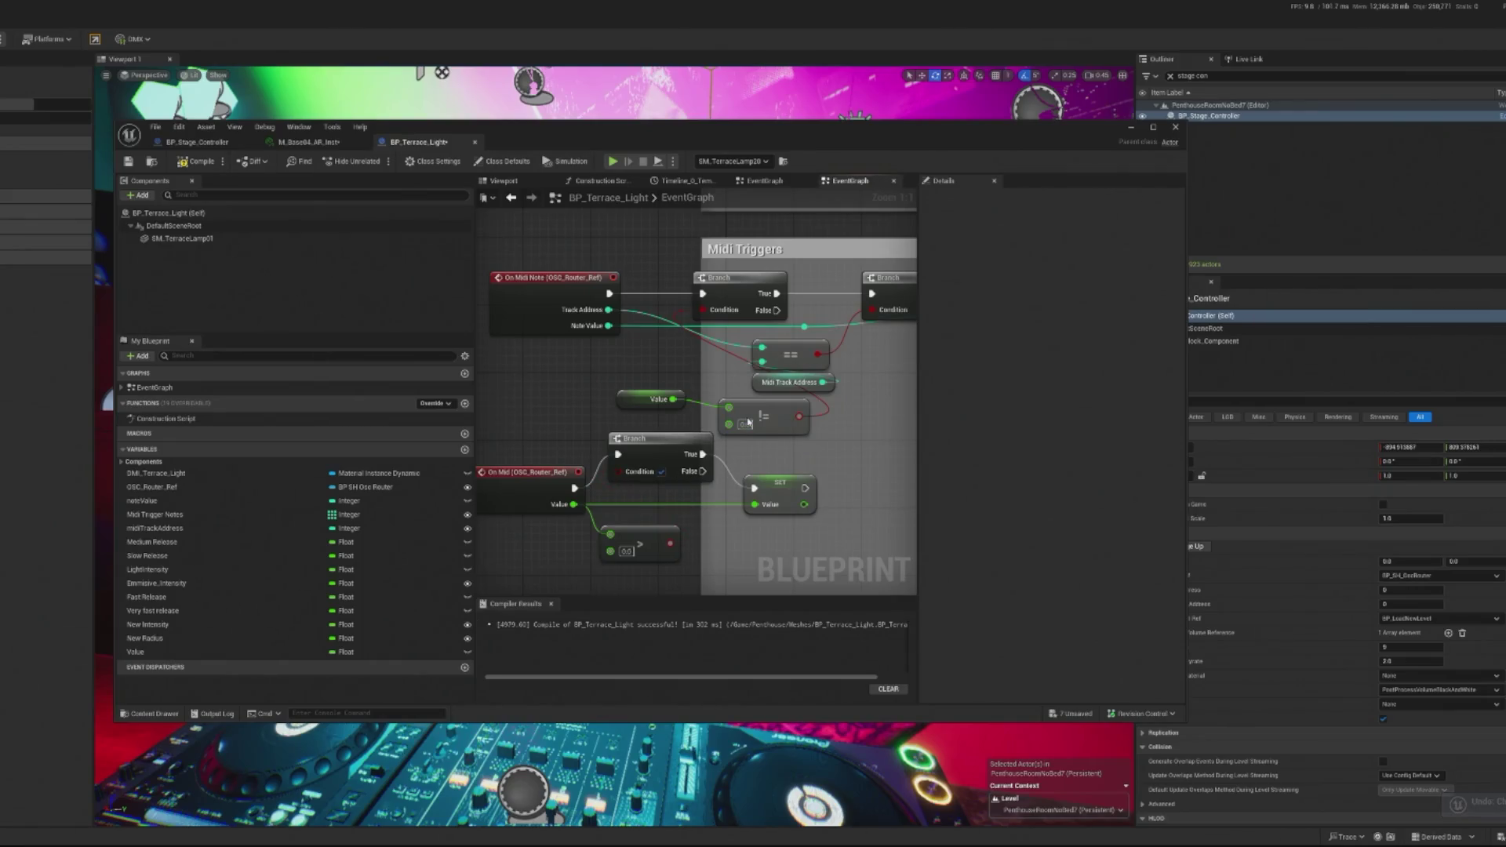
key("ctrl+z")
key("ctrl+z")
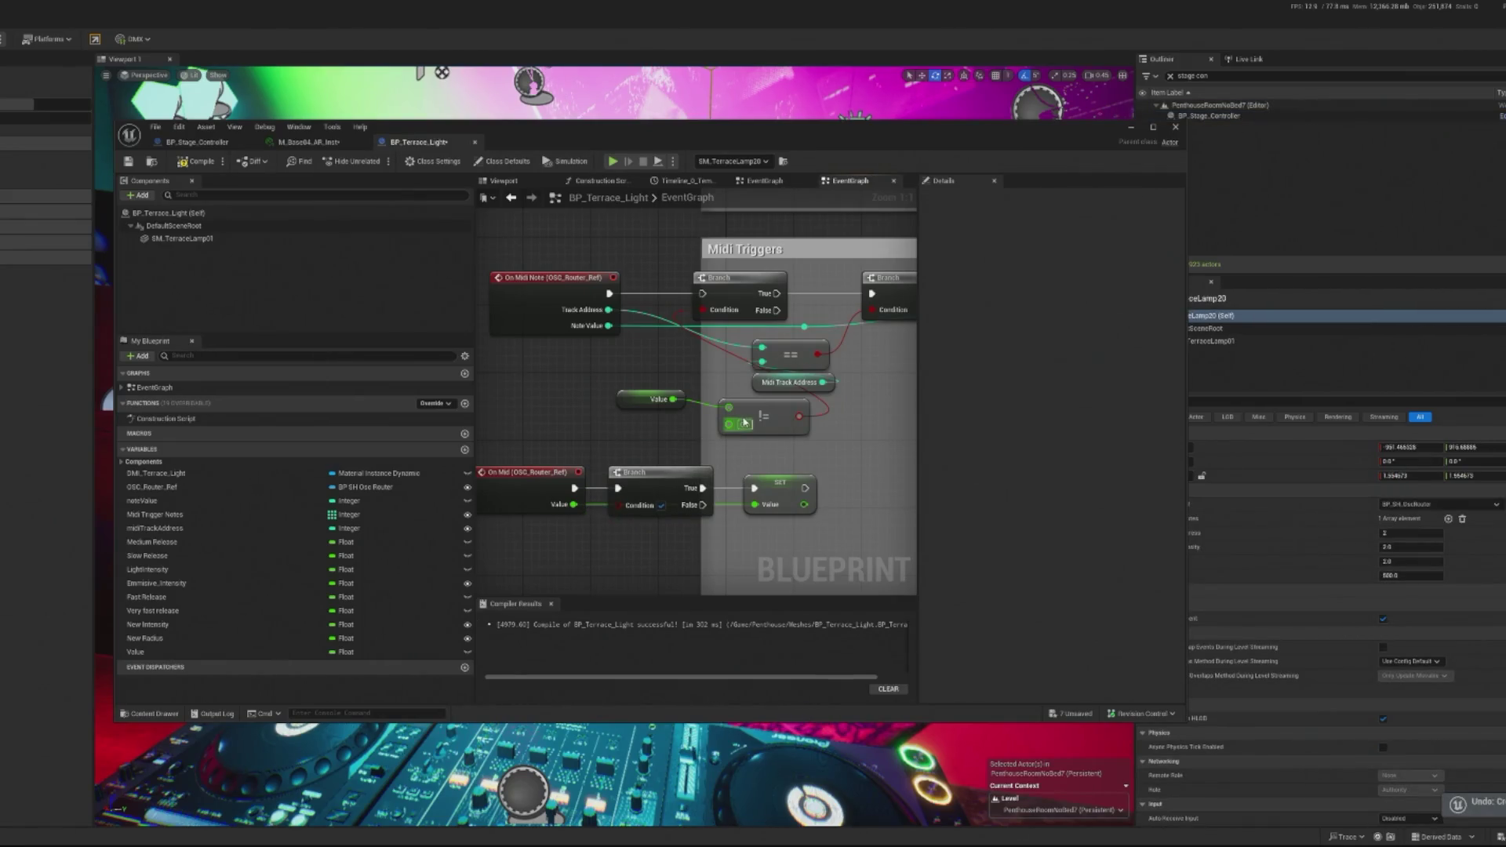
key("ctrl+z")
key("ctrl+z")
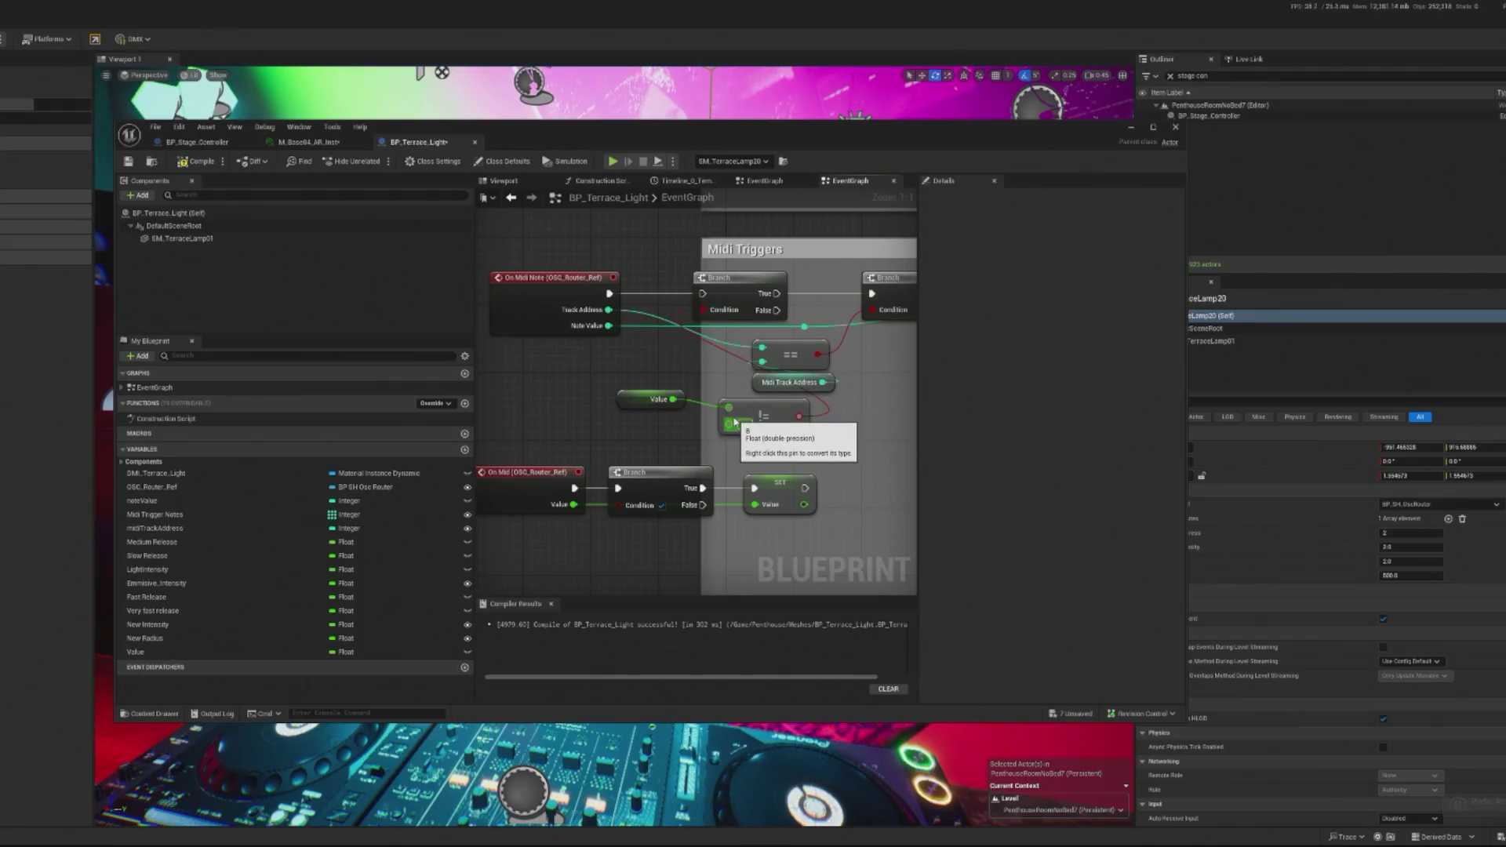
key("ctrl+z")
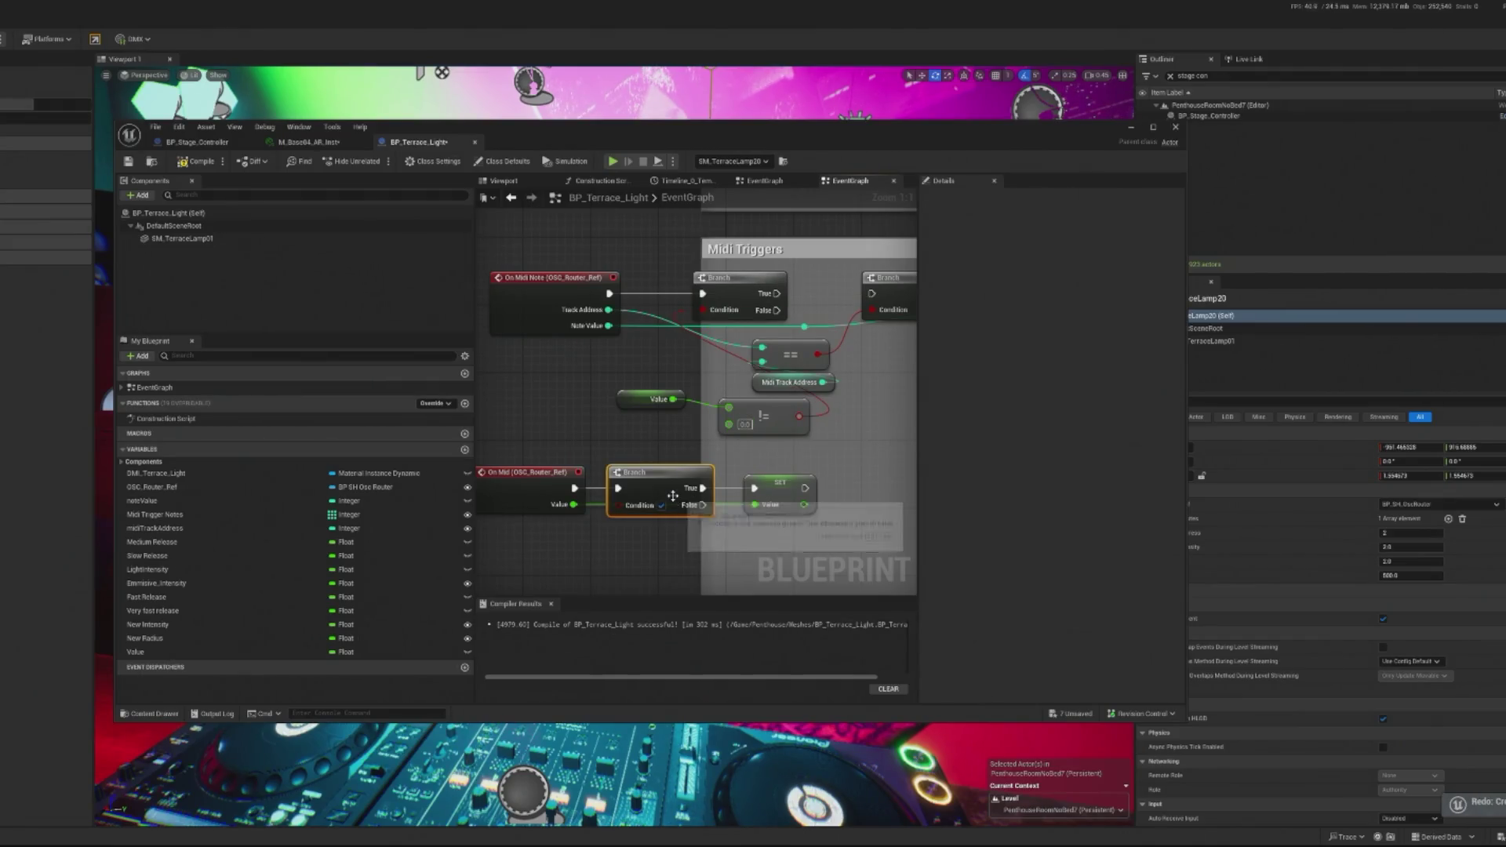
key("ctrl+z")
Step: Wire On Mid straight to SET and add a Greater node fed by Value
mouse_move(573, 487)
left_mouse_down()
mouse_move(753, 488)
mouse_move(686, 487)
left_mouse_up()
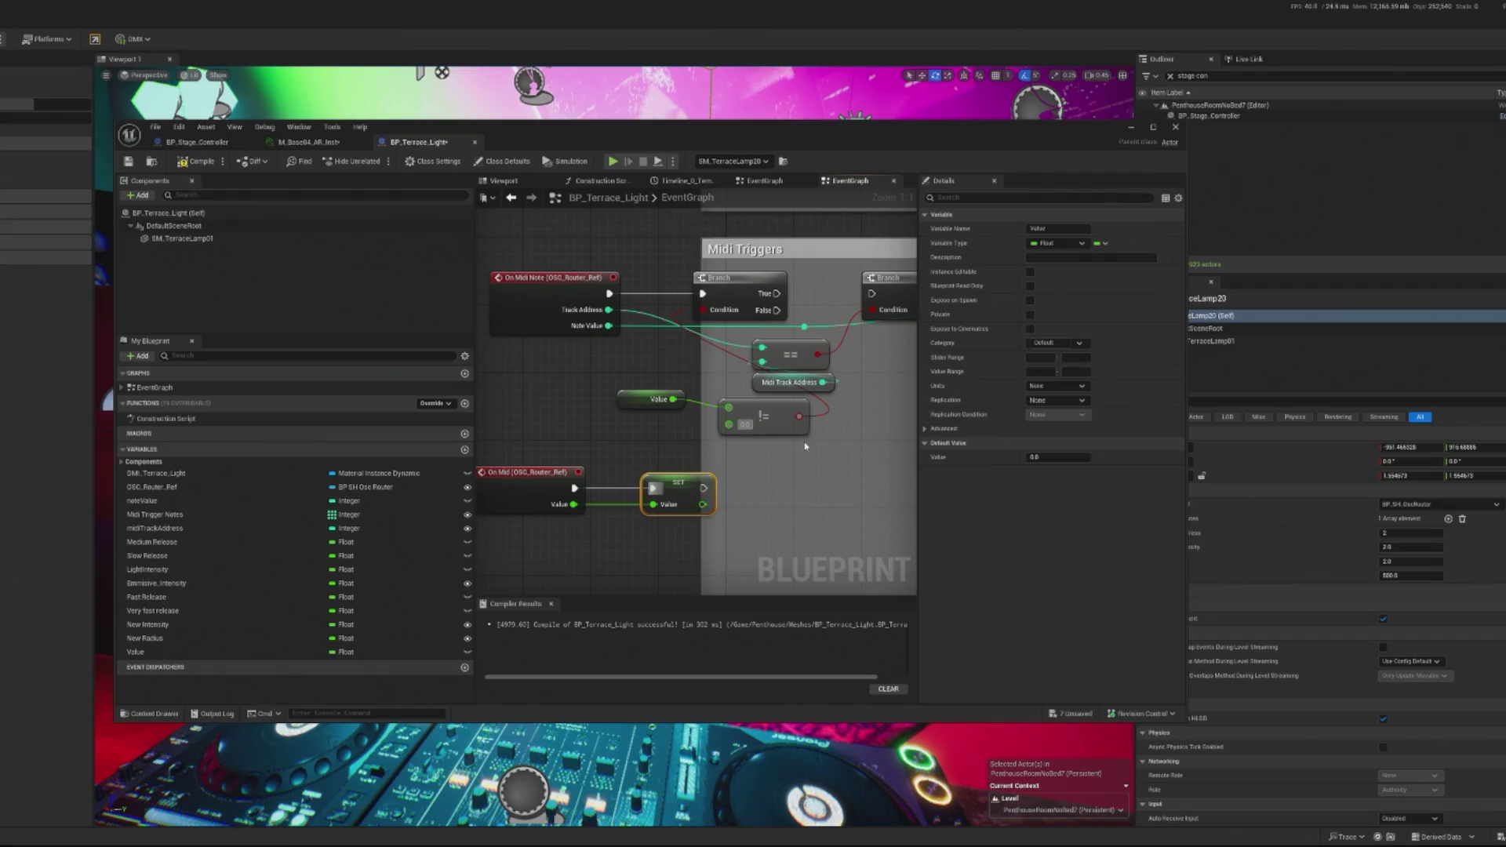
left_click_drag(672, 400, 688, 389)
type("greater")
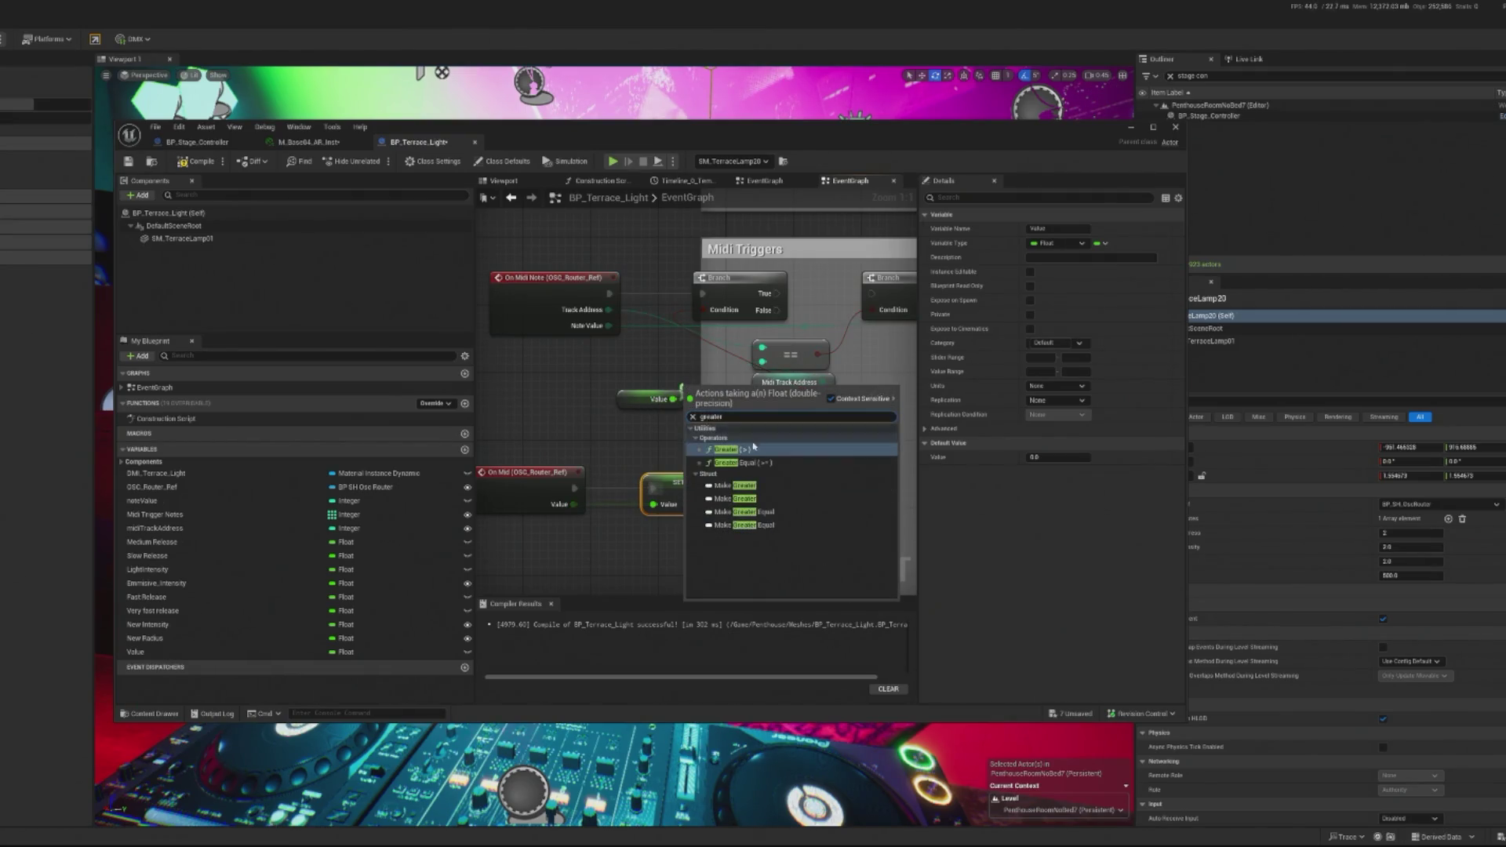
left_click(751, 448)
left_click_drag(725, 399, 753, 426)
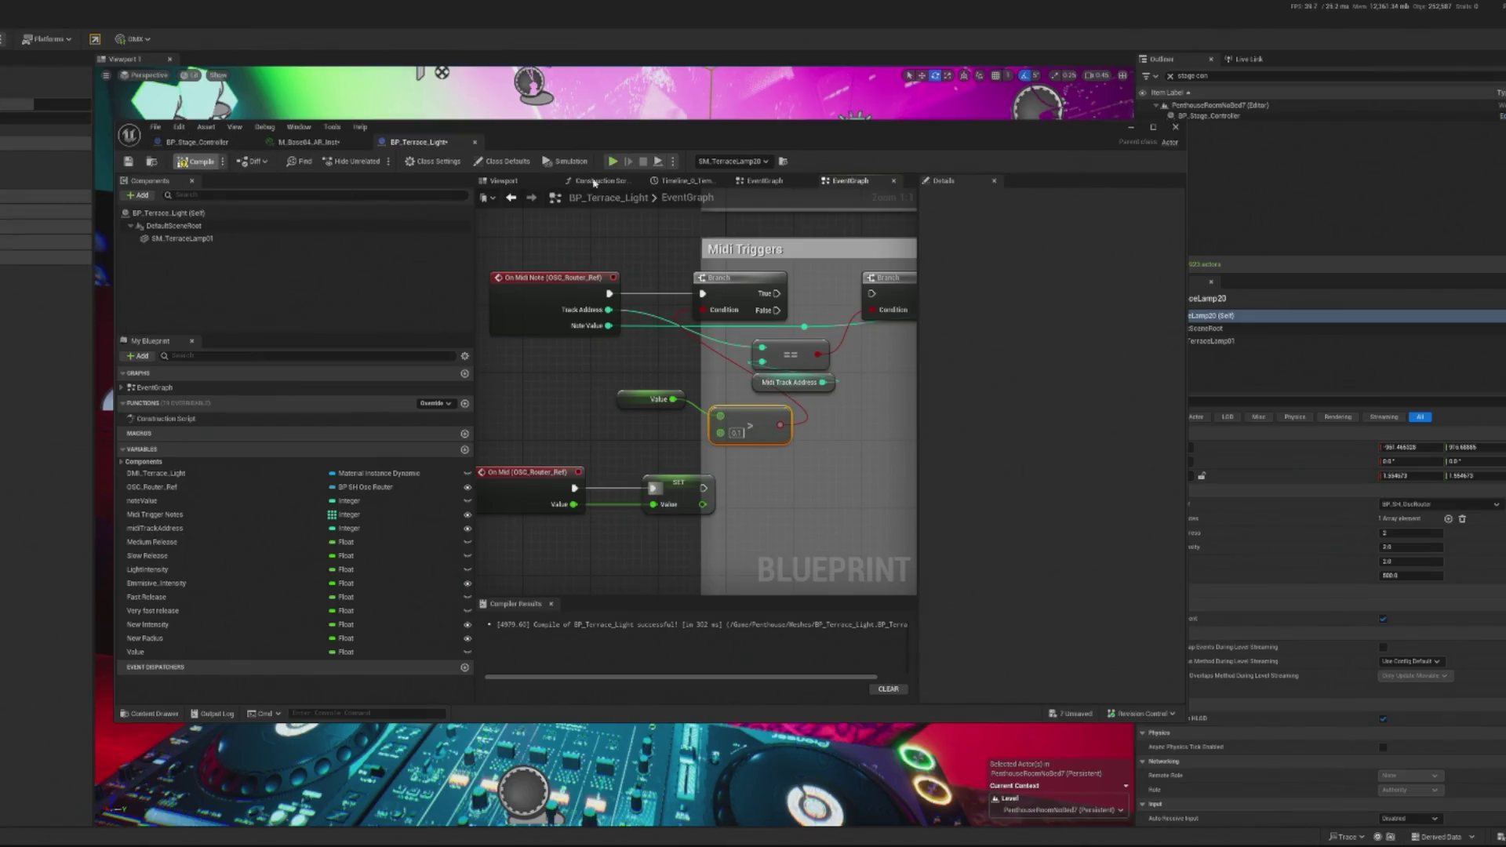
Step: Compile and save the blueprint, move the editor aside, and play the level
key("ctrl+s")
left_click(1129, 128)
key("alt+p")
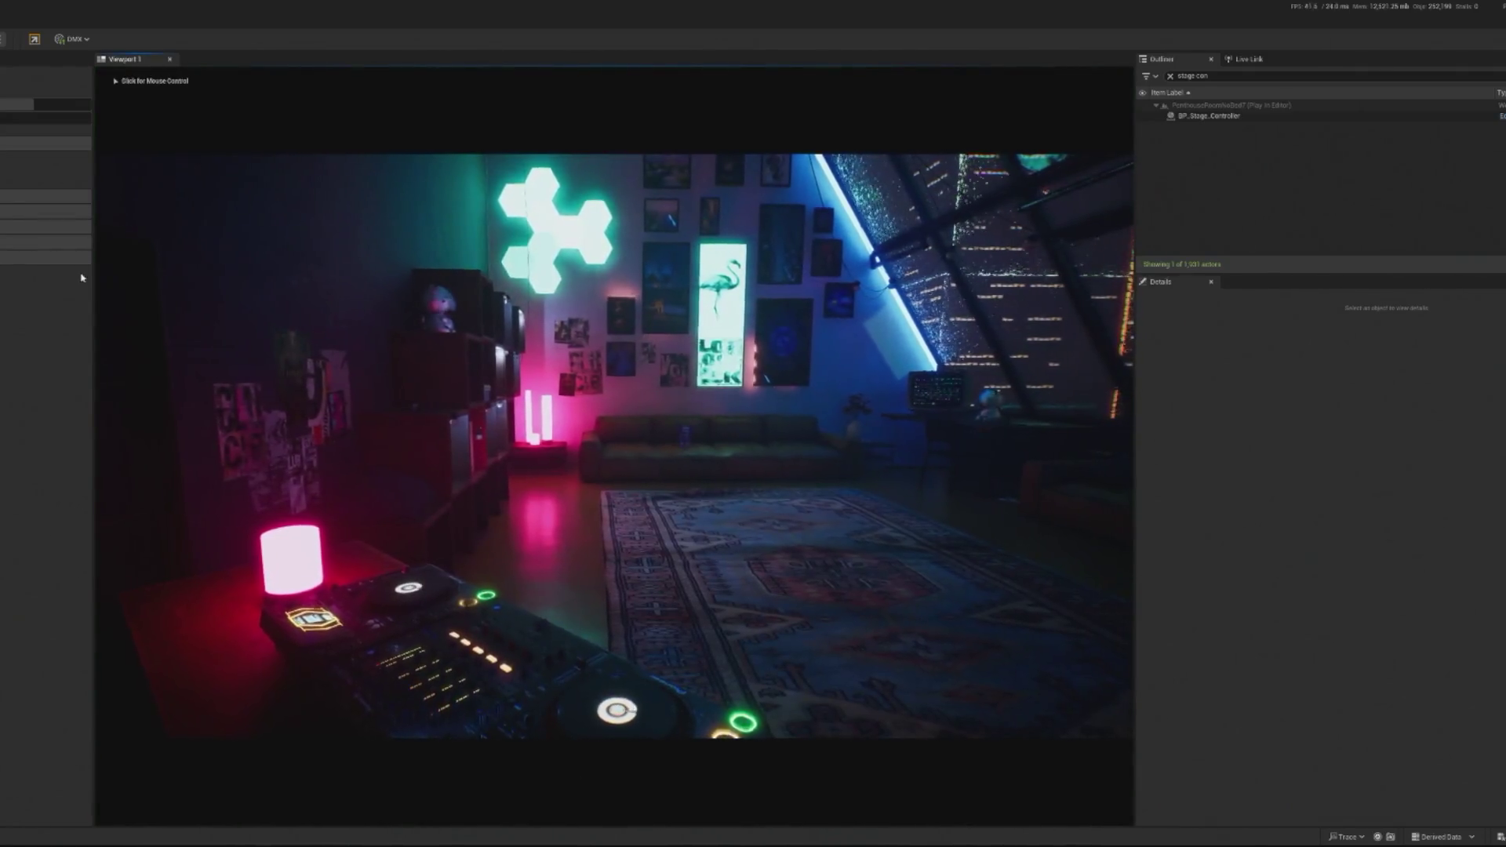
Step: Look around the running penthouse, stop play with Escape, and select BP_Stage_Controller
key("shift+F1")
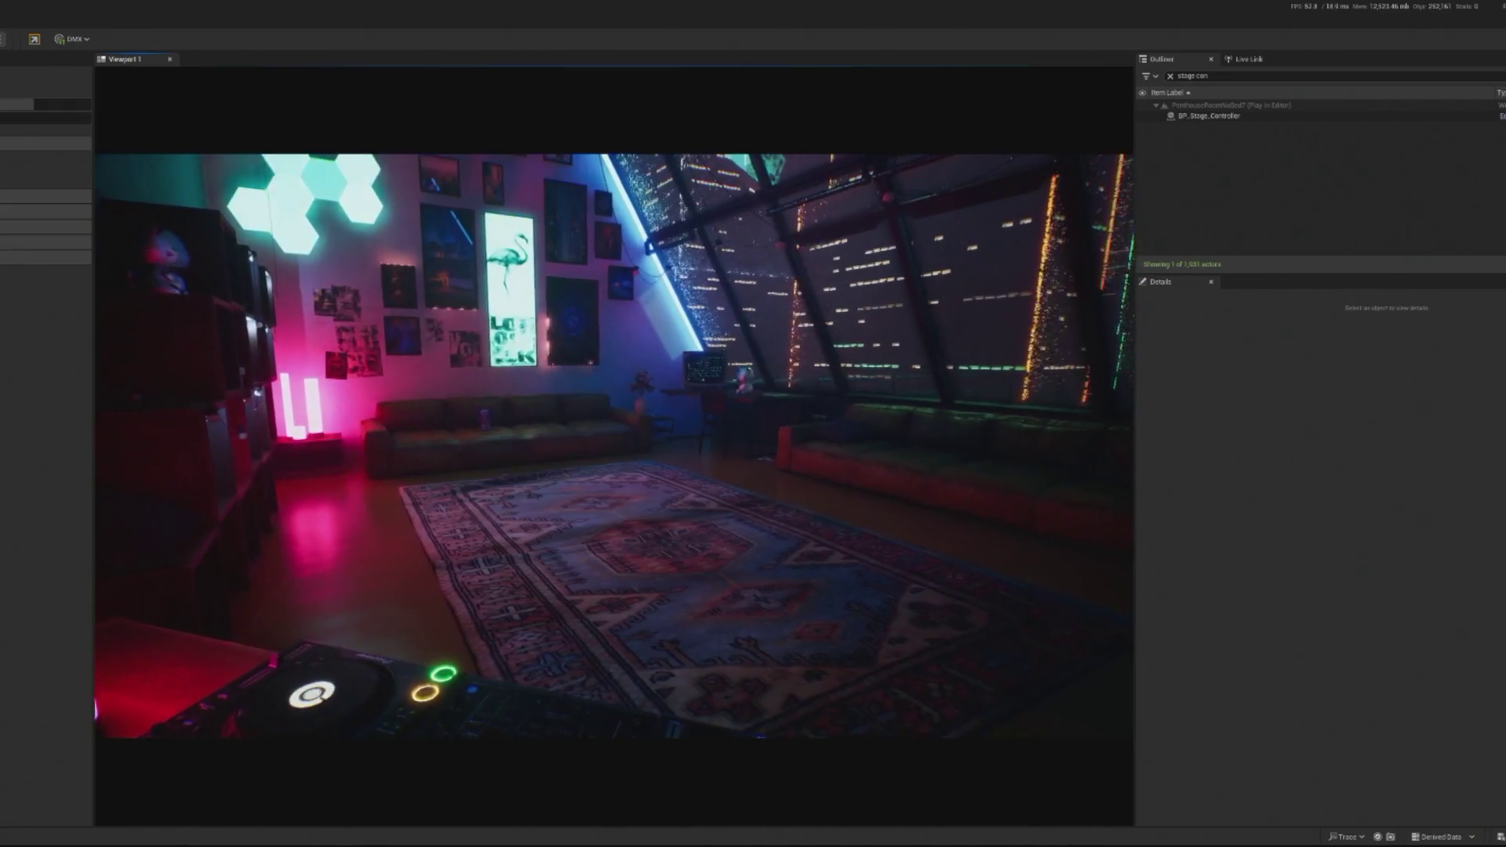
key("Escape")
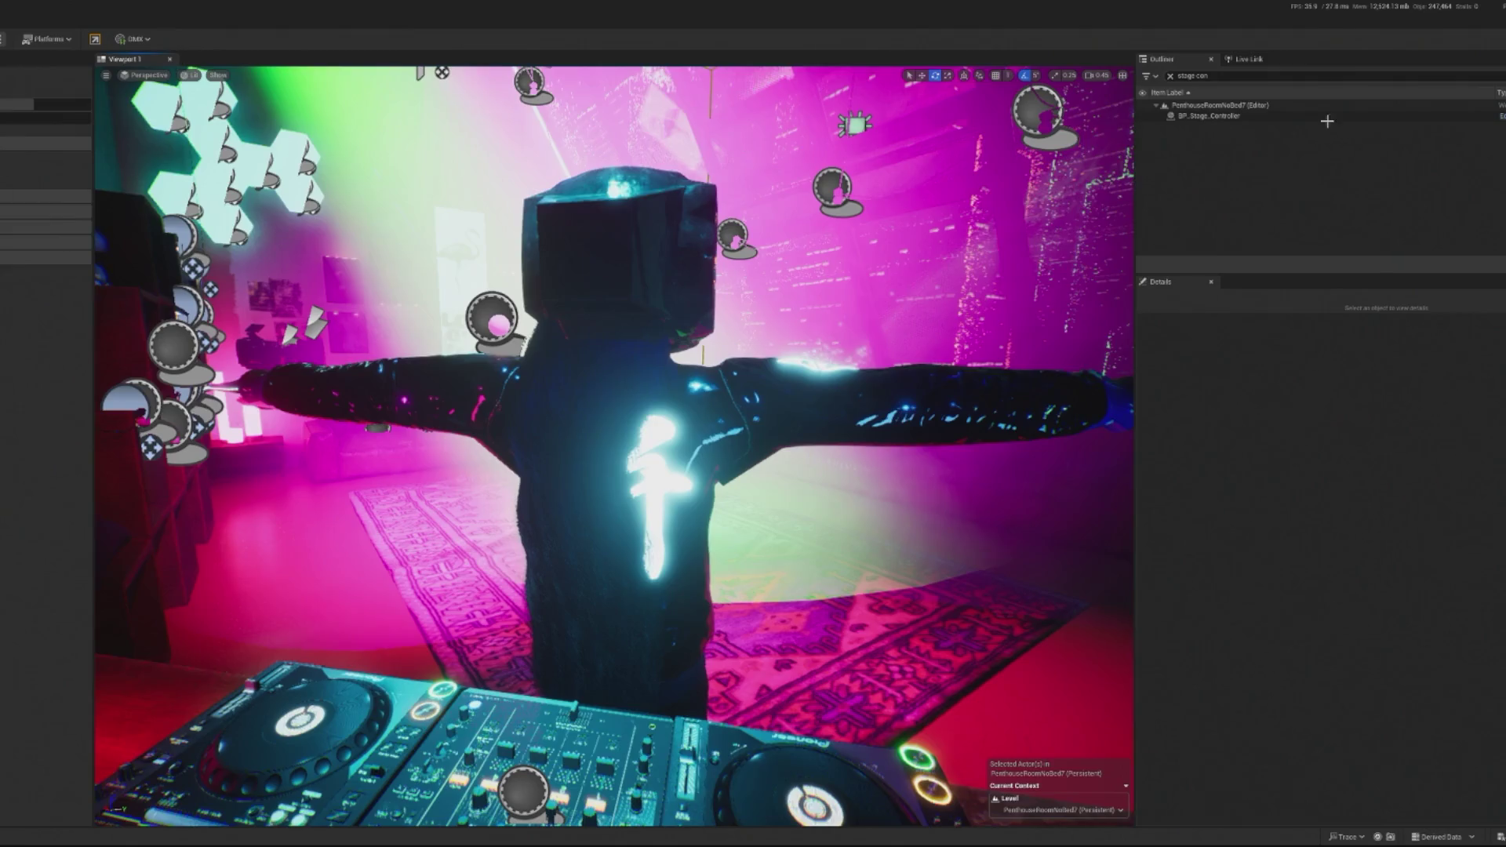
left_click(1326, 118)
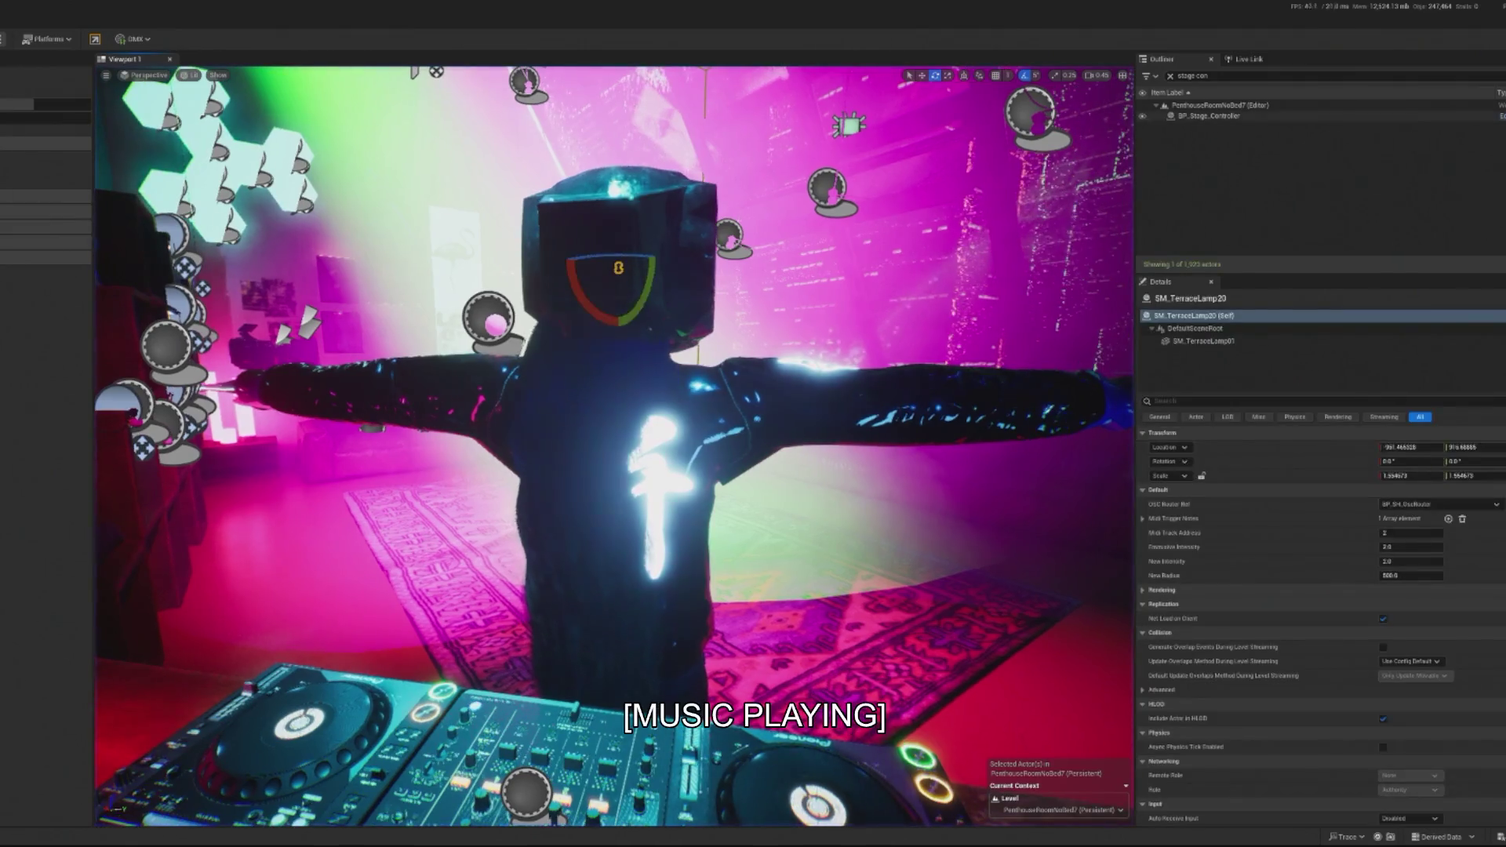
Step: Open BP_Stage_Controller, then in BP_Terrace_Light try a Not Equal node from Value and undo it
left_click(1500, 115)
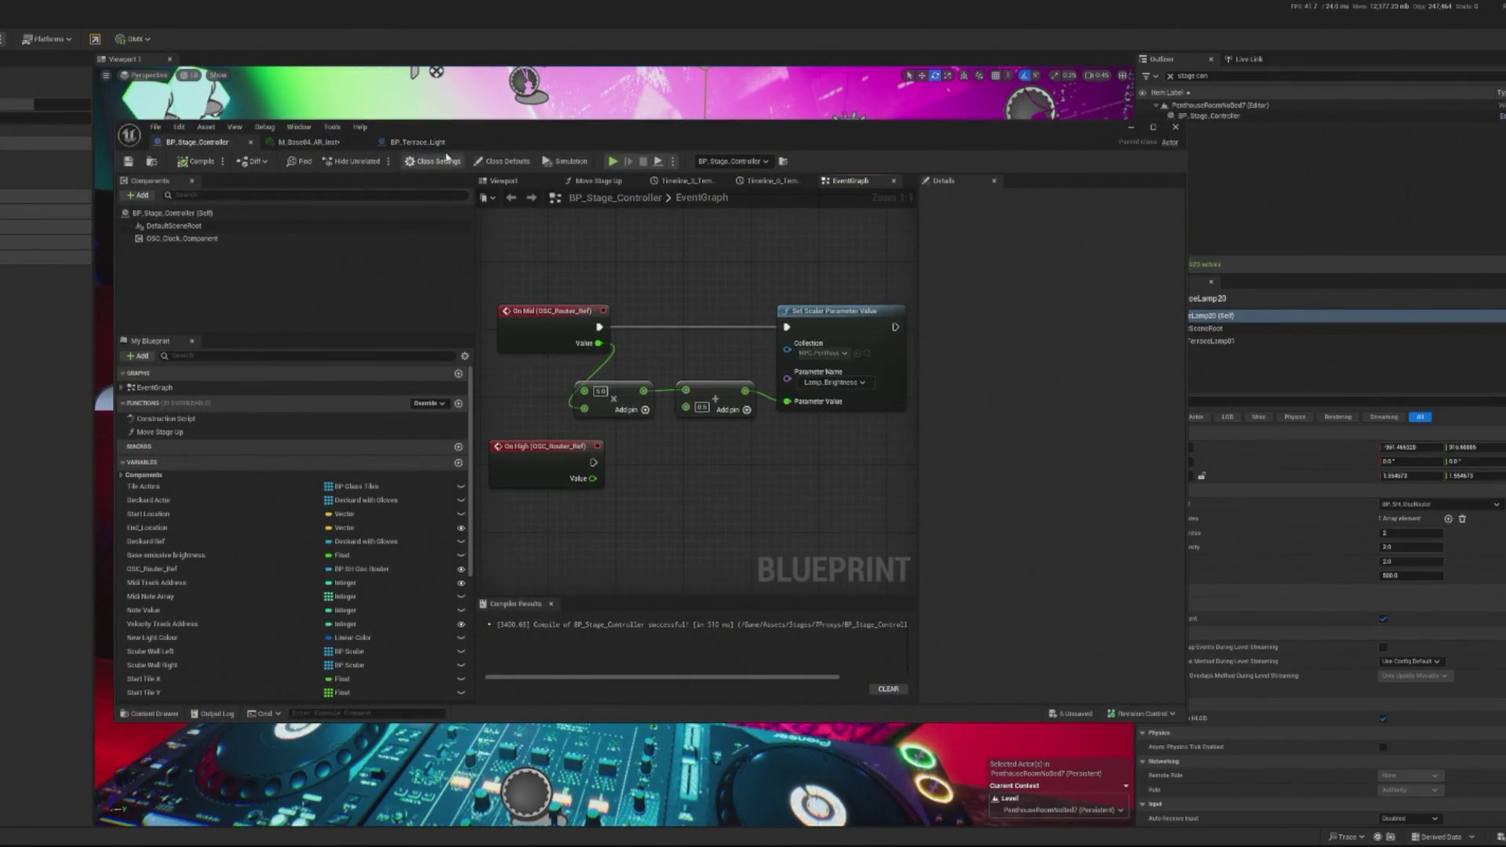
left_click(418, 141)
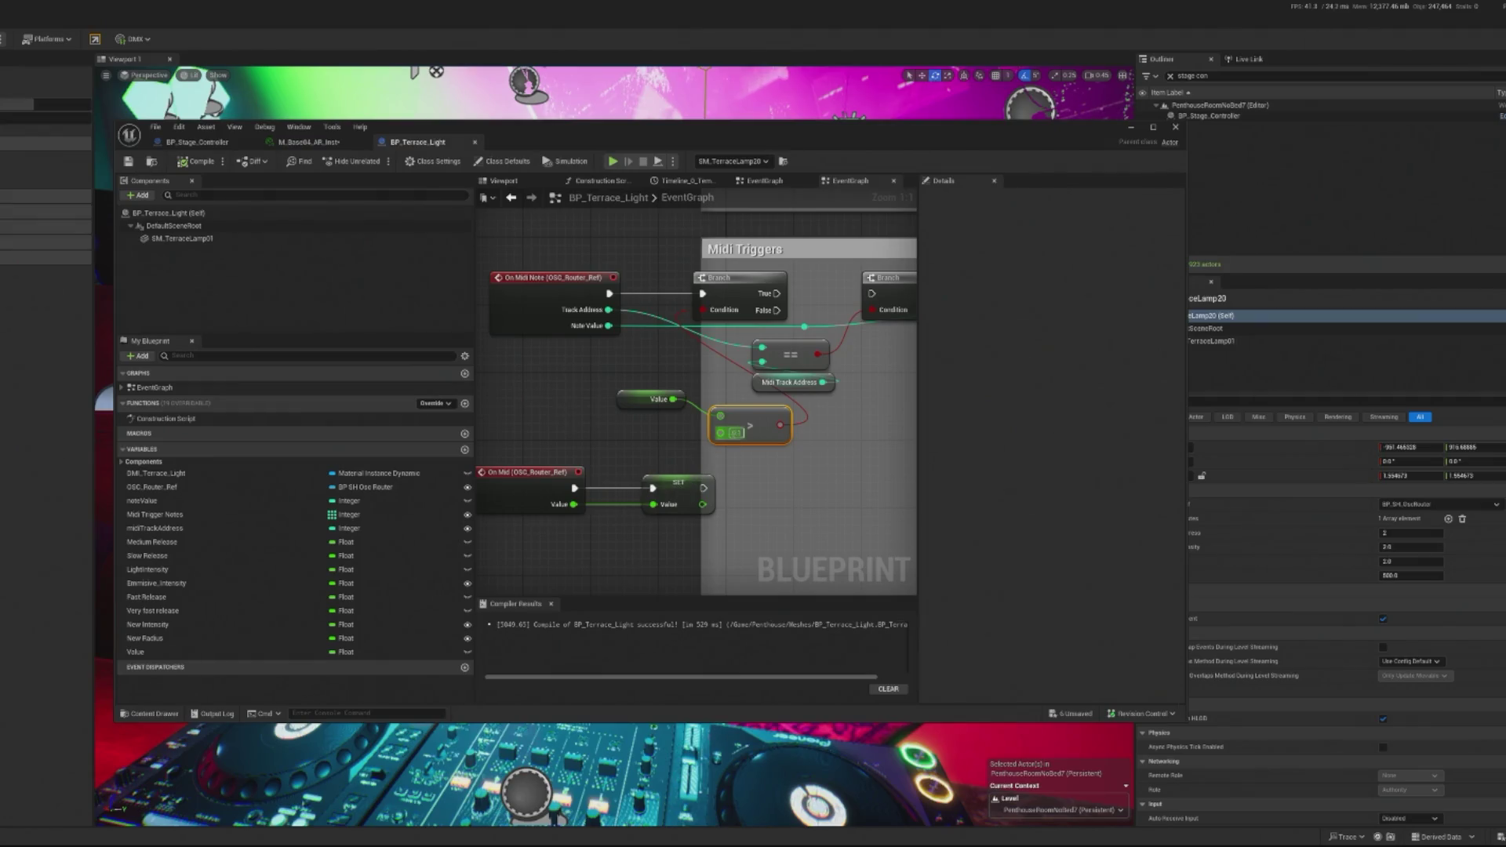
left_click_drag(666, 401, 673, 375)
type("not eq")
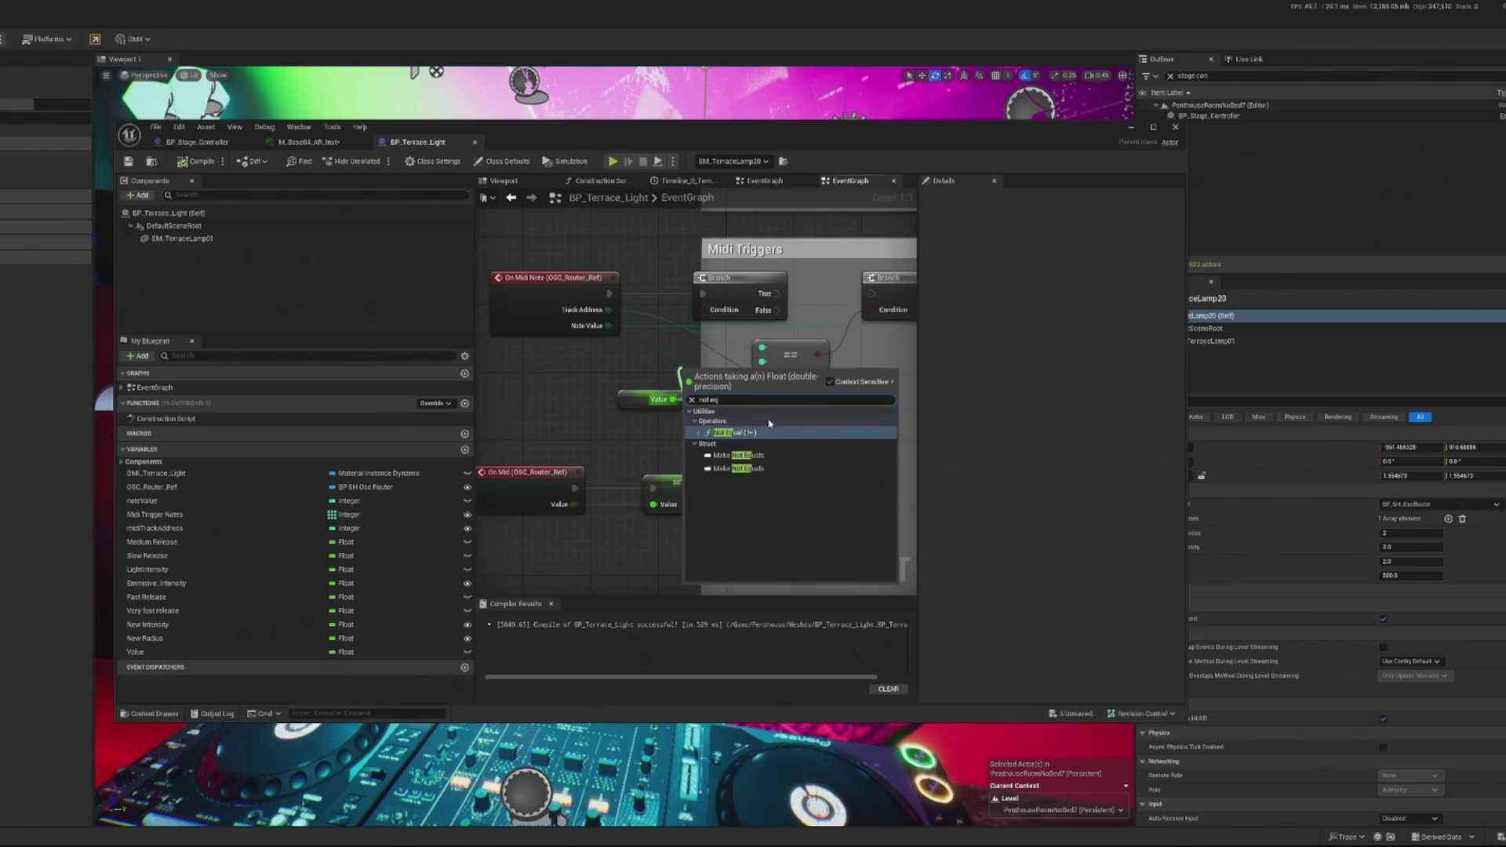
left_click(746, 433)
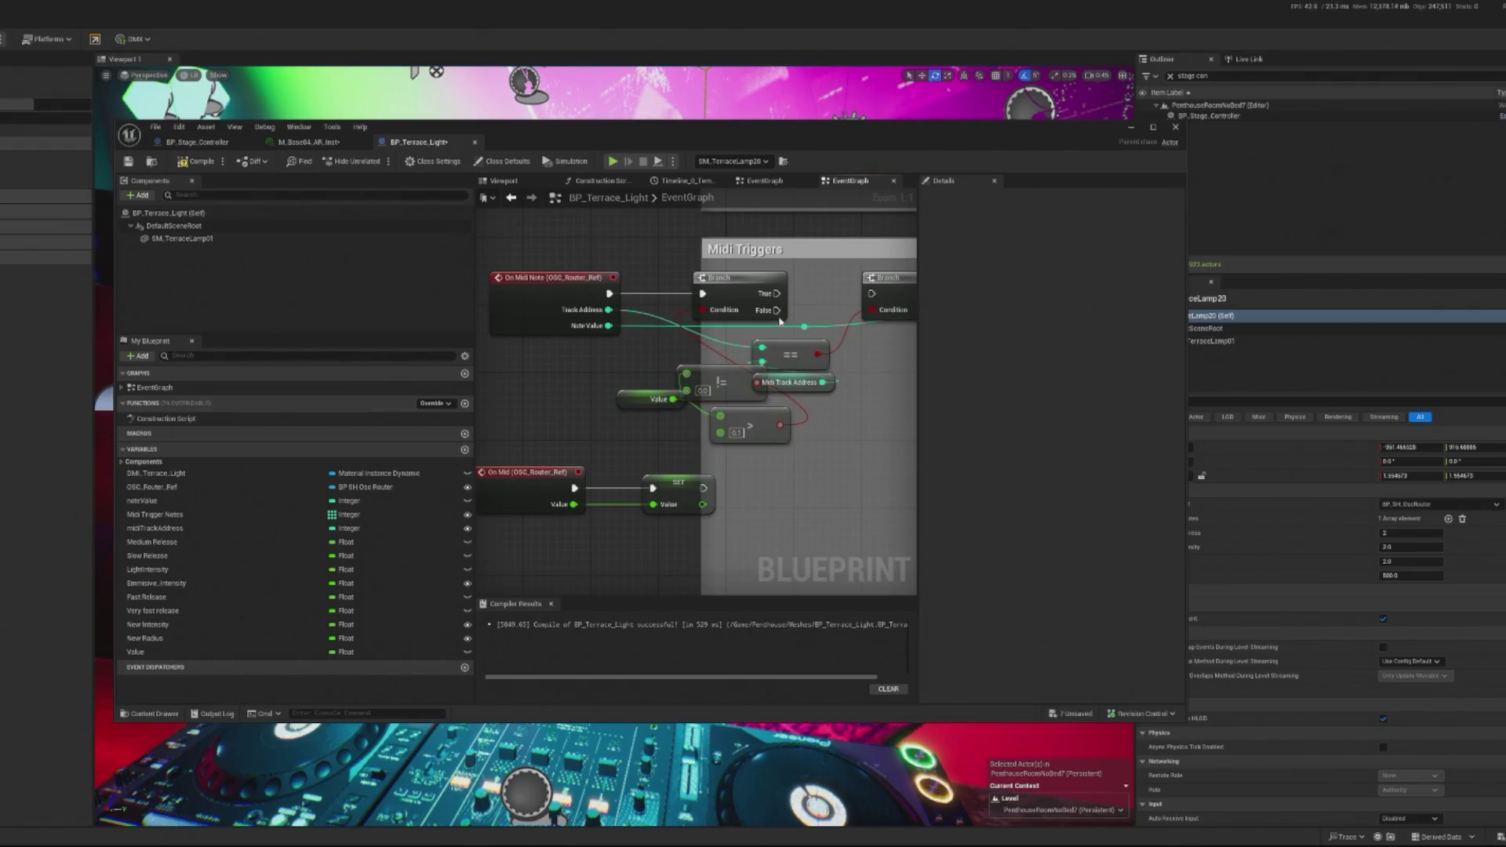
key("ctrl+z")
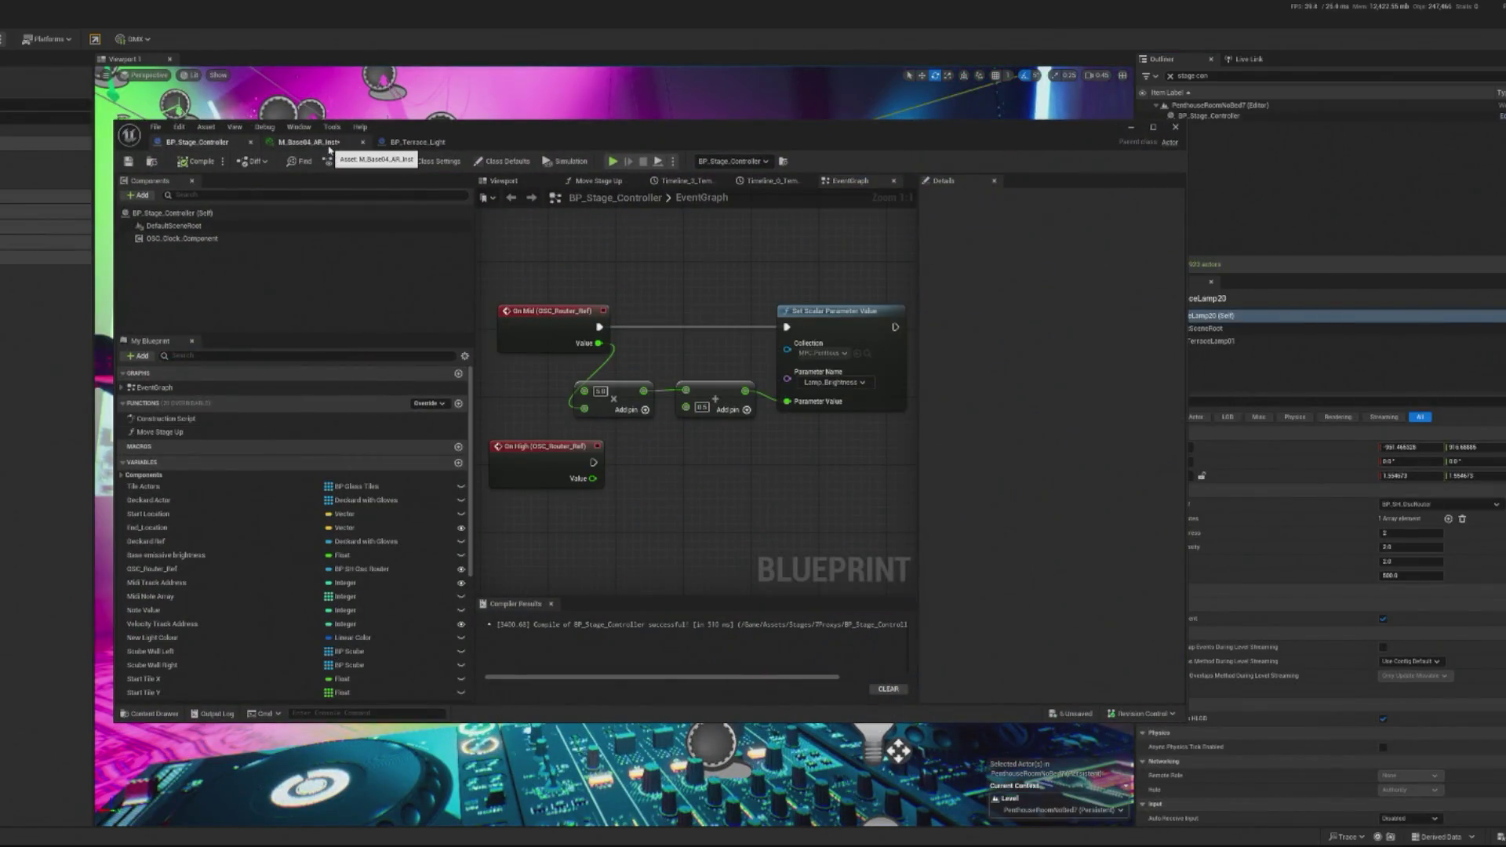
Step: Check M_Base04_AR_Inst's parameters, then return to BP_Terrace_Light and edit the Greater node's value
left_click(329, 146)
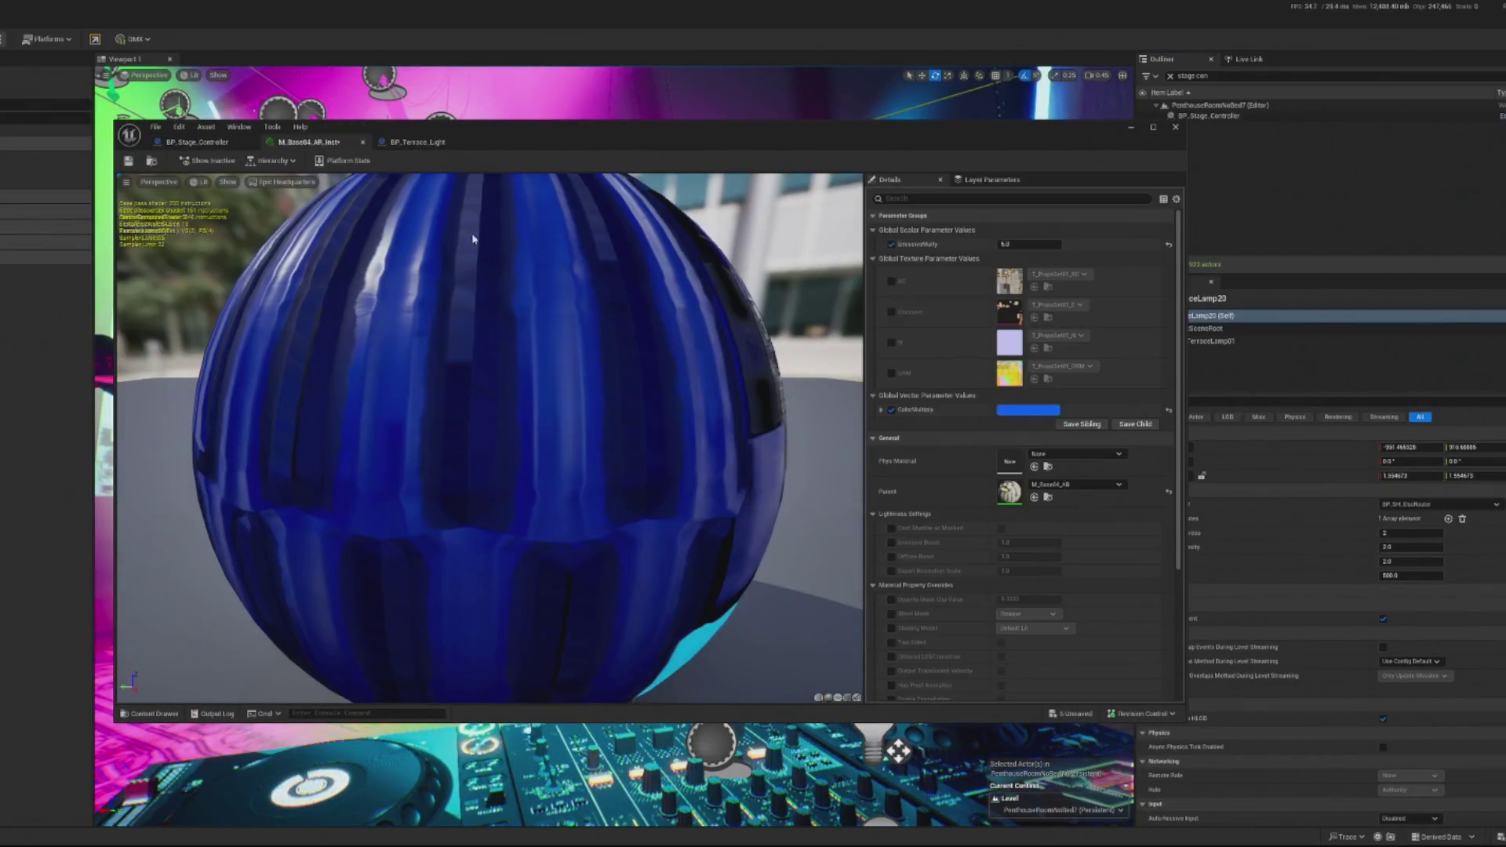
left_click(418, 142)
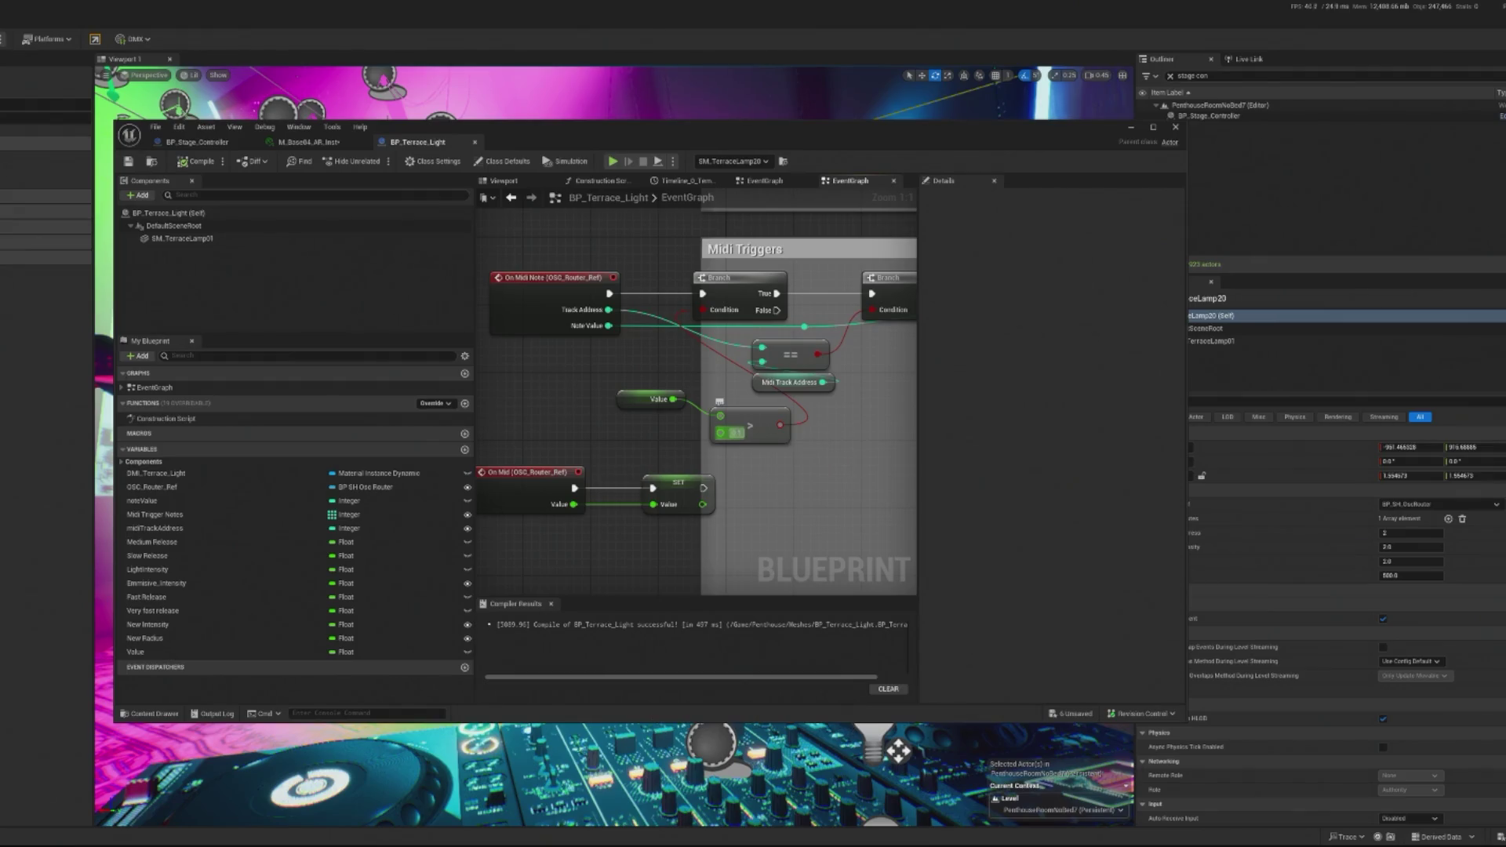
left_click(735, 432)
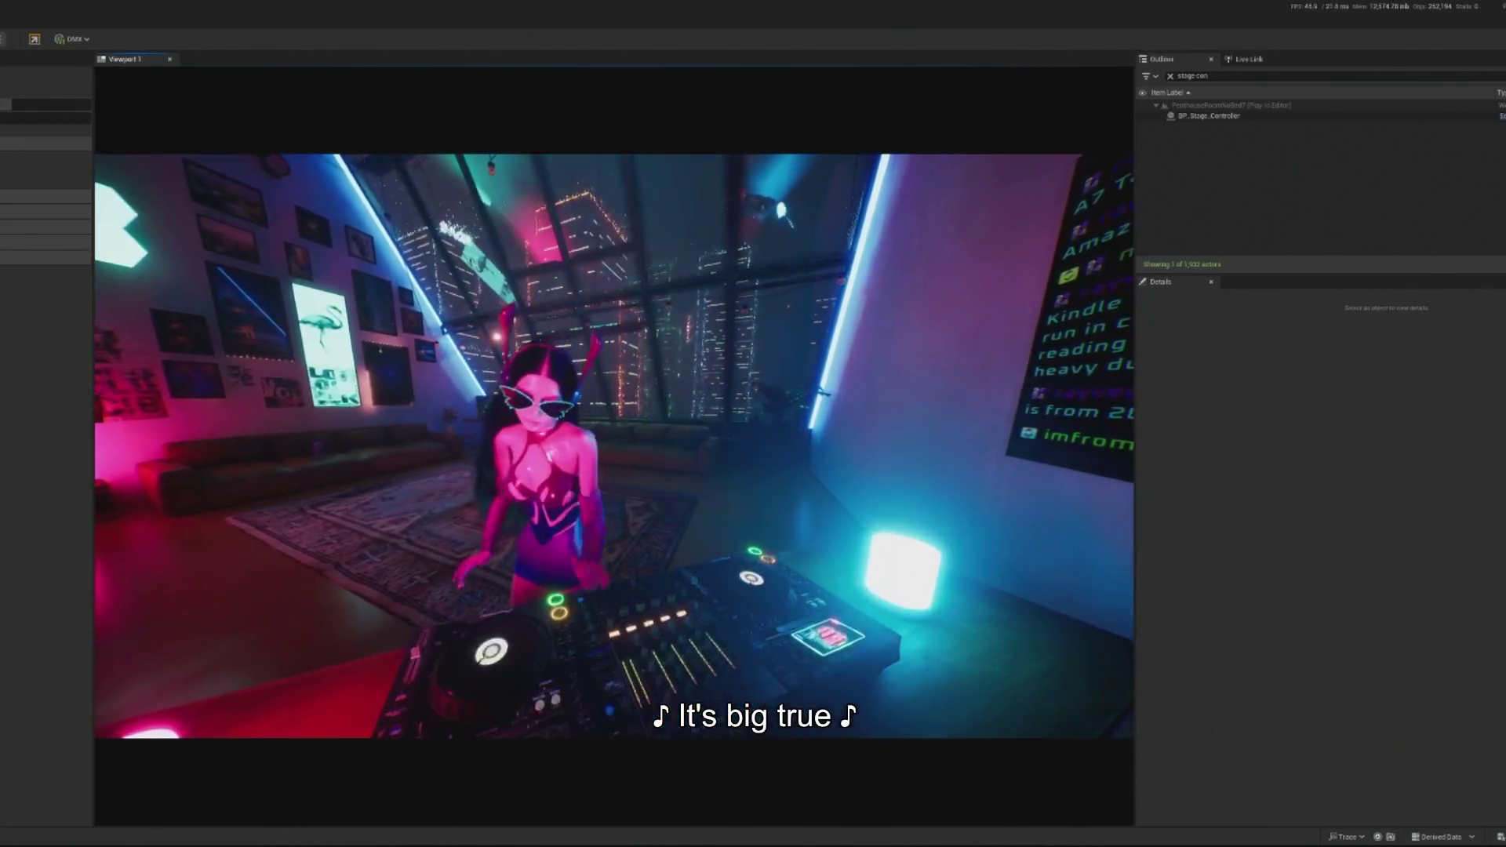
Step: Free the mouse from play, select BP_Stage_Controller, and scroll through its Details
key("shift+F1")
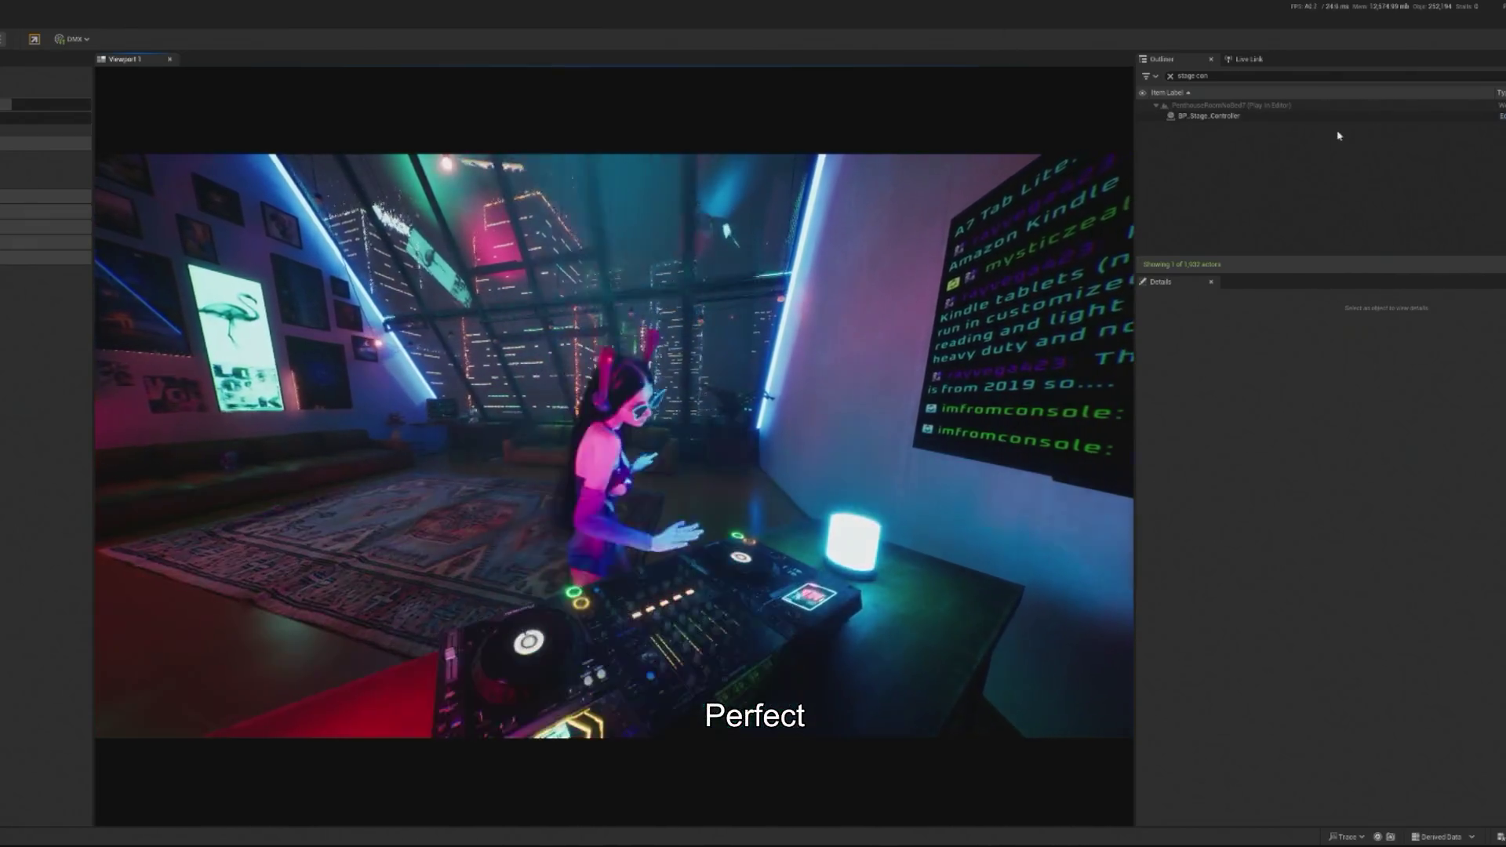
left_click(1307, 116)
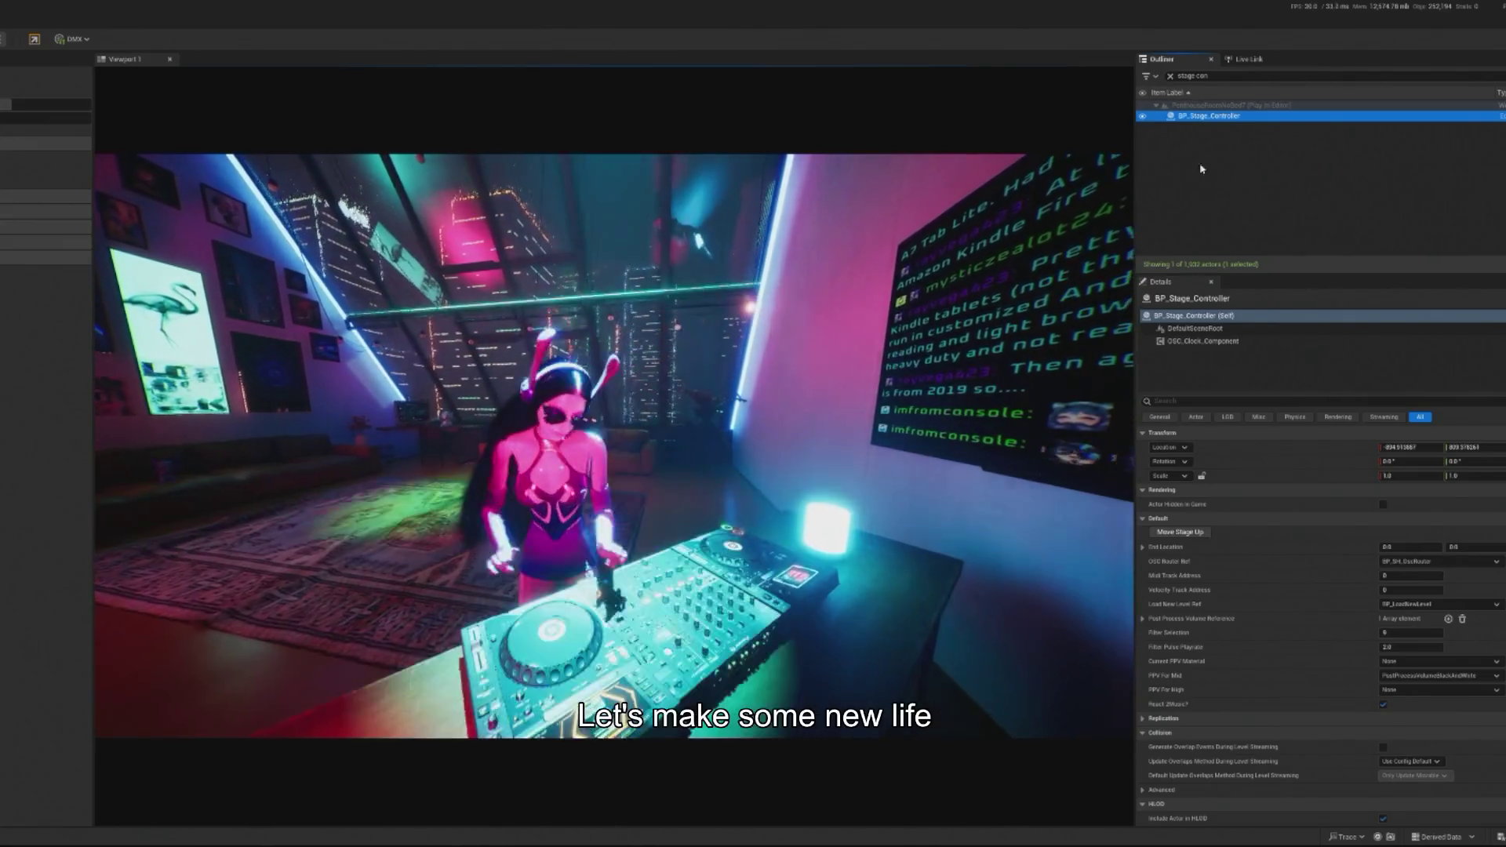
scroll(1188, 565, "down", 5)
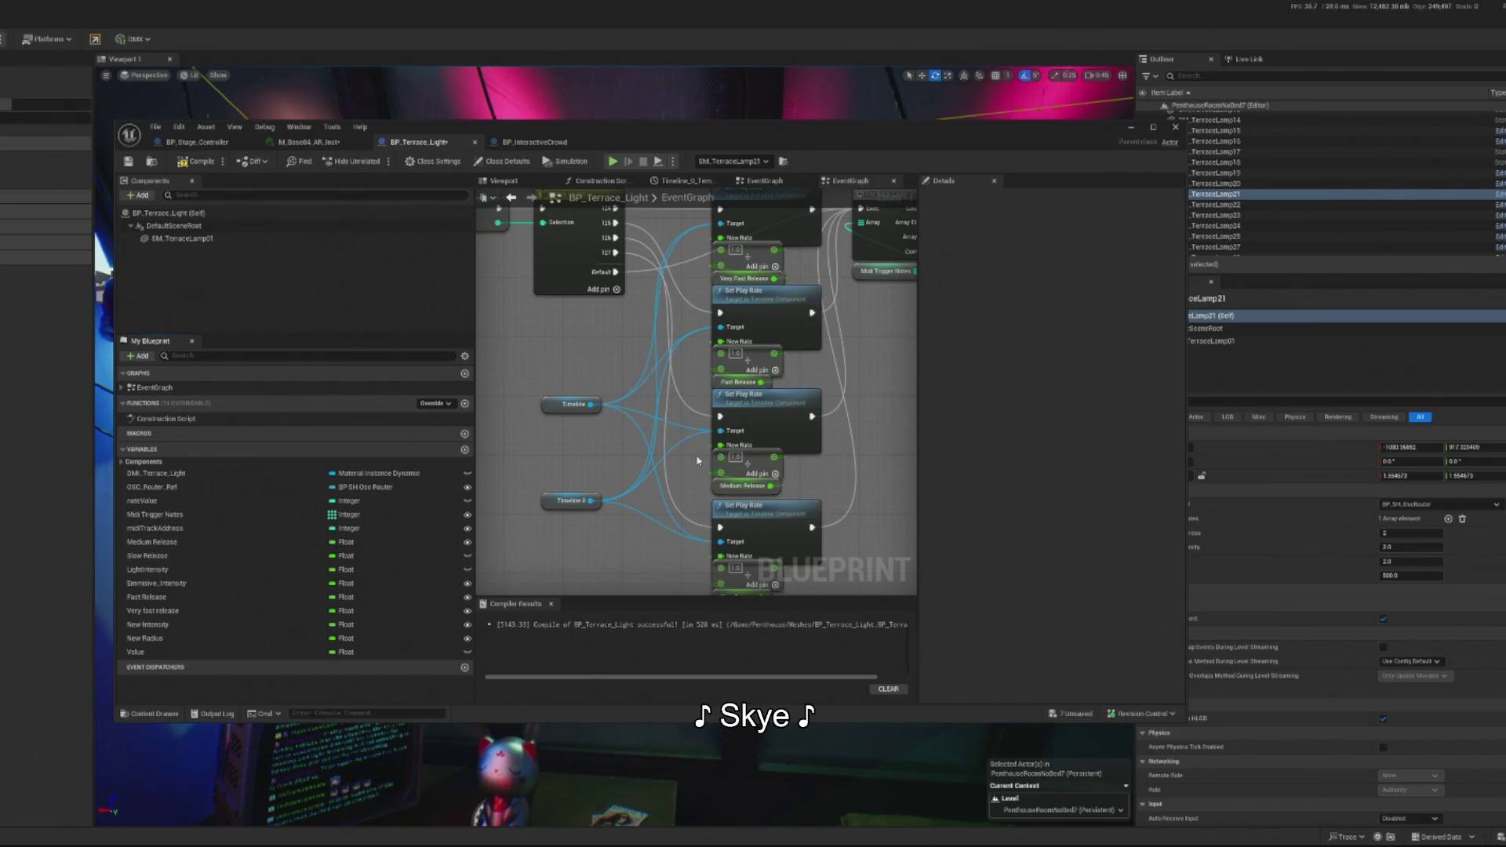
Step: Compile BP_Terrace_Light and give SM_TerraceLamp21 Fast Release 0.5 and Very Fast Release 0.25
scroll(698, 460, "down", 1)
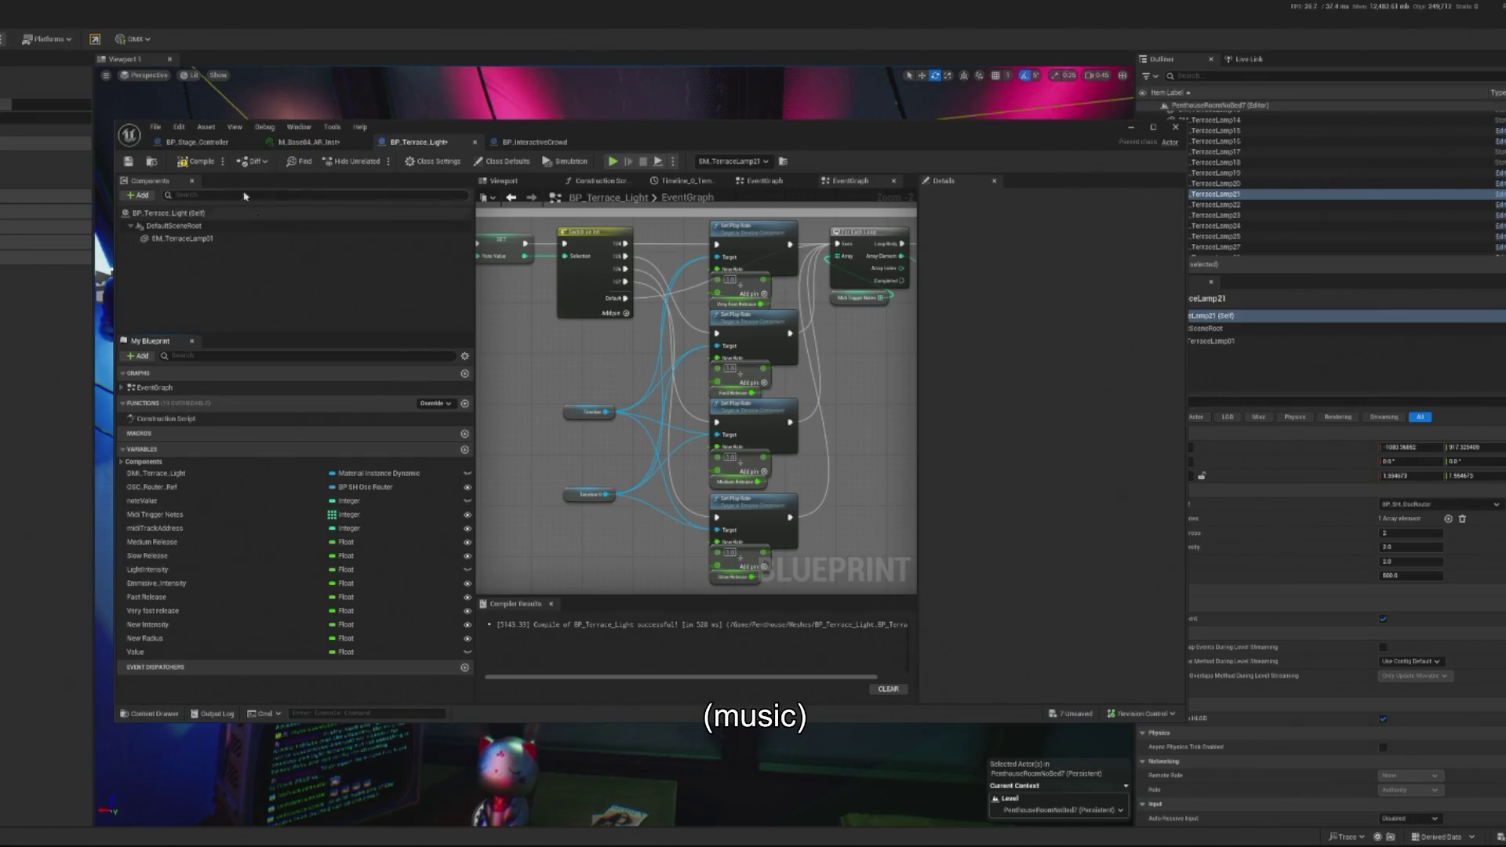
left_click(209, 163)
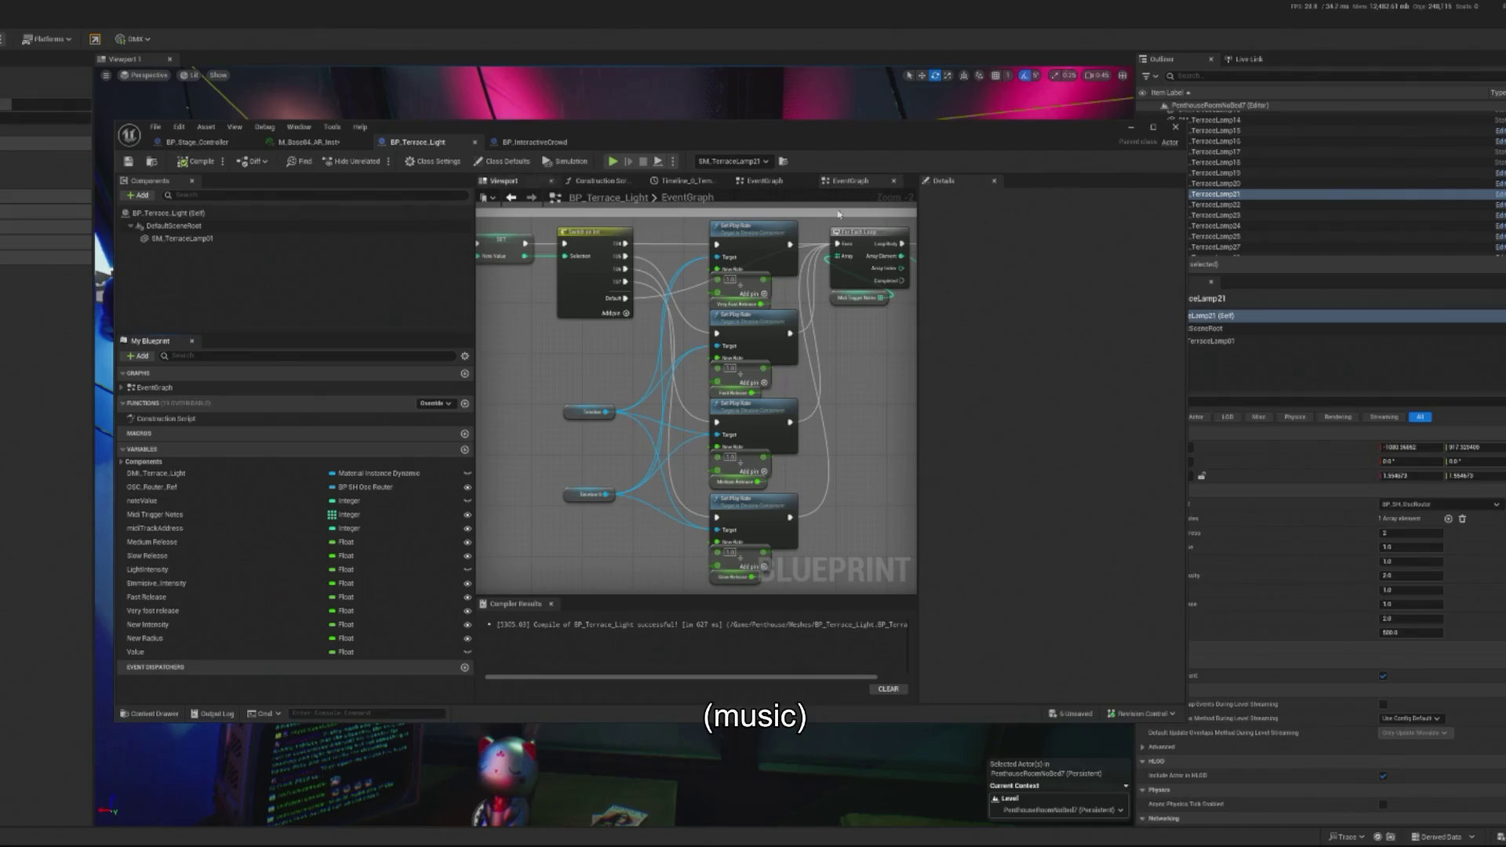
mouse_move(1049, 143)
left_mouse_down()
mouse_move(537, 153)
mouse_move(552, 153)
left_mouse_up()
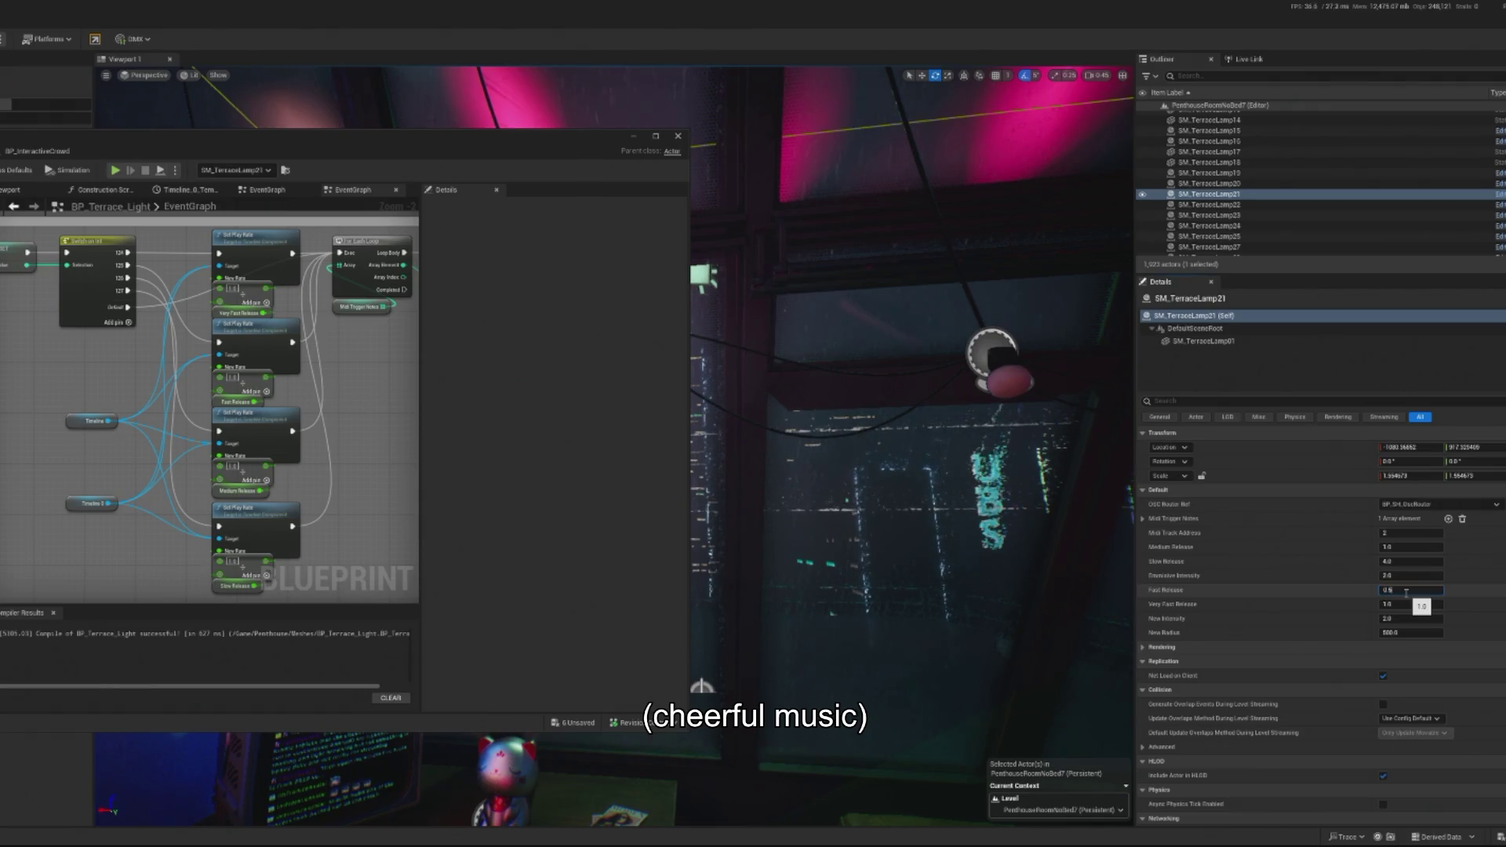
left_click(1399, 604)
type("0.25")
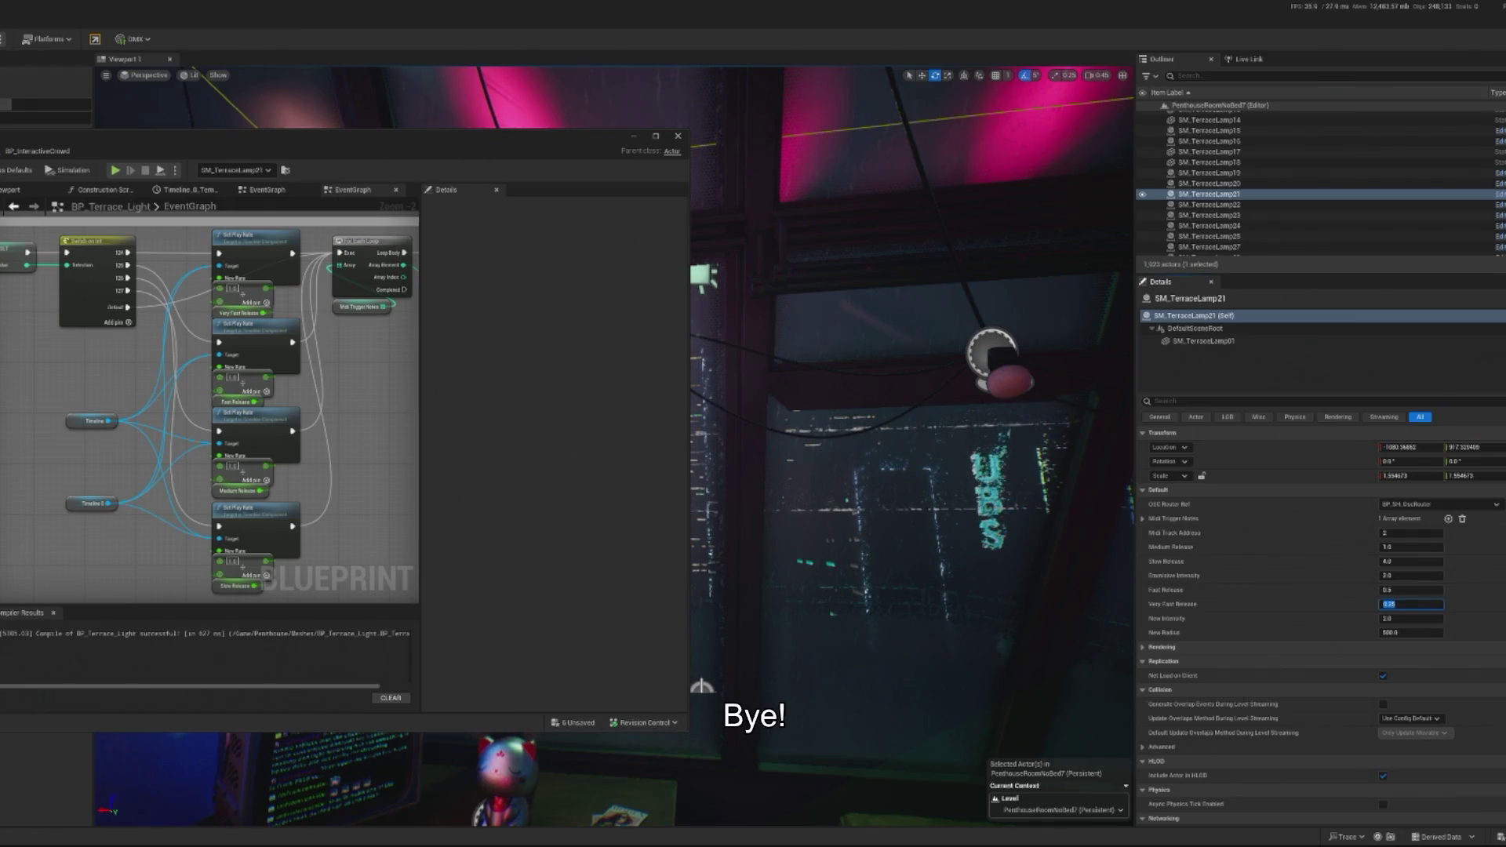
left_click(634, 136)
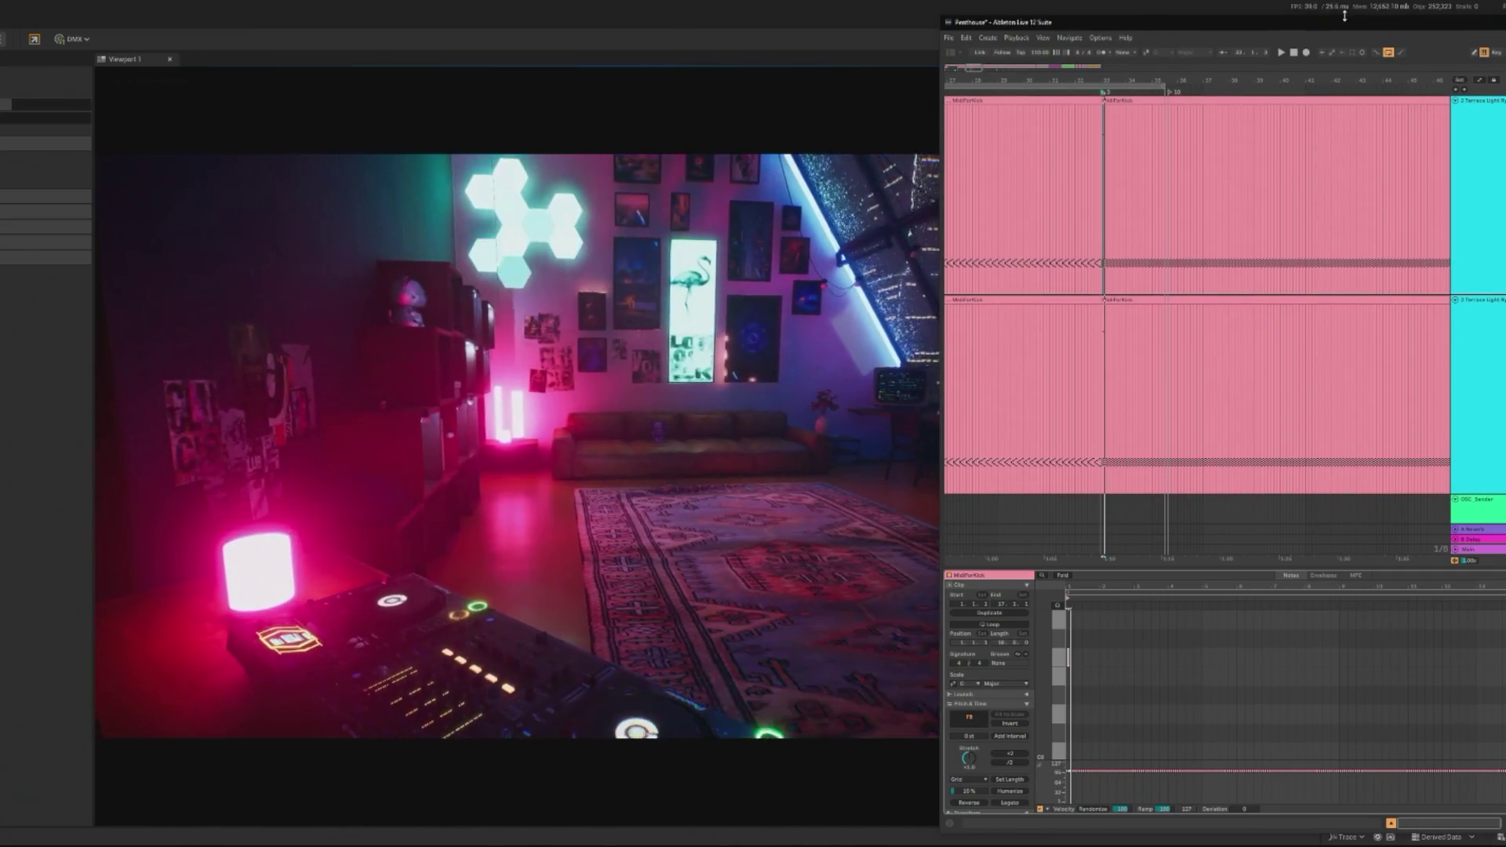
Step: Move the Ableton Live window off the right half and stop Play-in-Editor
left_click_drag(1177, 16, 630, 86)
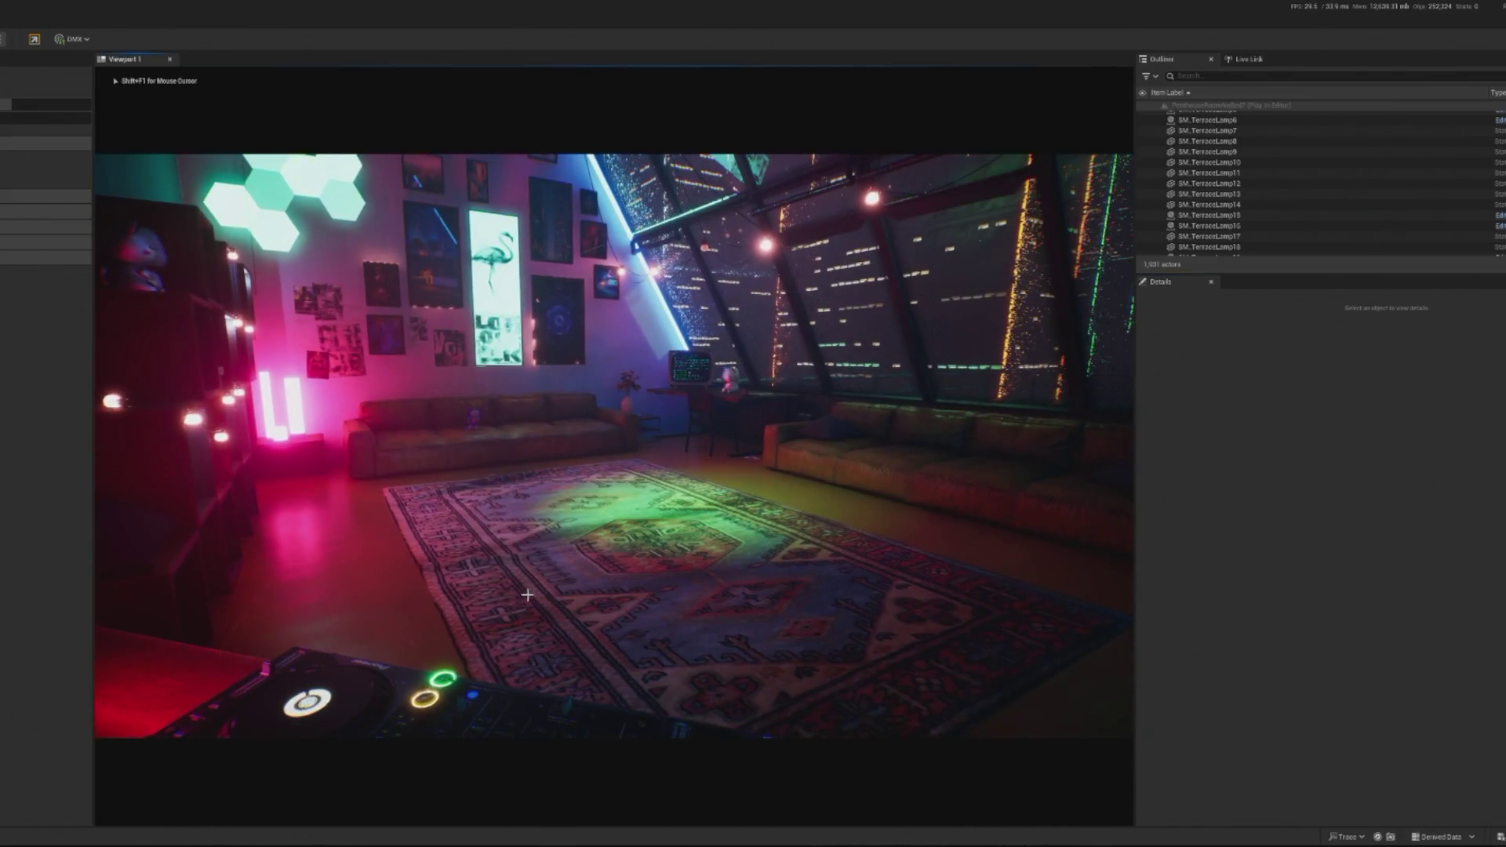
key("Escape")
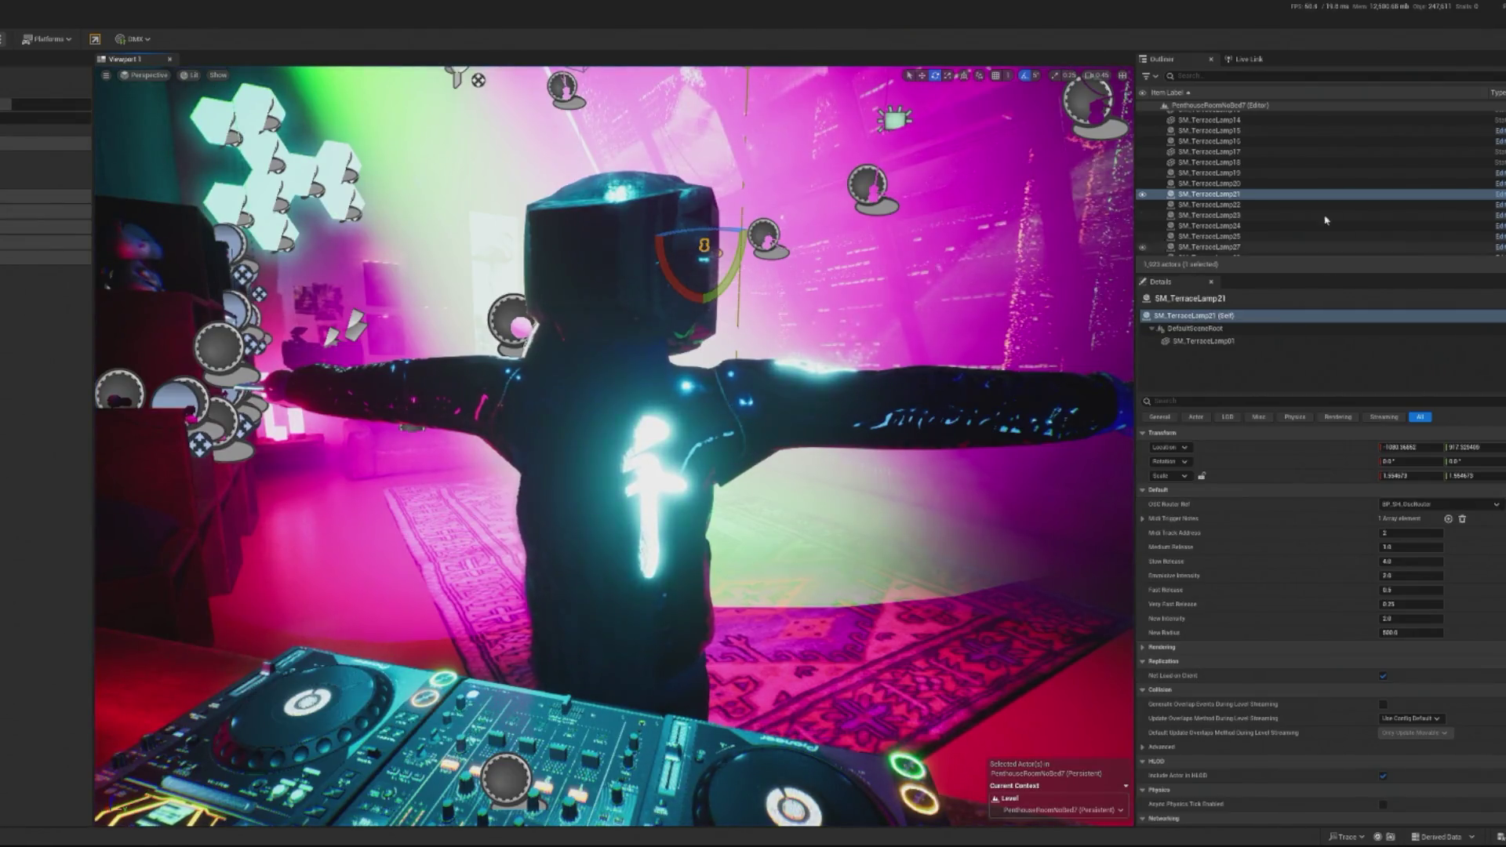
Step: Filter the Outliner by 'ter' and fly to SM_Posters16 and SM_TerraceLamp8 for inspection
left_click(1195, 76)
type("ter")
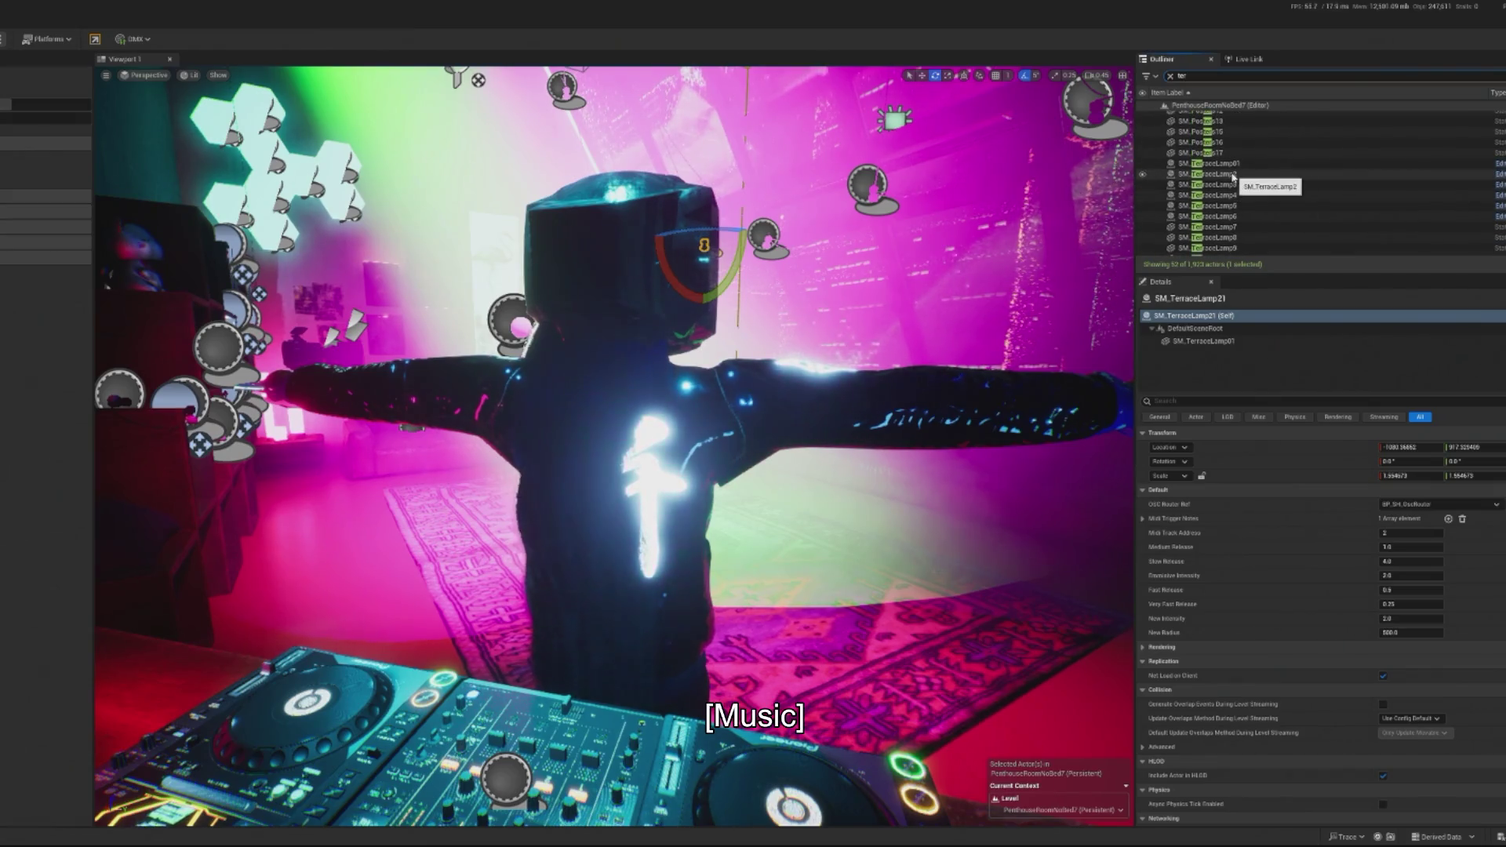
scroll(1267, 196, "up", 5)
scroll(1260, 179, "down", 5)
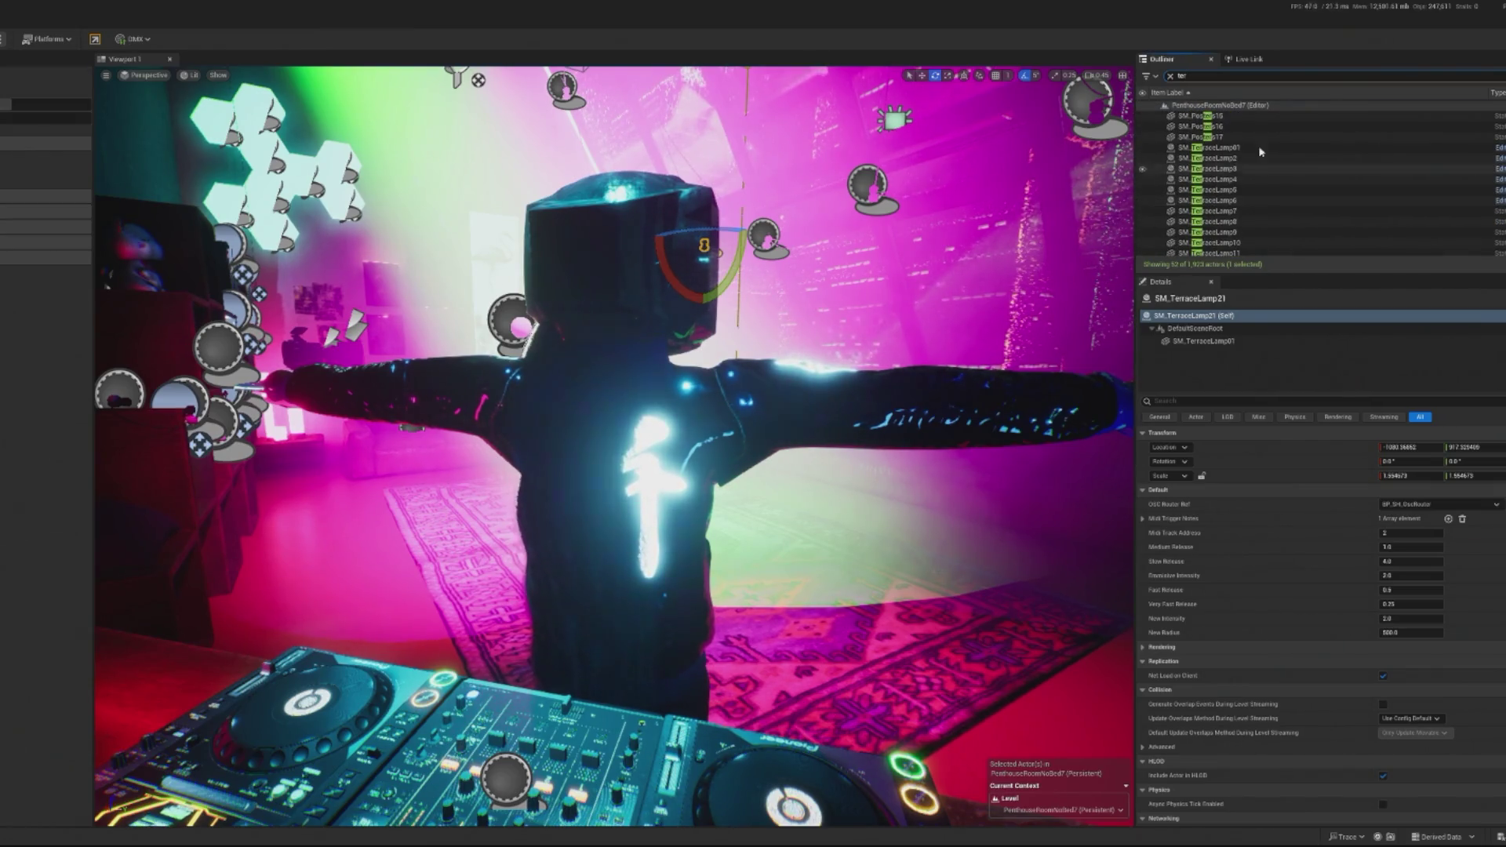
double_click(1255, 126)
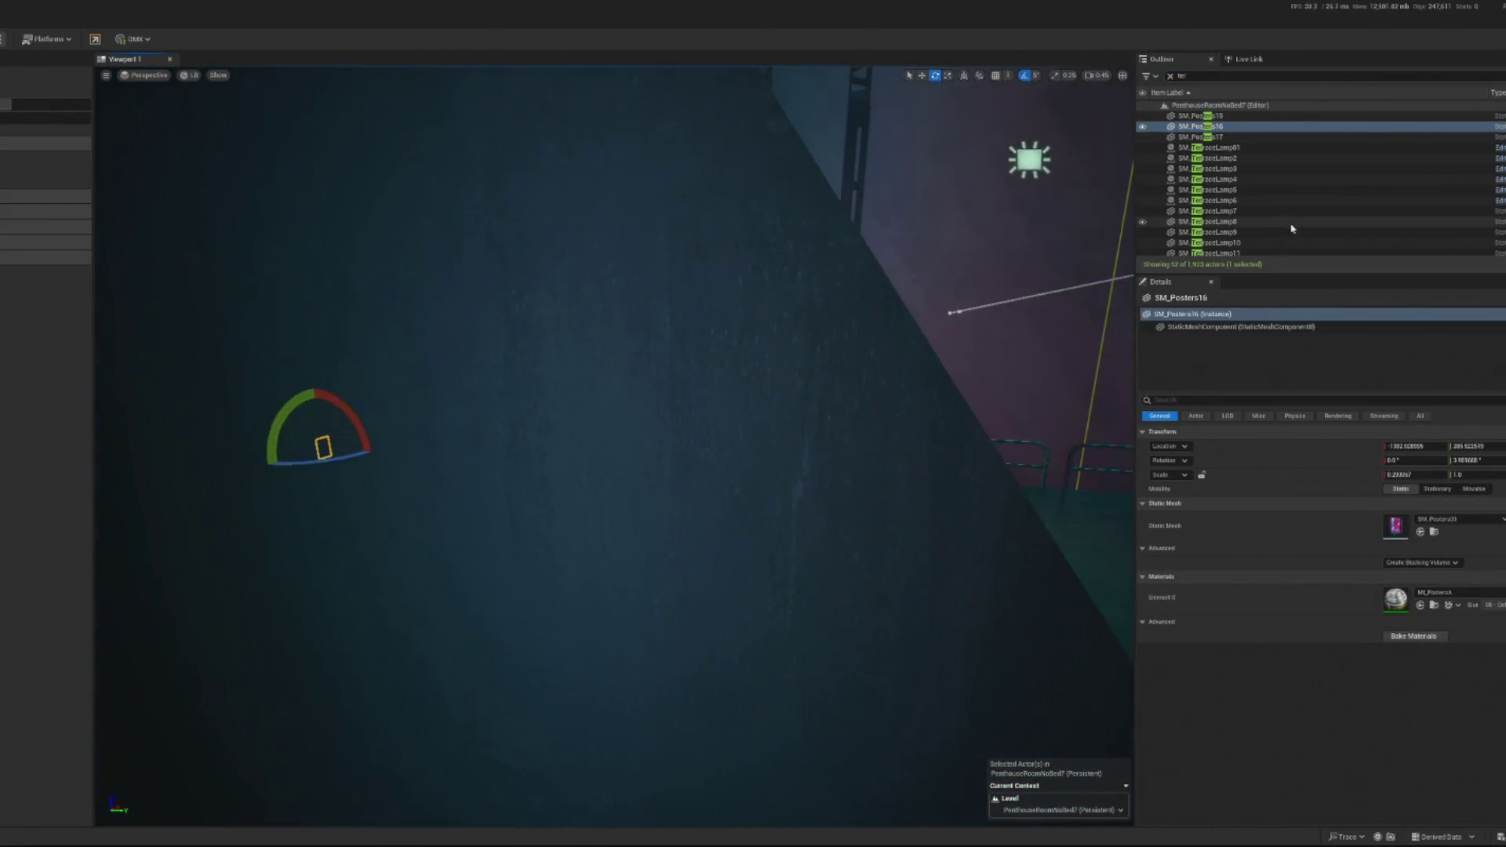
left_click(1338, 223)
double_click(1338, 224)
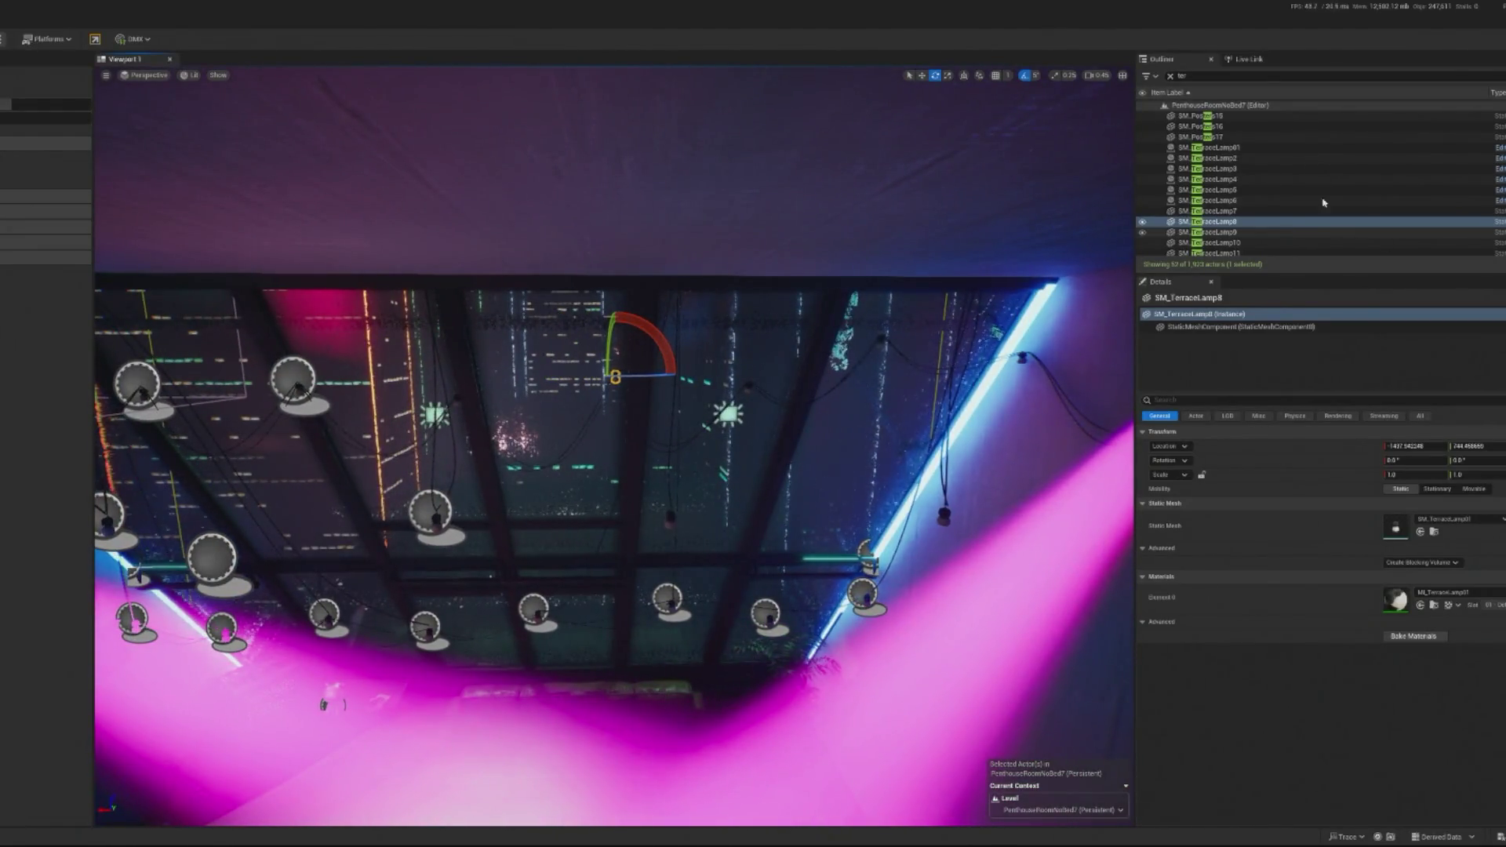
left_click(1247, 158)
Step: Delete SM_TerraceLamp7 through 14, then SM_TerraceLamp17 and 18
left_click(1255, 211)
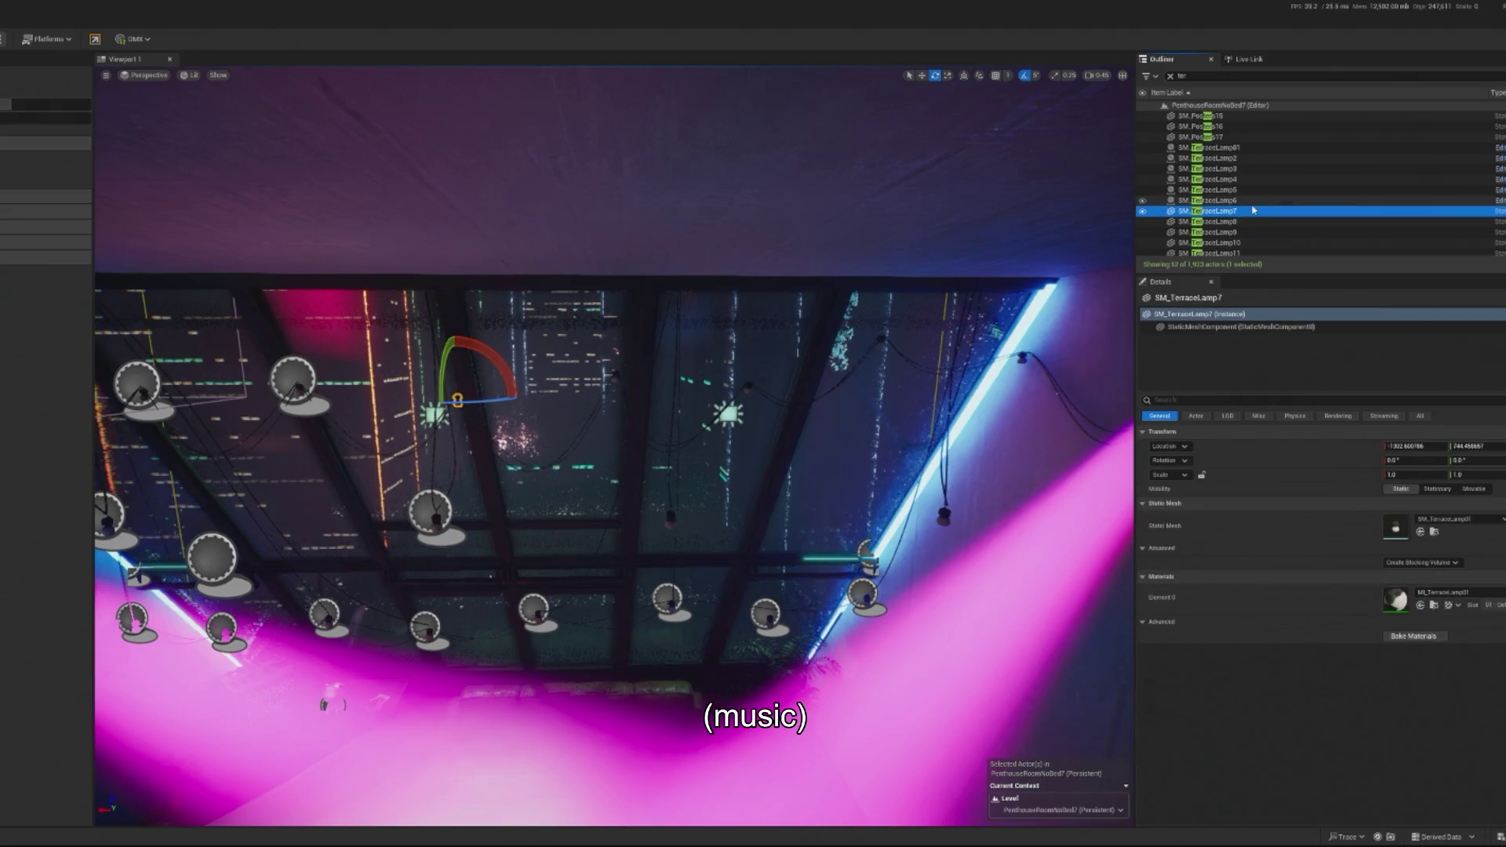
scroll(1262, 214, "down", 3)
left_click(1283, 211, "shift")
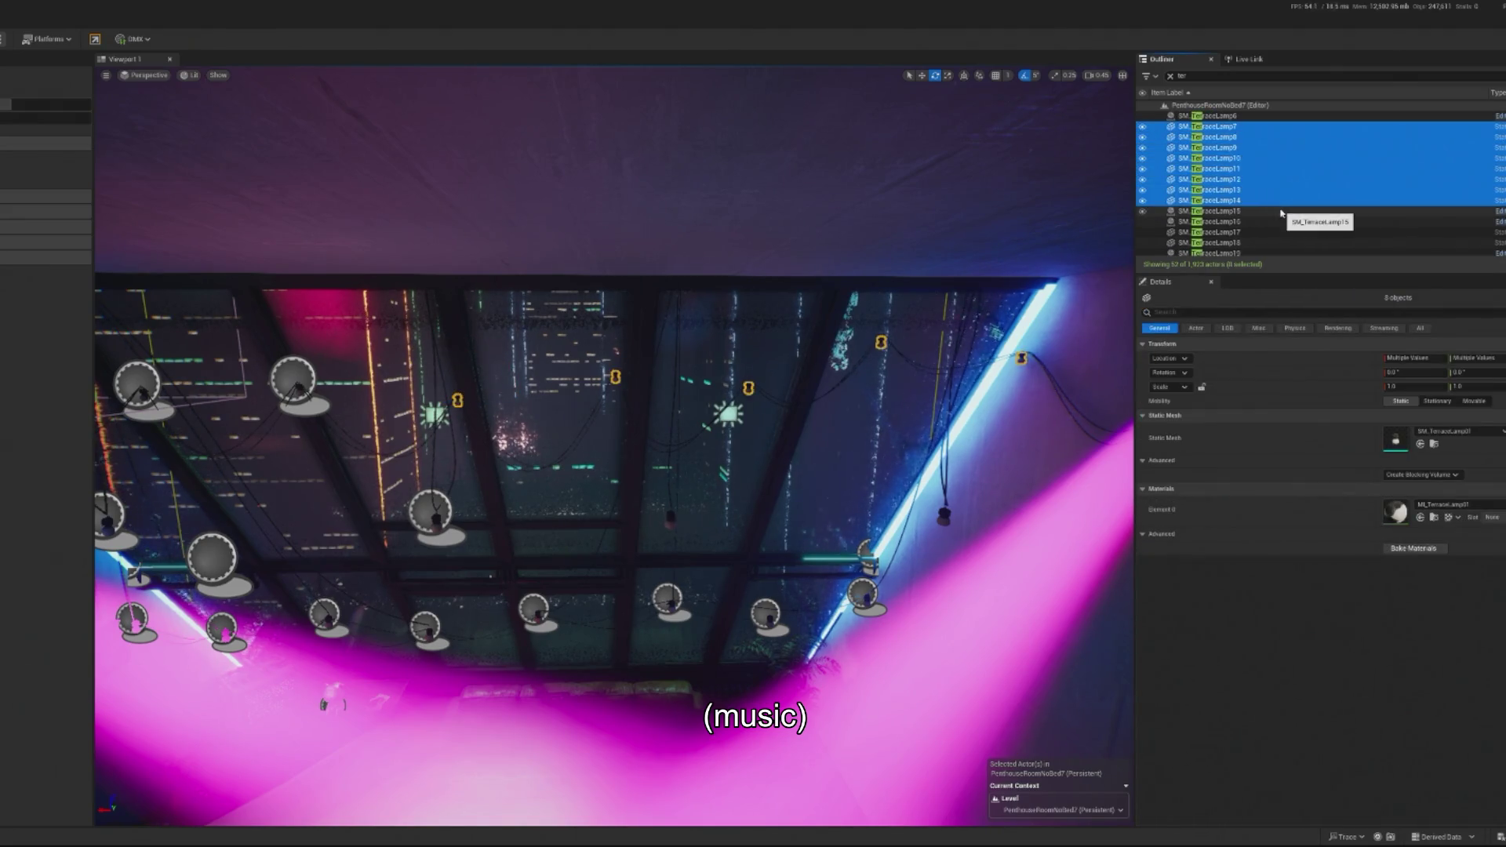
key("Delete")
left_click(1278, 147)
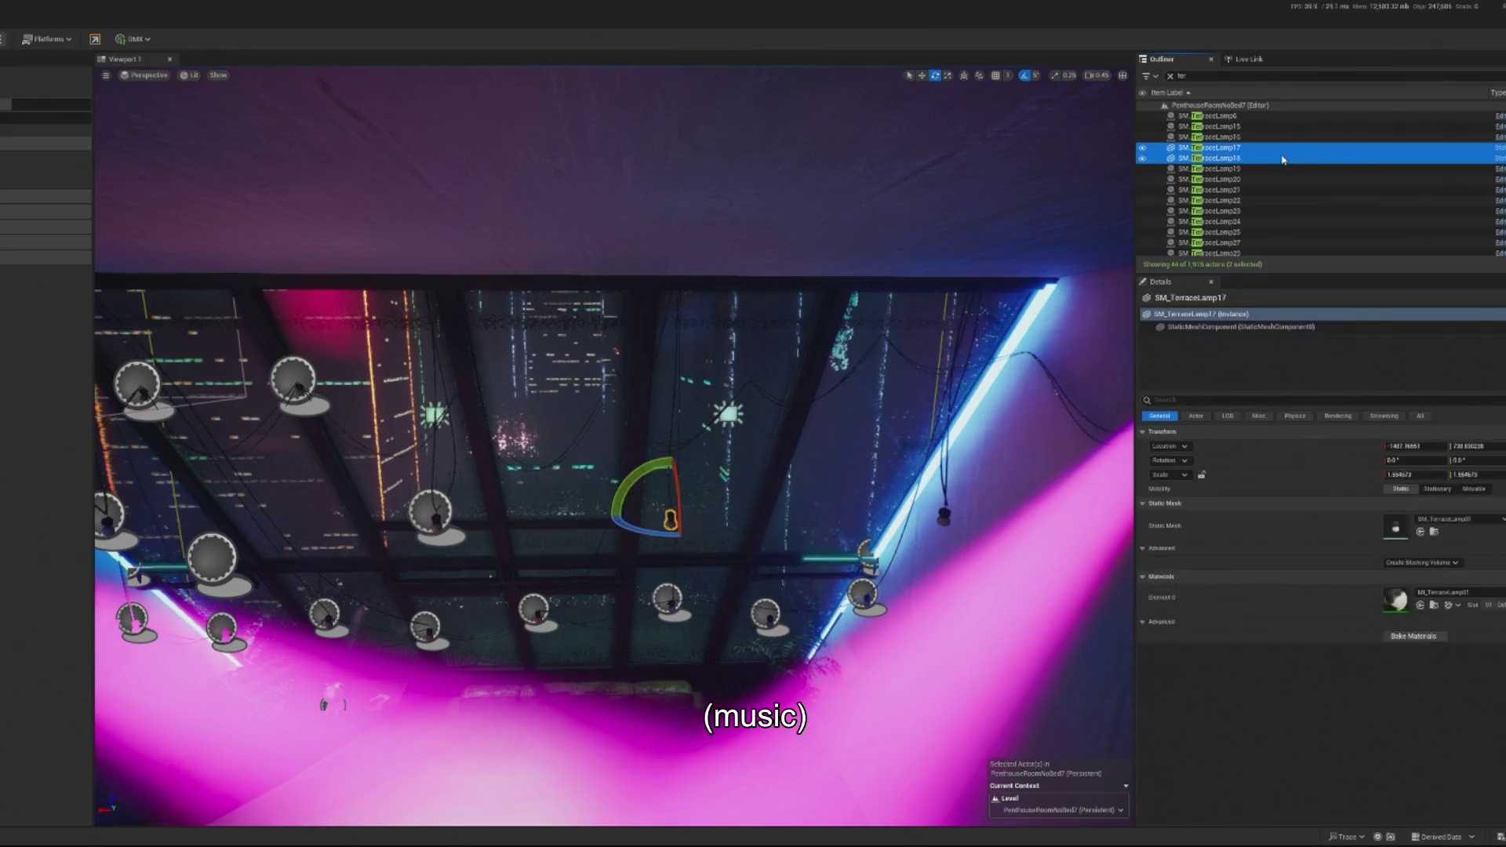
left_click(1278, 158, "shift")
key("Delete")
Step: Inspect SM_TerraceLamp36, then select all remaining terrace lamps together
scroll(1310, 185, "down", 3)
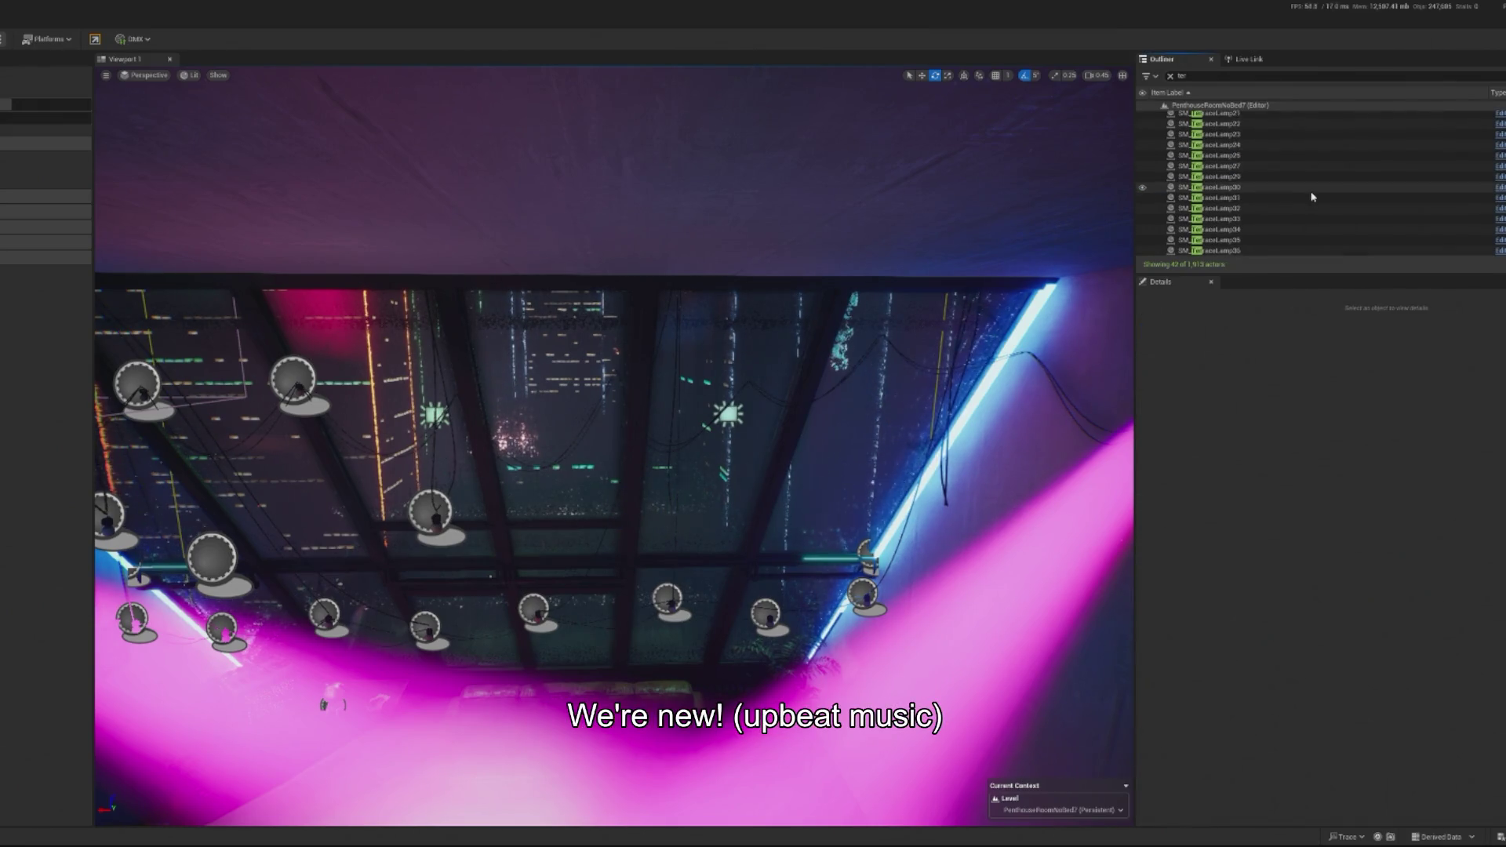
left_click(1255, 240)
scroll(1272, 219, "up", 10)
scroll(1271, 220, "down", 3)
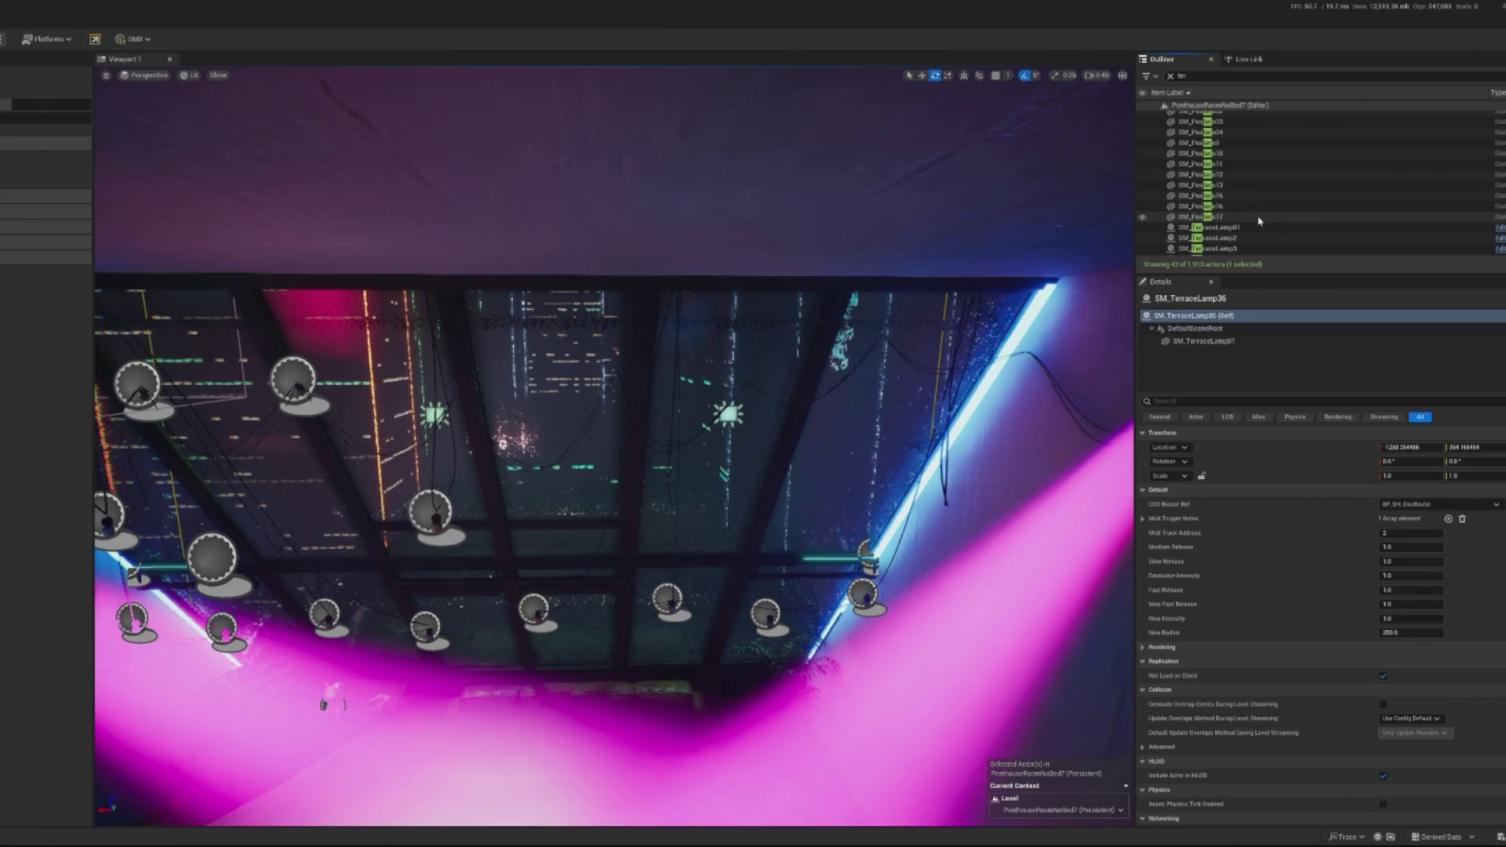
left_click(1259, 227, "shift")
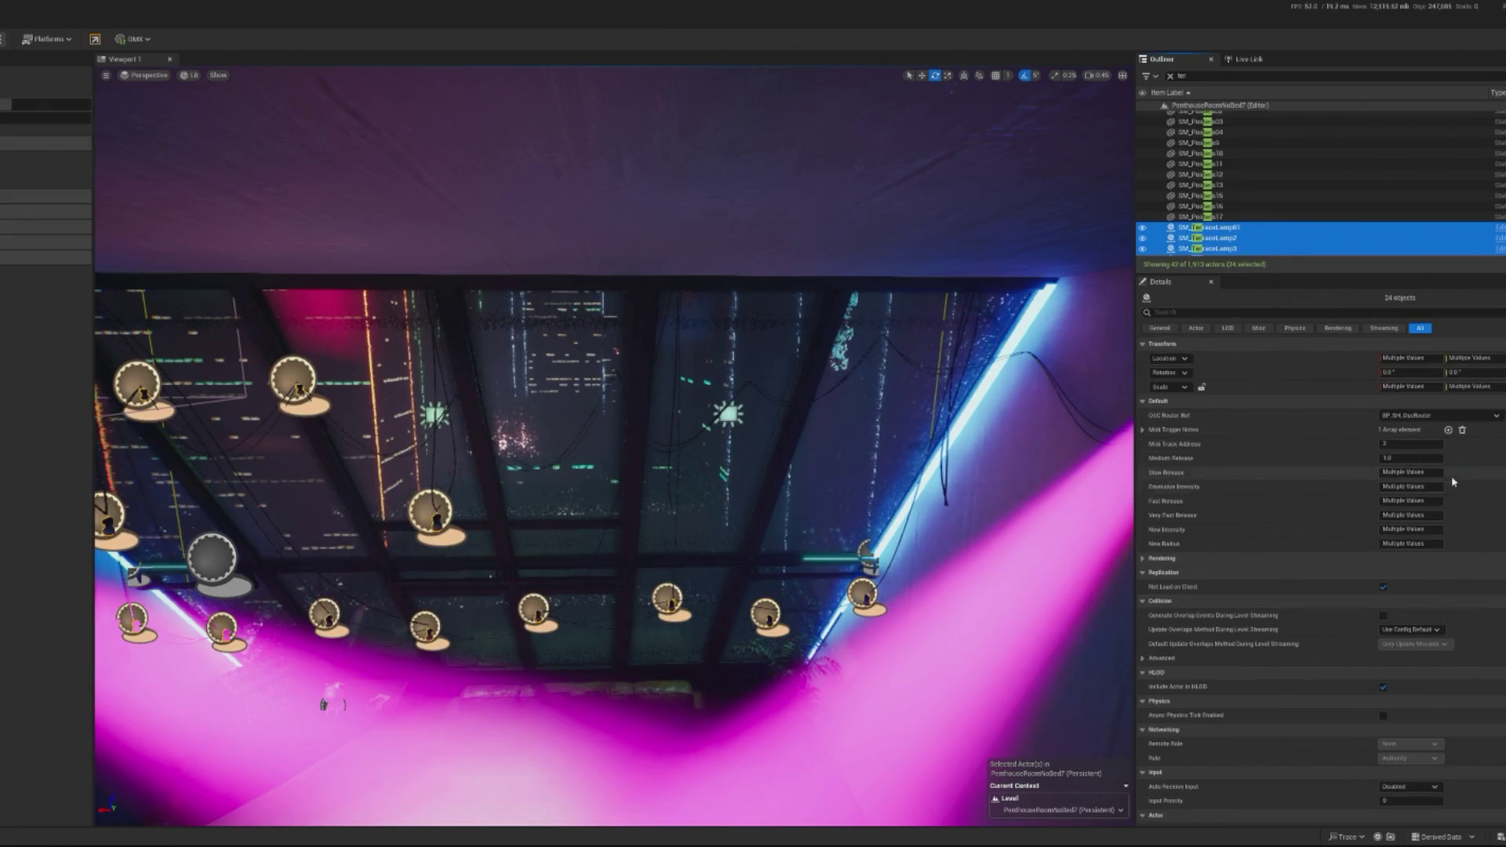
Step: Set Slow Release, Emissive Intensity, Fast Release and Very Fast Release to 1 on all lamps
left_click(1411, 472)
type("1")
key("Tab")
type("1")
key("Return")
type("1")
key("Tab")
type("1")
key("Tab")
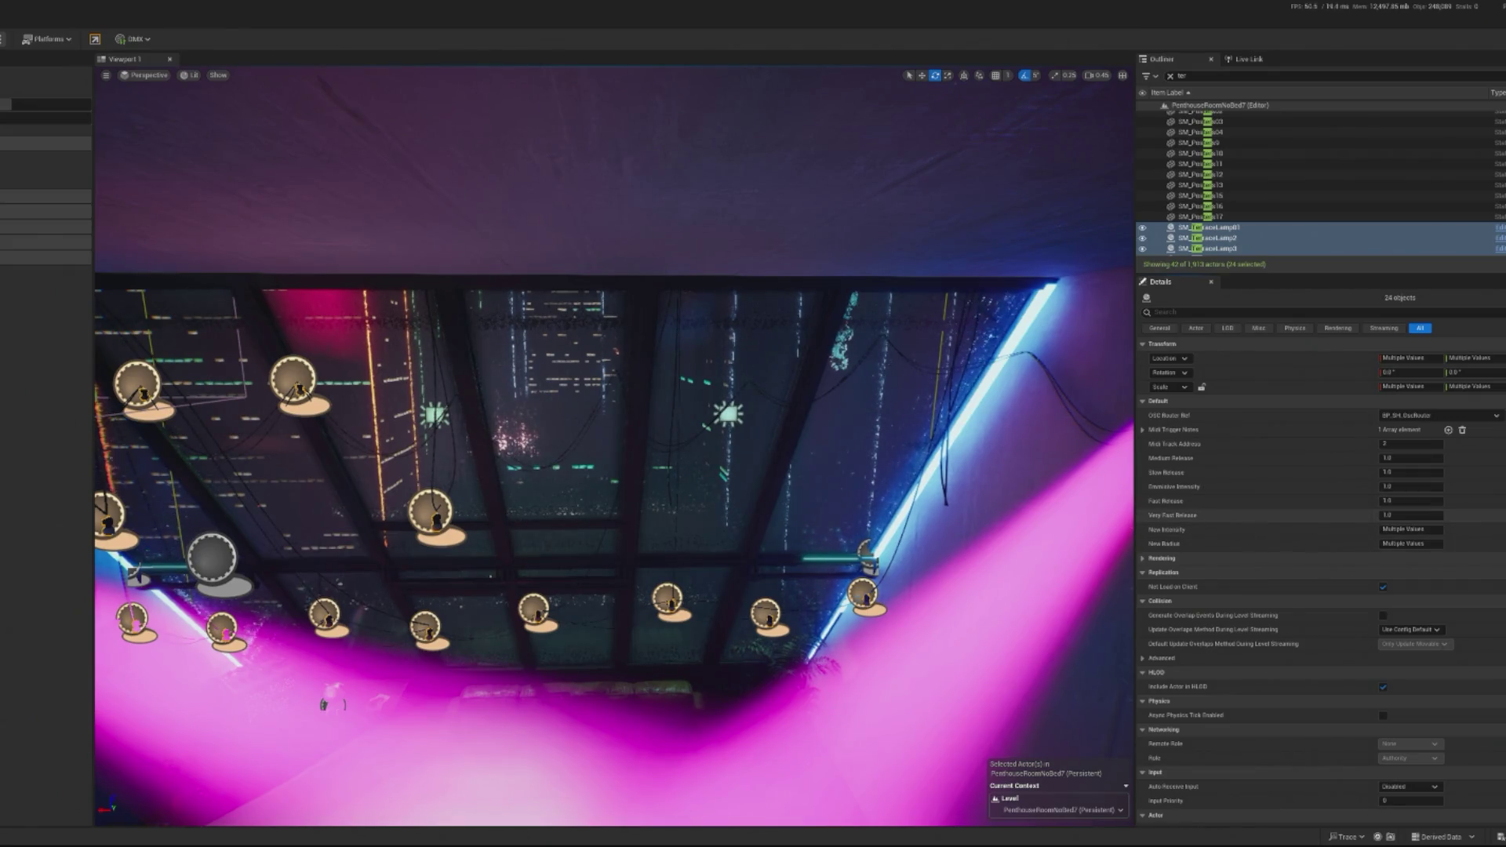
Step: Undo those property changes, then select SM_TerraceLamp36 and SM_TerraceLamp01 together
key("ctrl+z")
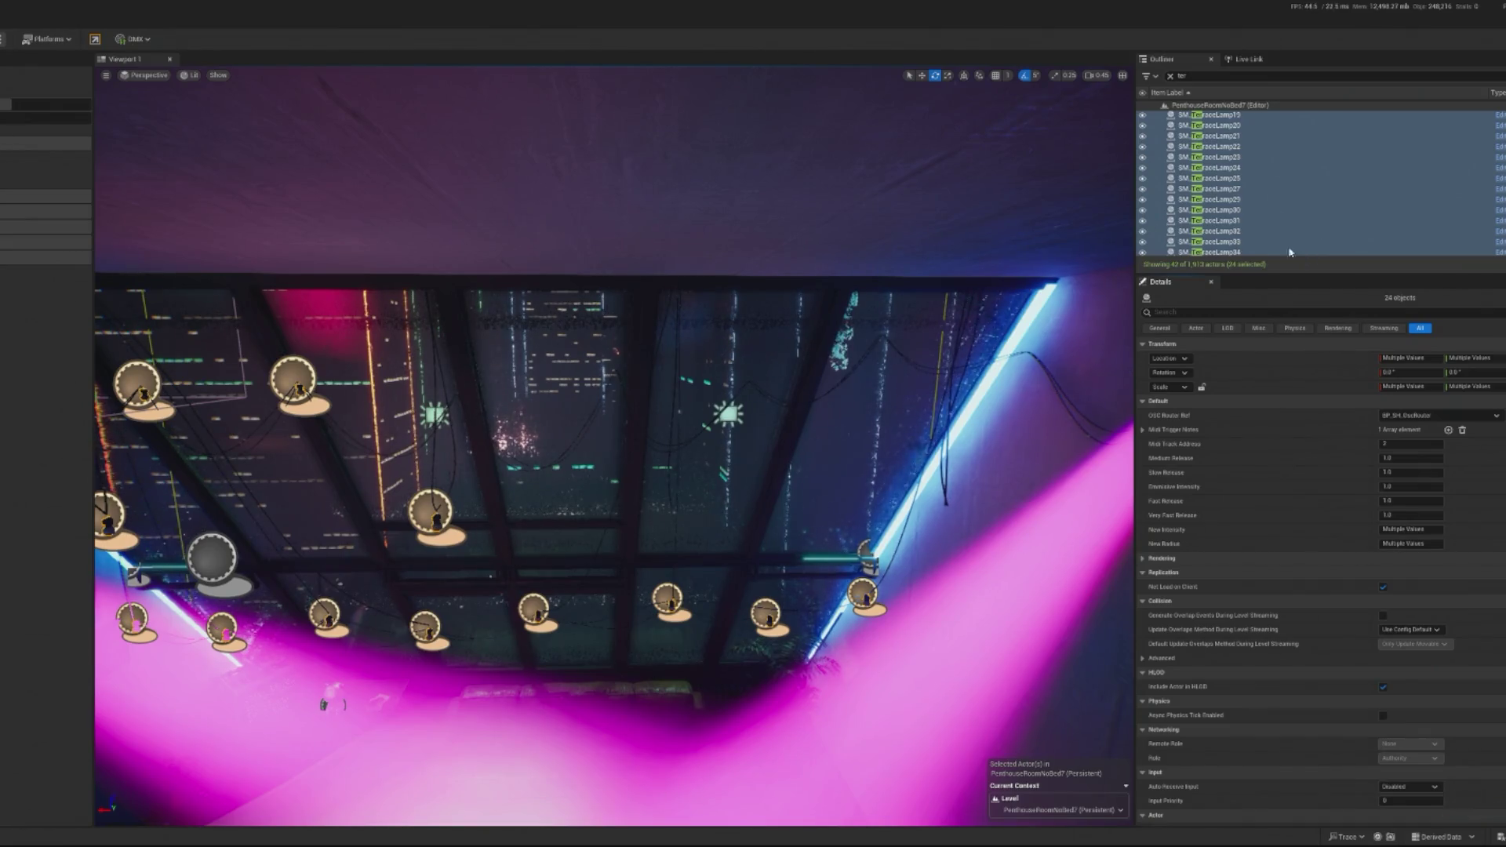
key("ctrl+z")
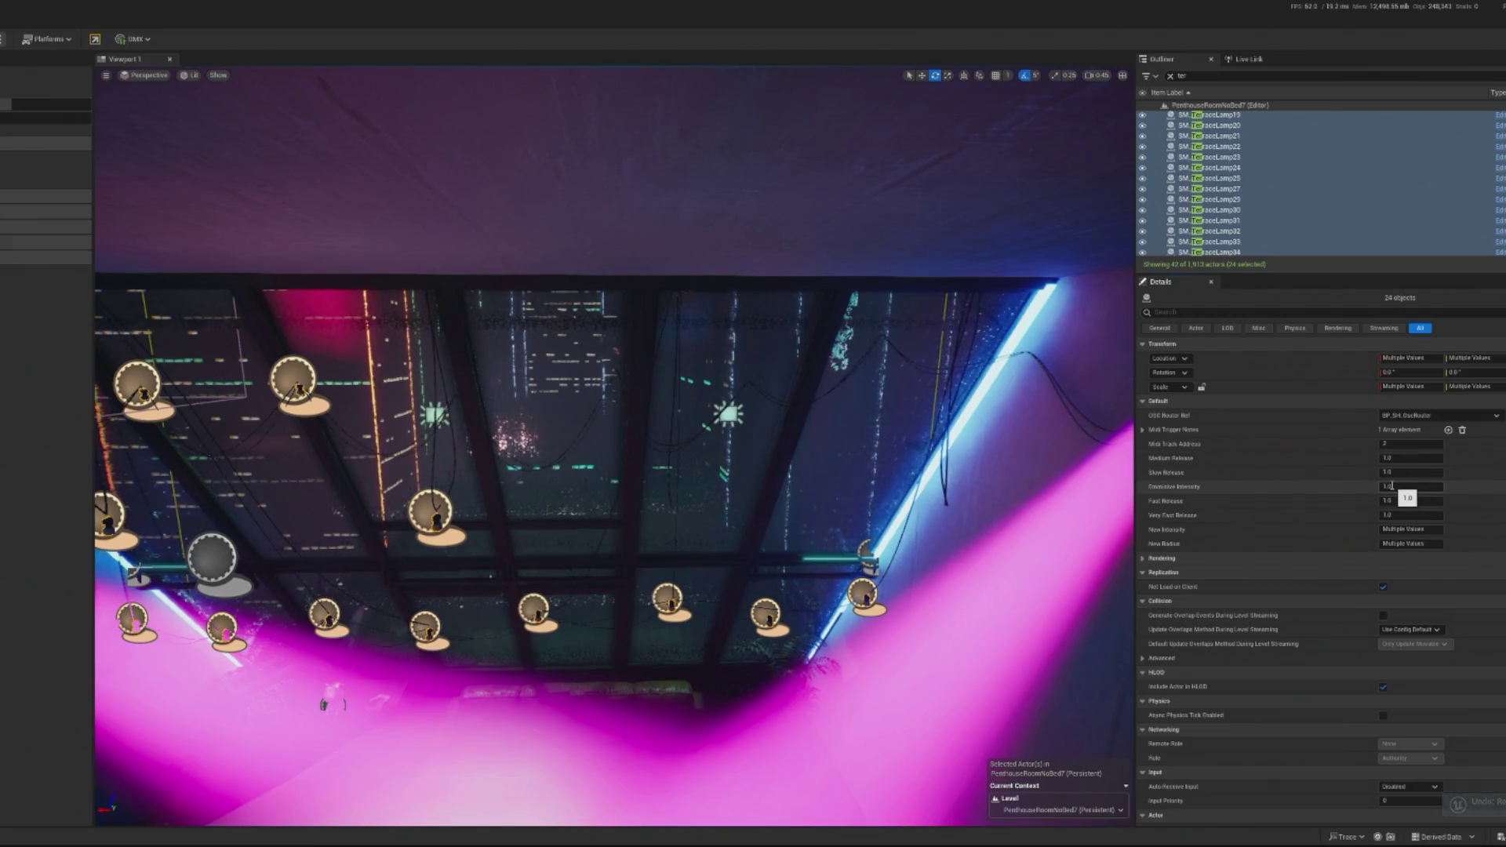
key("ctrl+z")
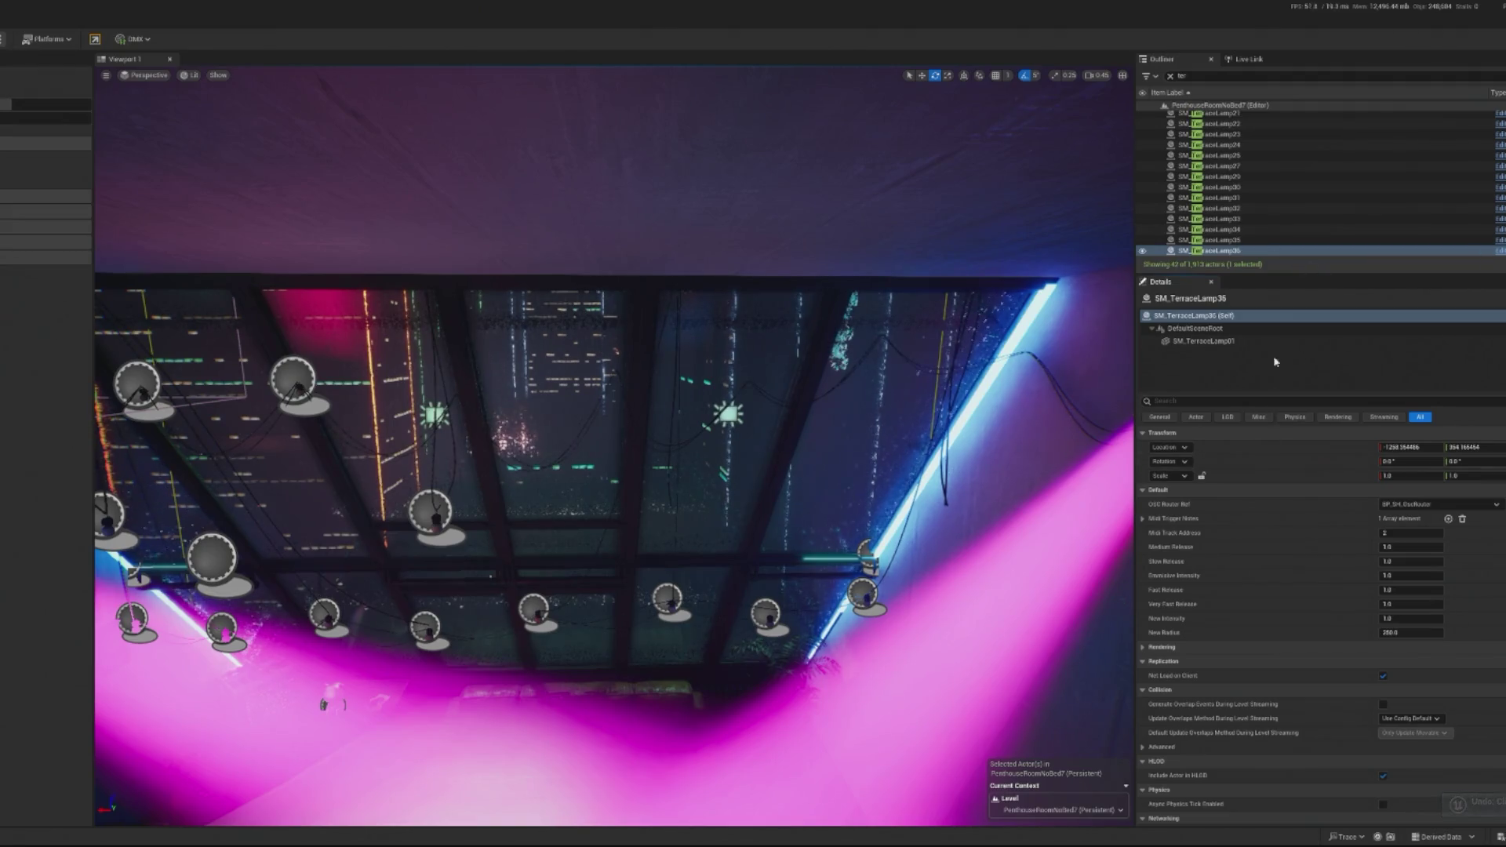
left_click(1283, 263)
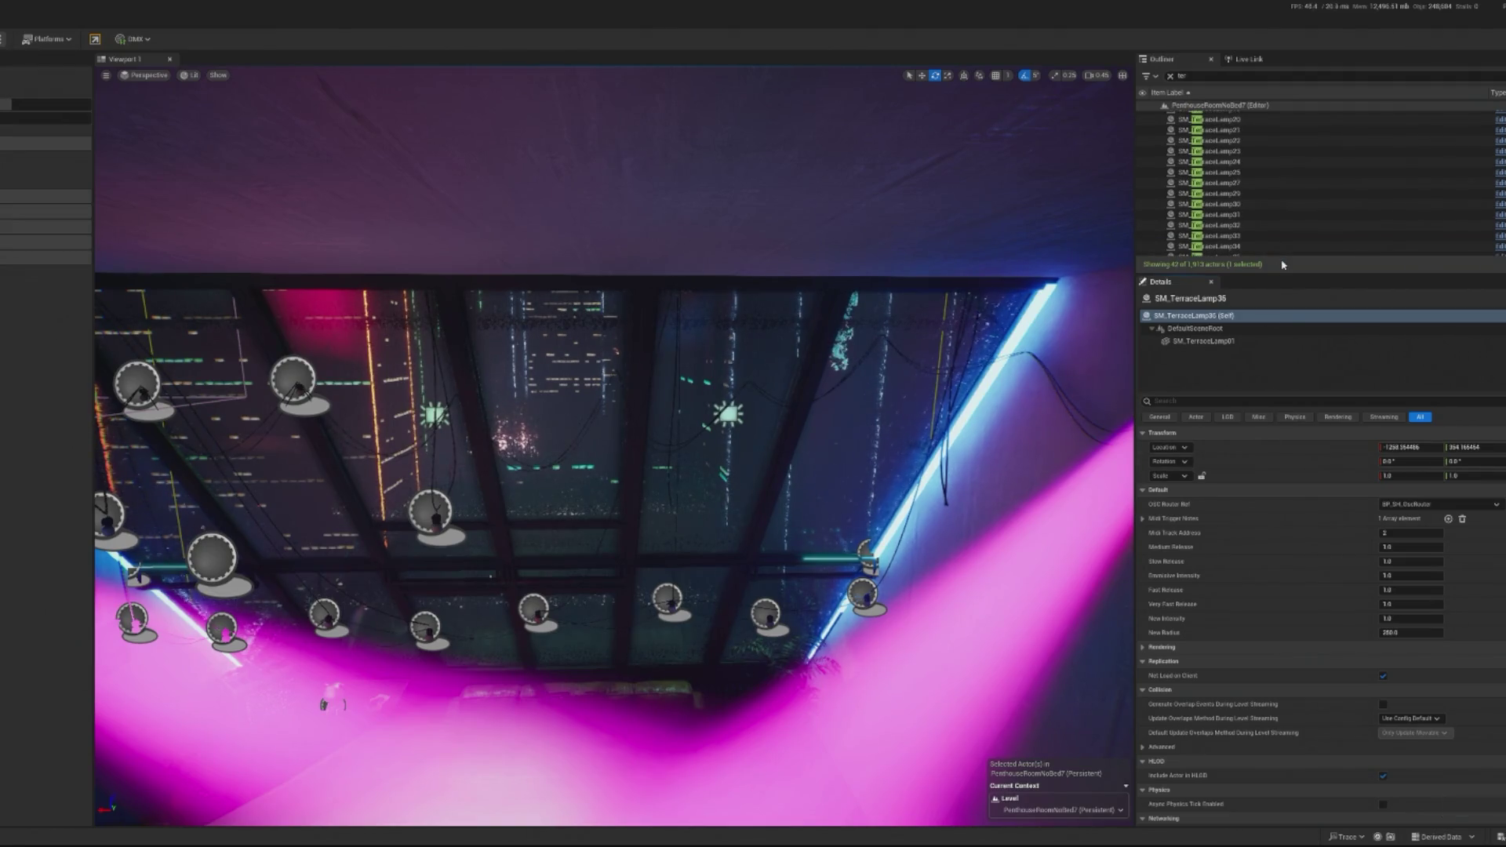
scroll(1238, 253, "down", 1)
left_click(1237, 251)
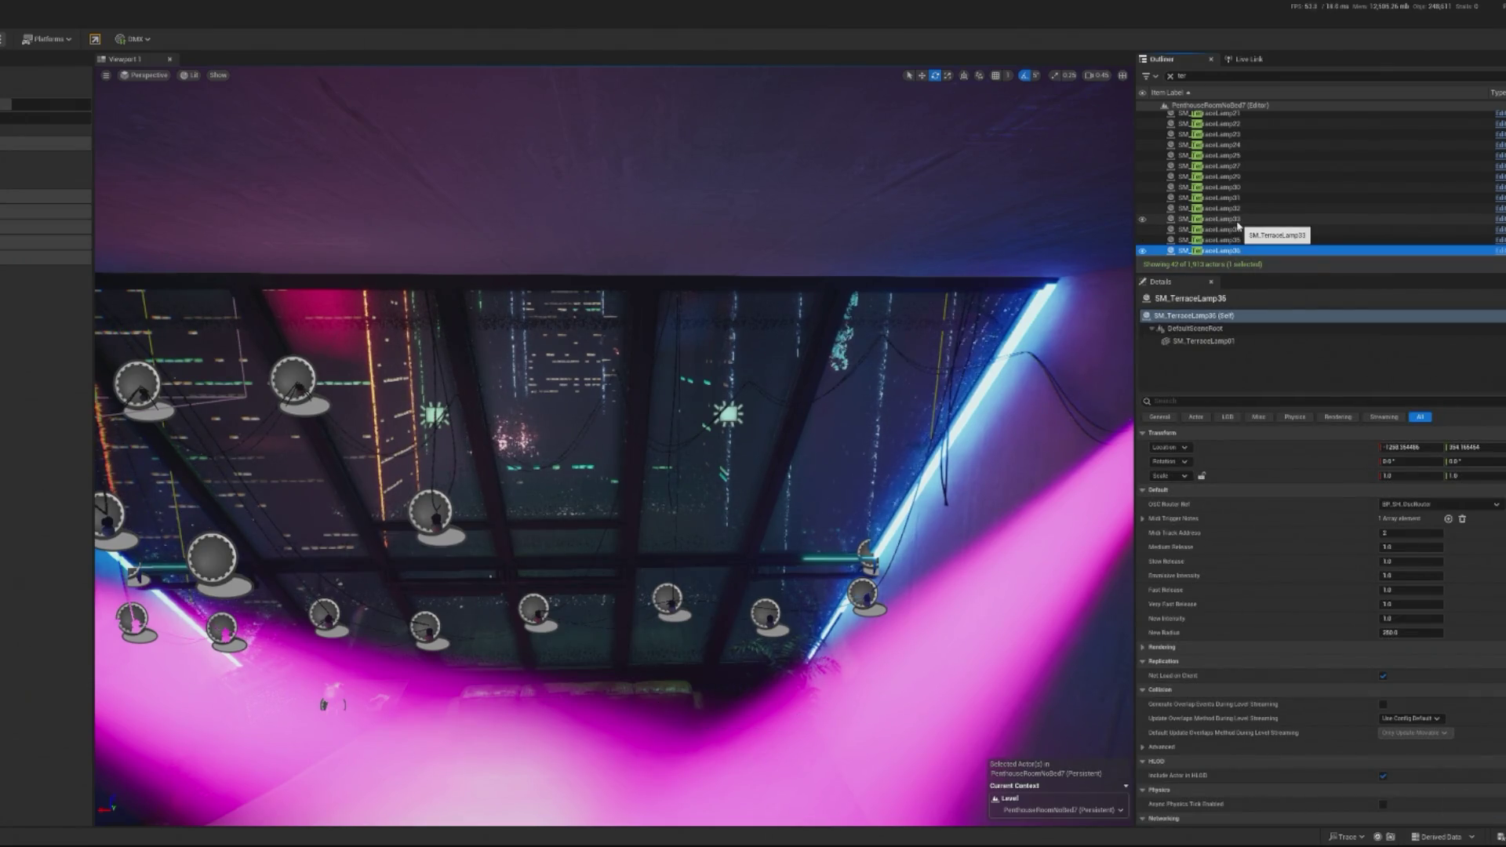
scroll(1243, 223, "up", 8)
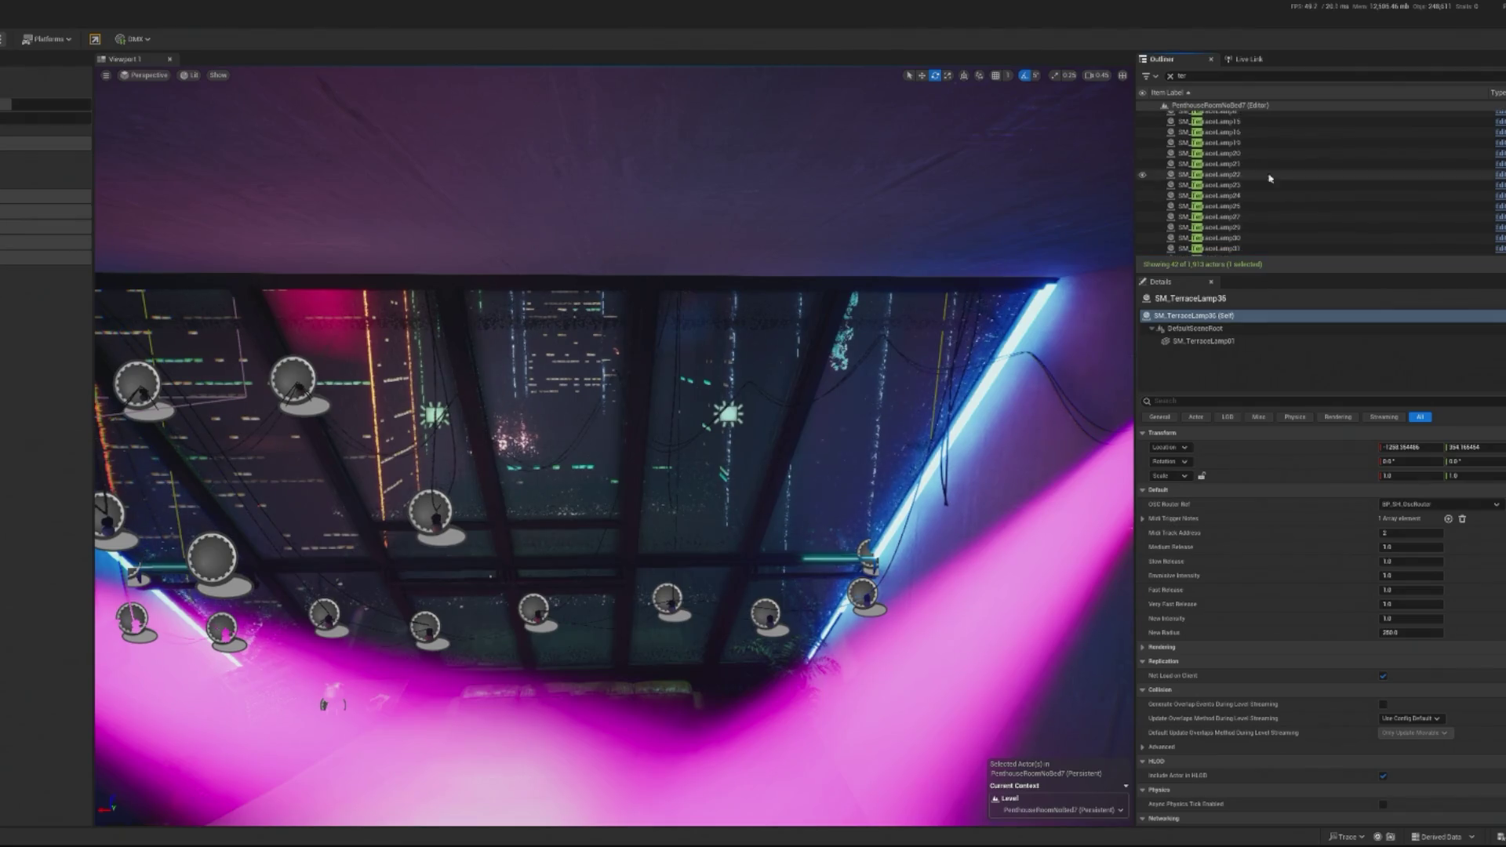
left_click(1257, 210, "ctrl")
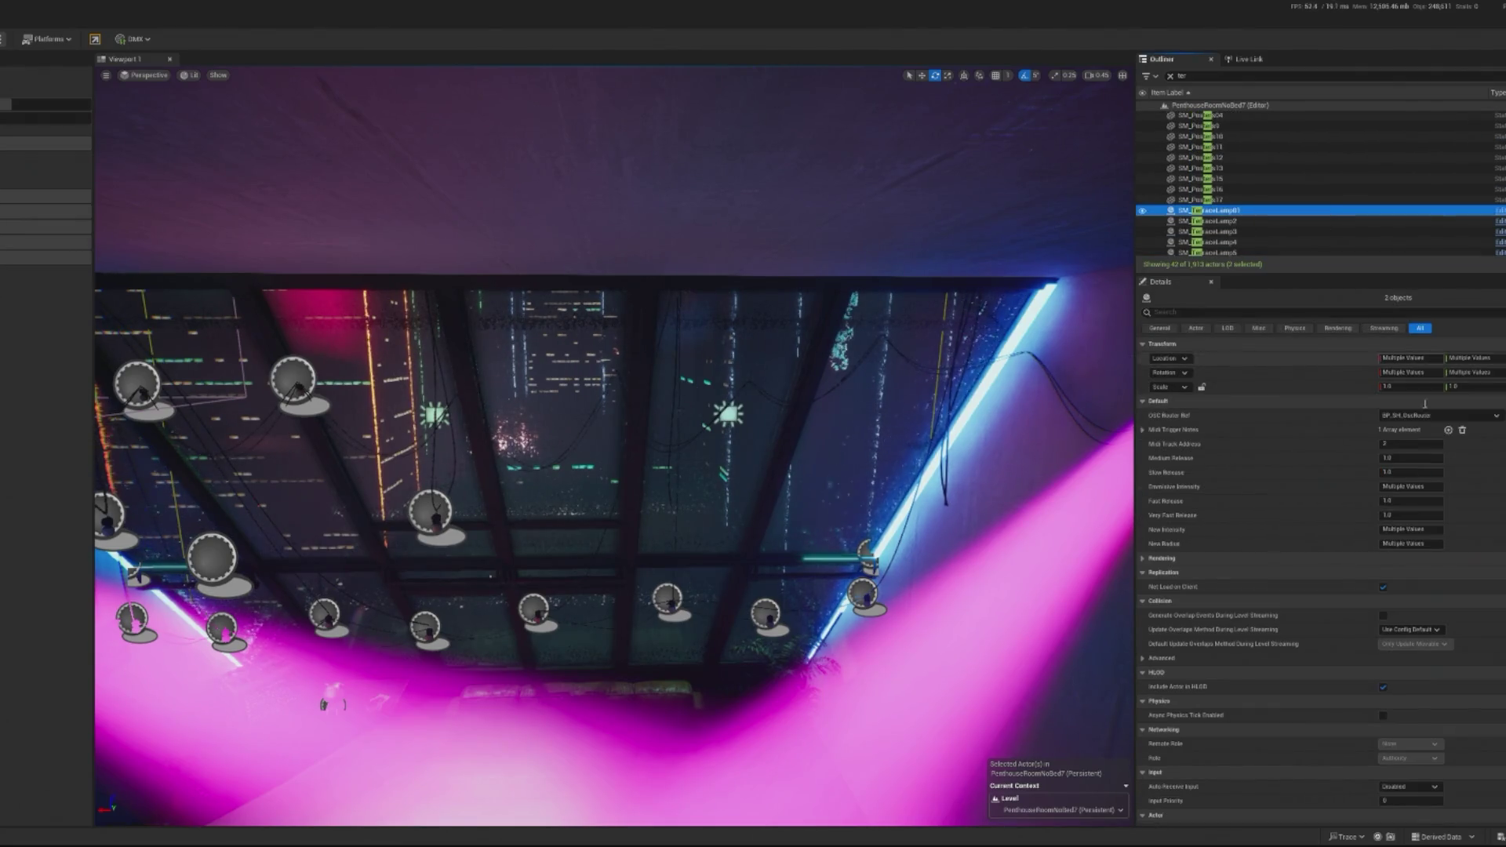
Step: Set this lamp's Slow Release to 2, Fast Release to 0.5 and Very Fast Release to 0.25
left_click(1404, 472)
type("1")
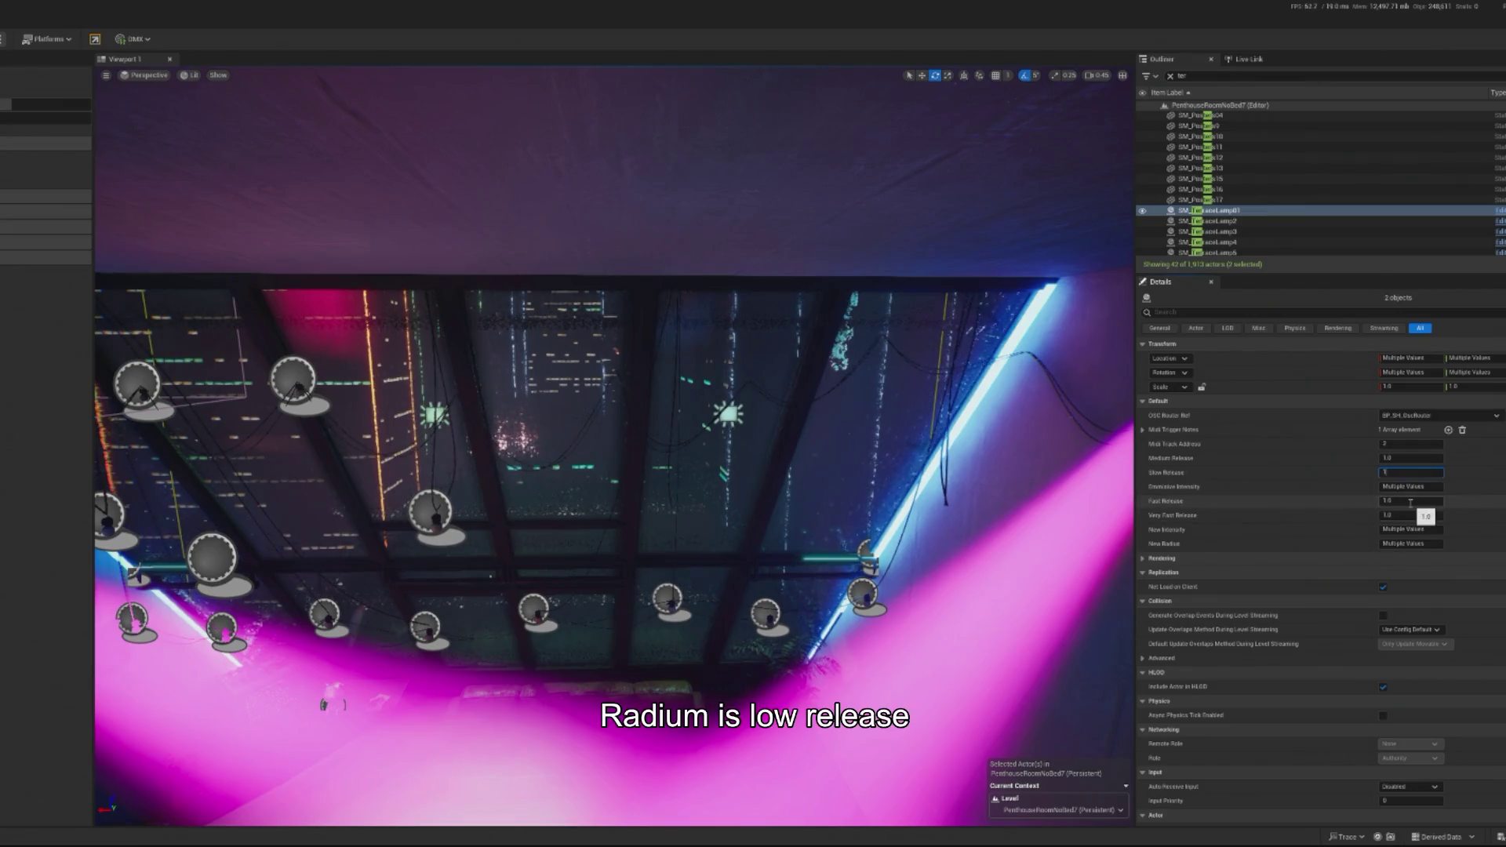
left_click(1406, 473)
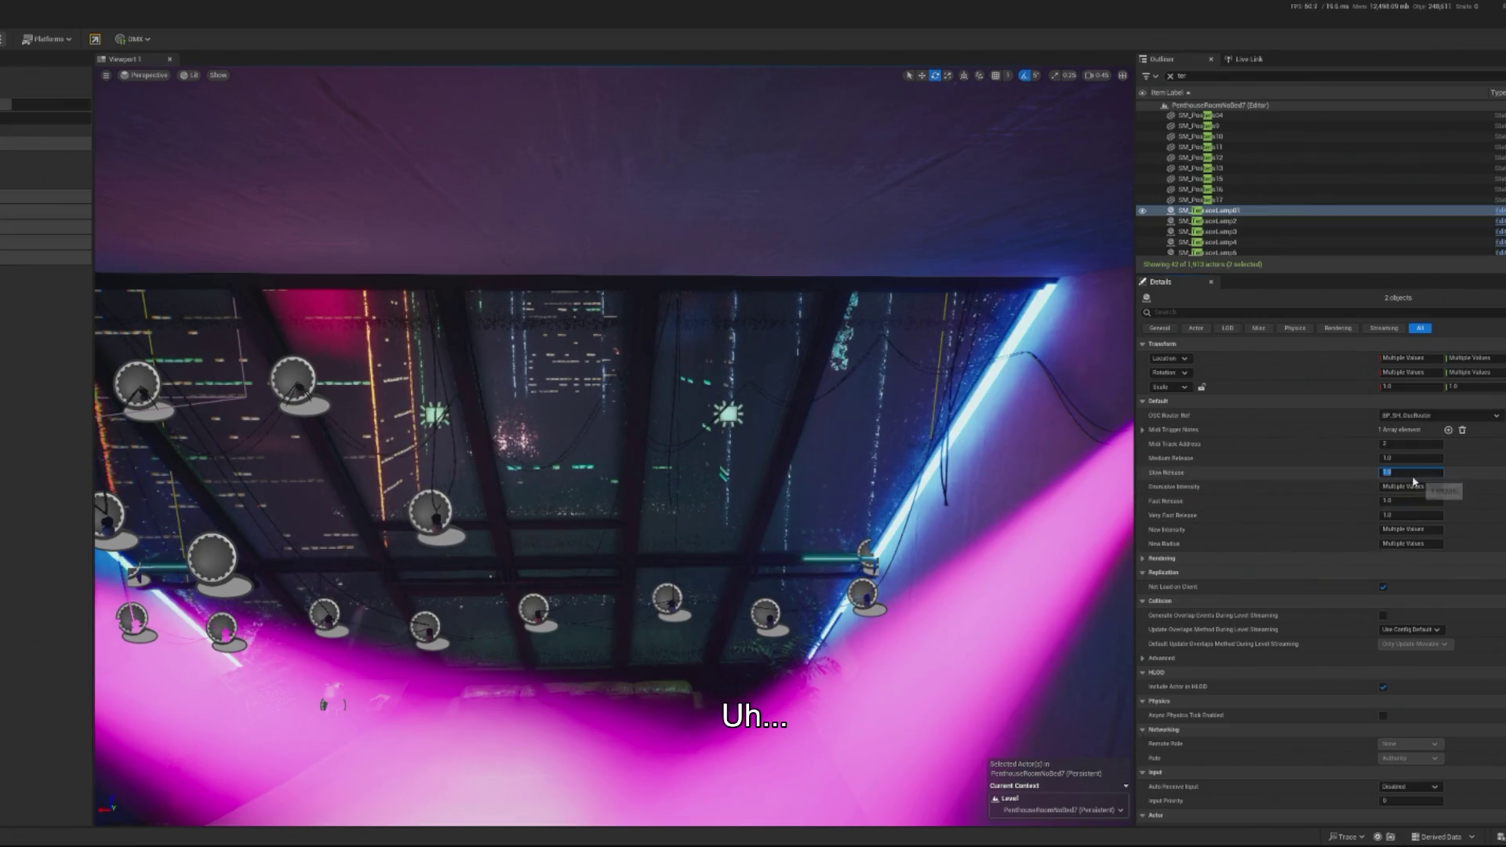
type("2")
key("Tab")
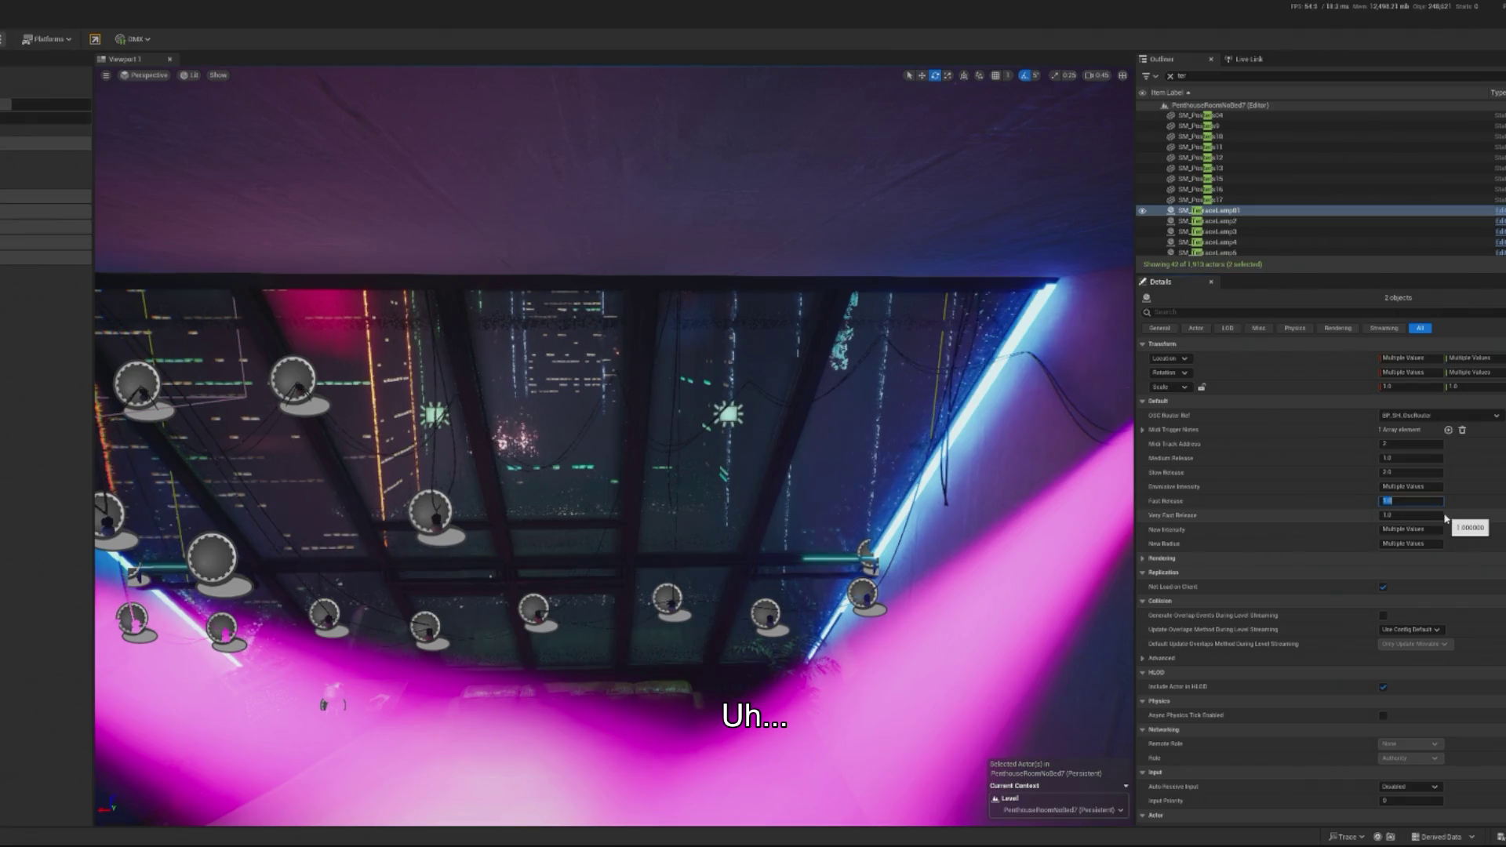
type("0.5")
left_click(1406, 516)
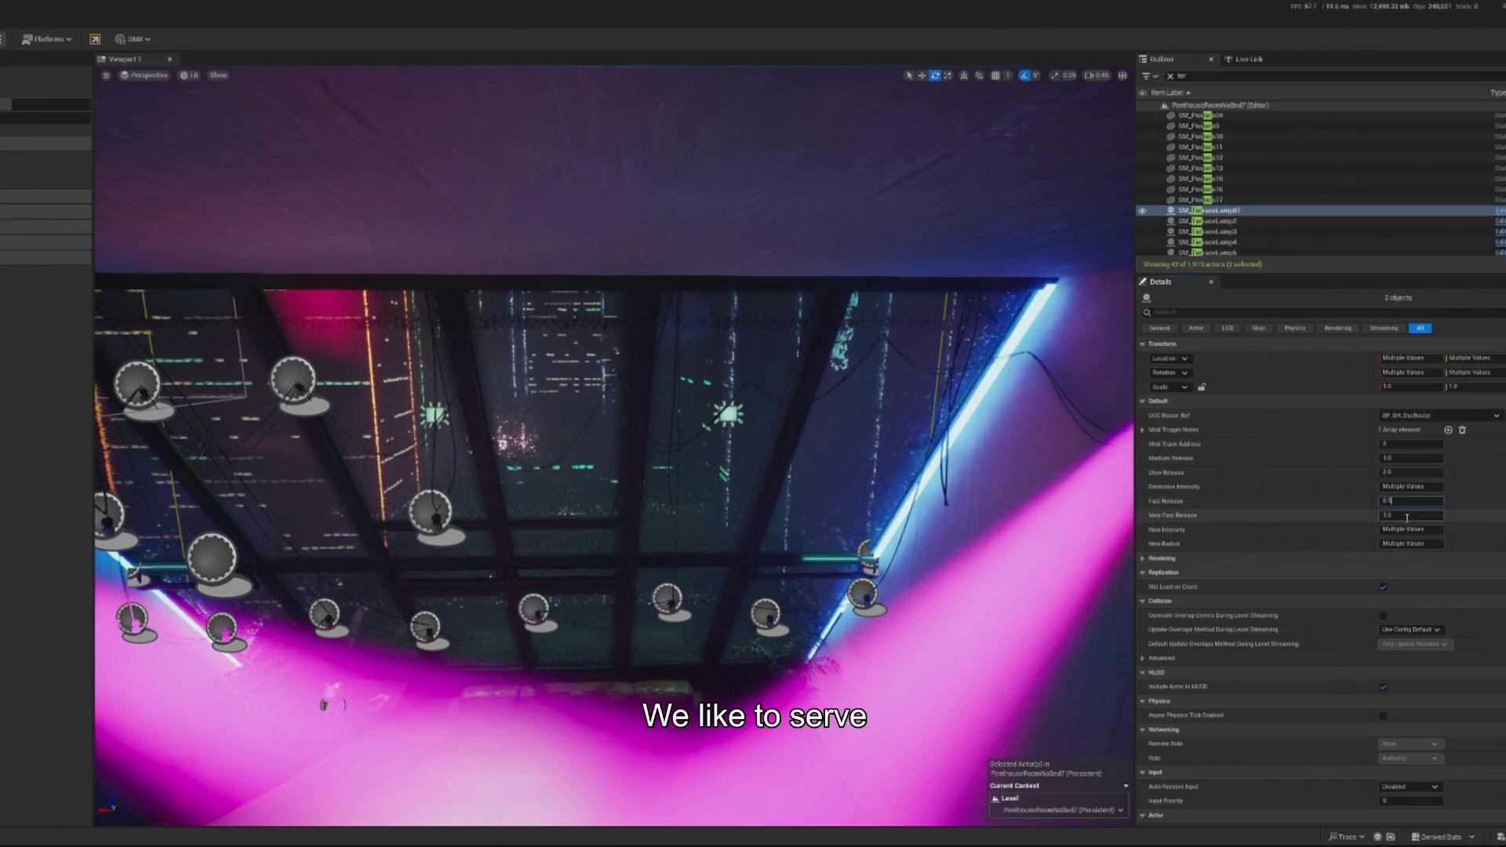
key("Return")
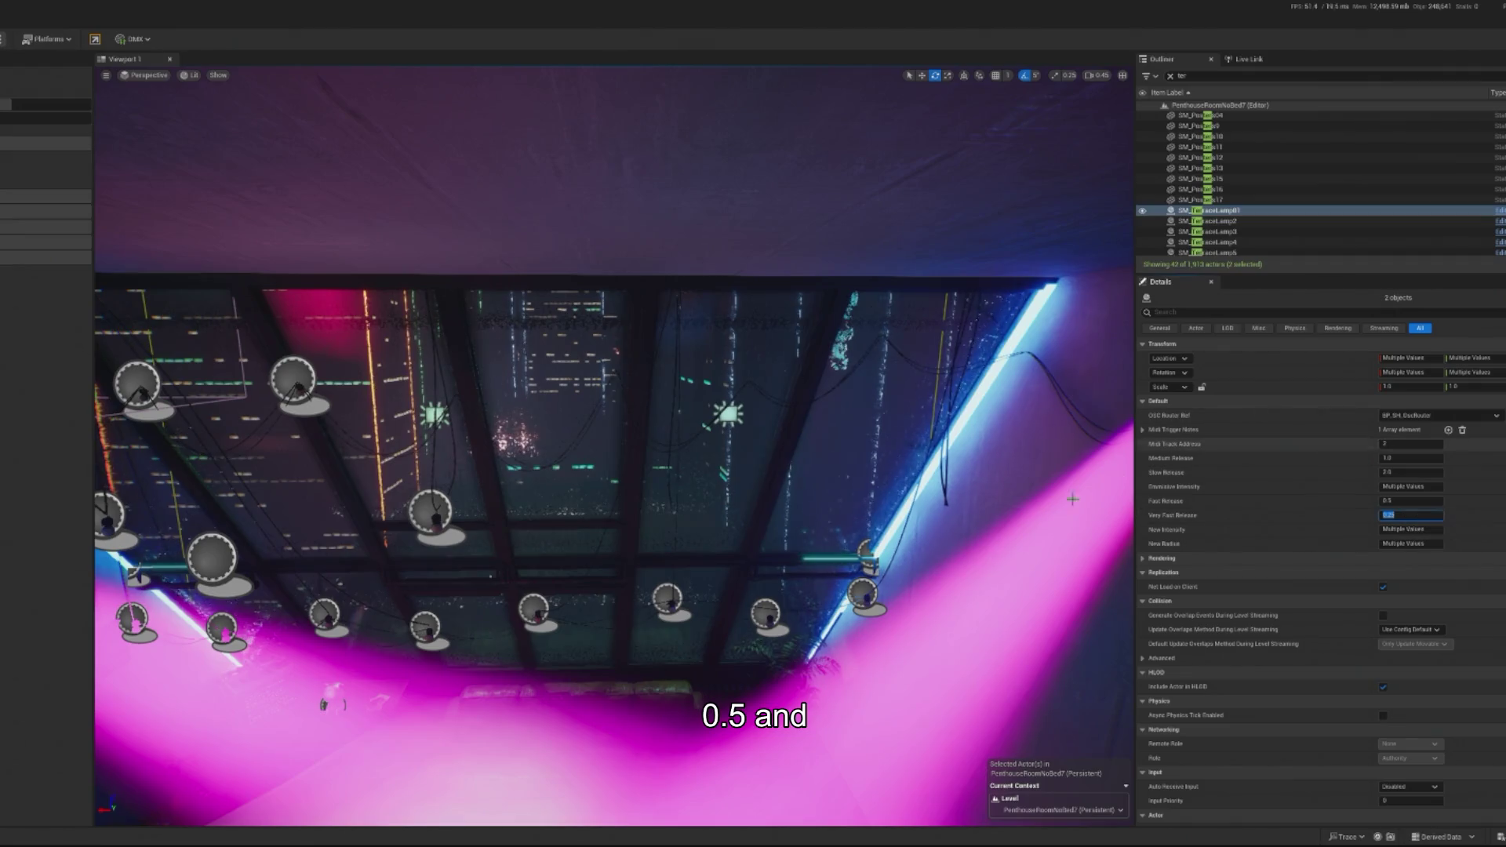
Step: Select all 24 terrace lamps (Lamp01–Lamp35) in the Outliner and give them the same release values
scroll(1318, 237, "down", 5)
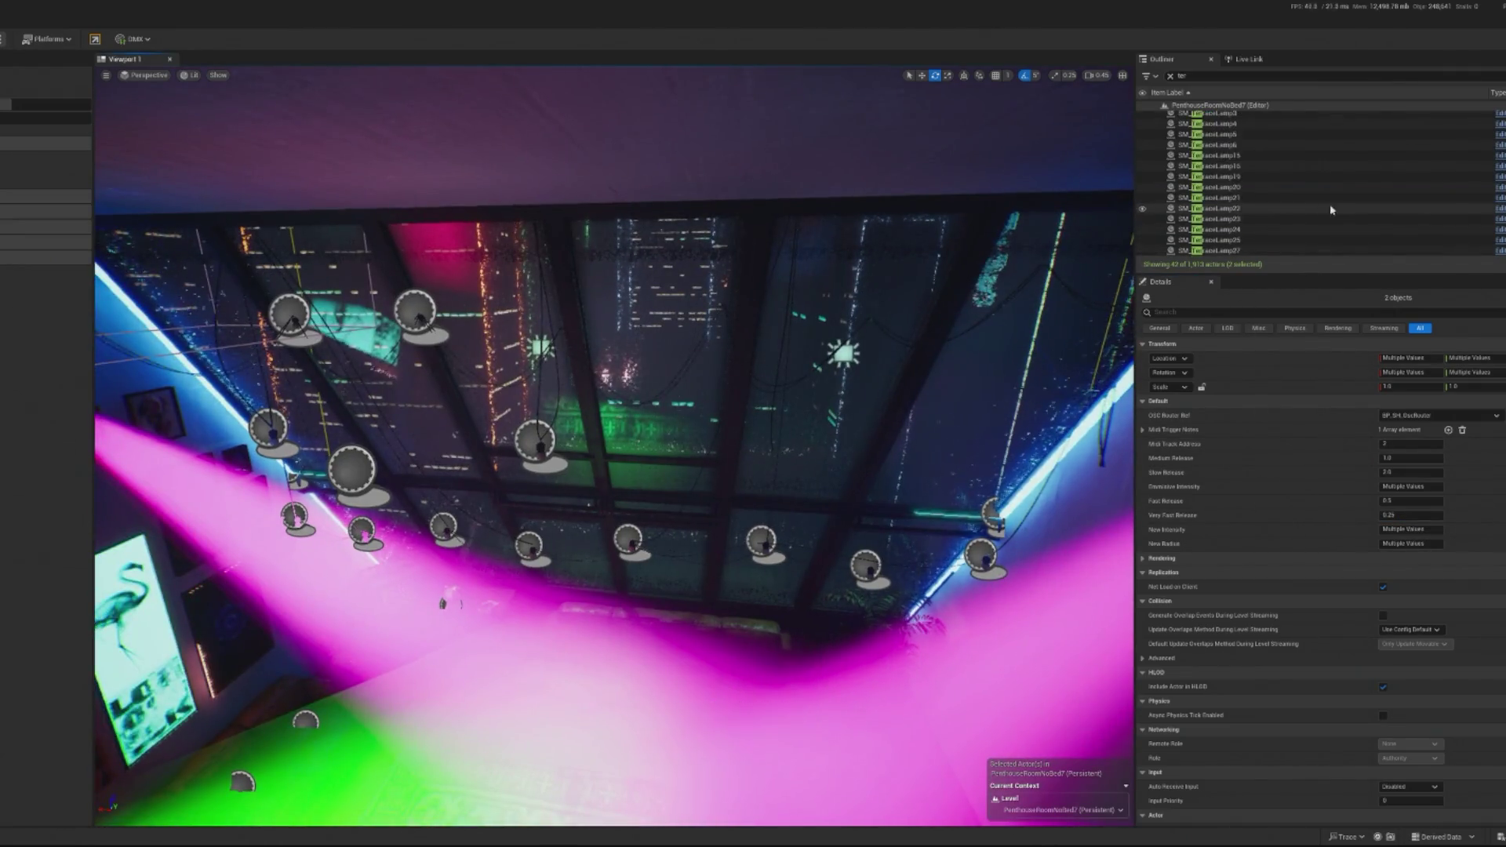
scroll(1256, 235, "down", 4)
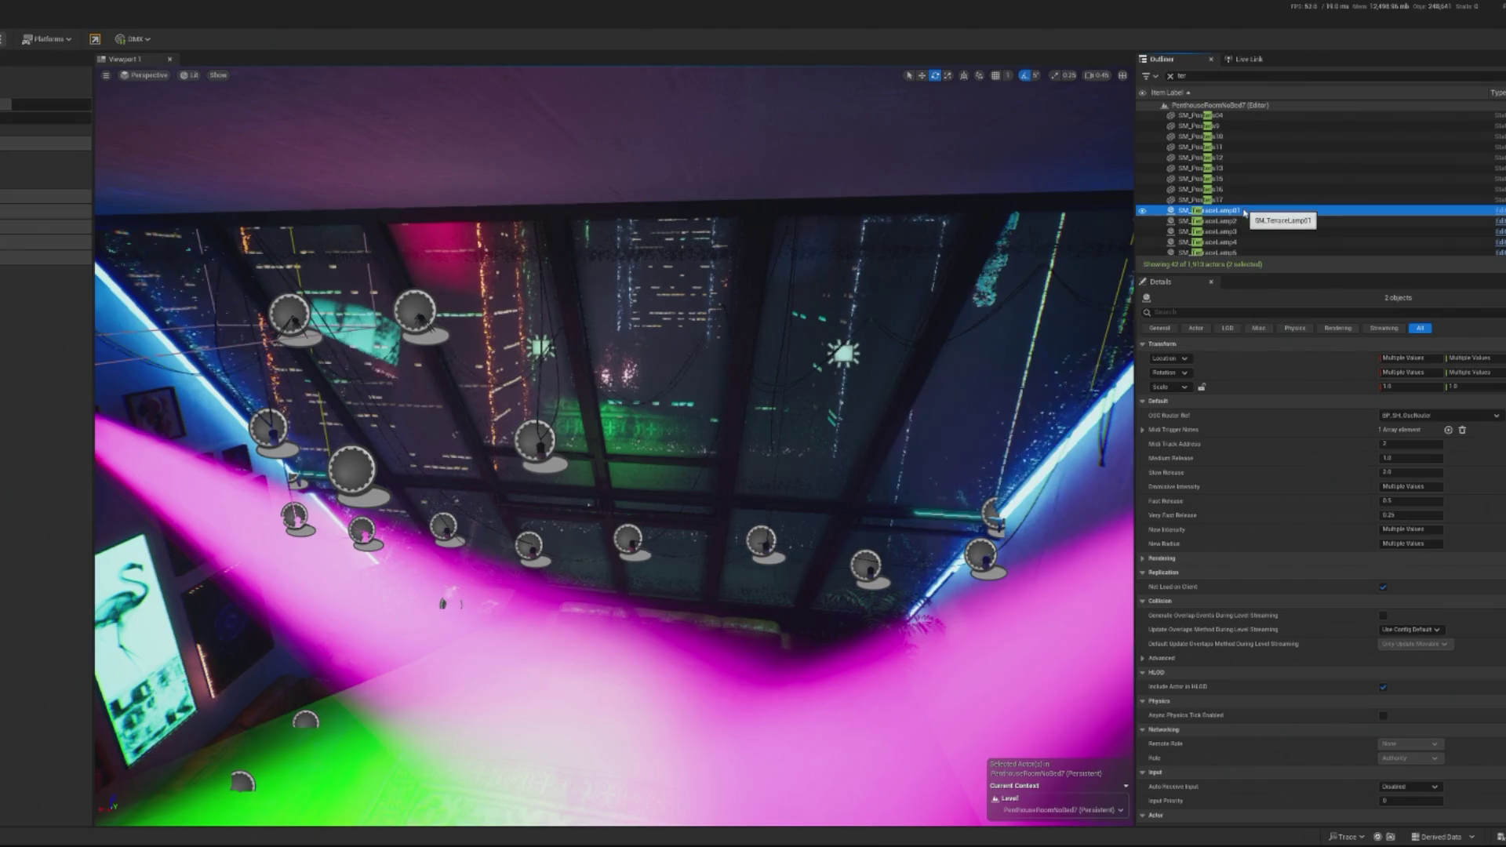
scroll(1251, 219, "up", 1)
left_click(1229, 240)
scroll(1255, 235, "up", 5)
left_click(1247, 210, "shift")
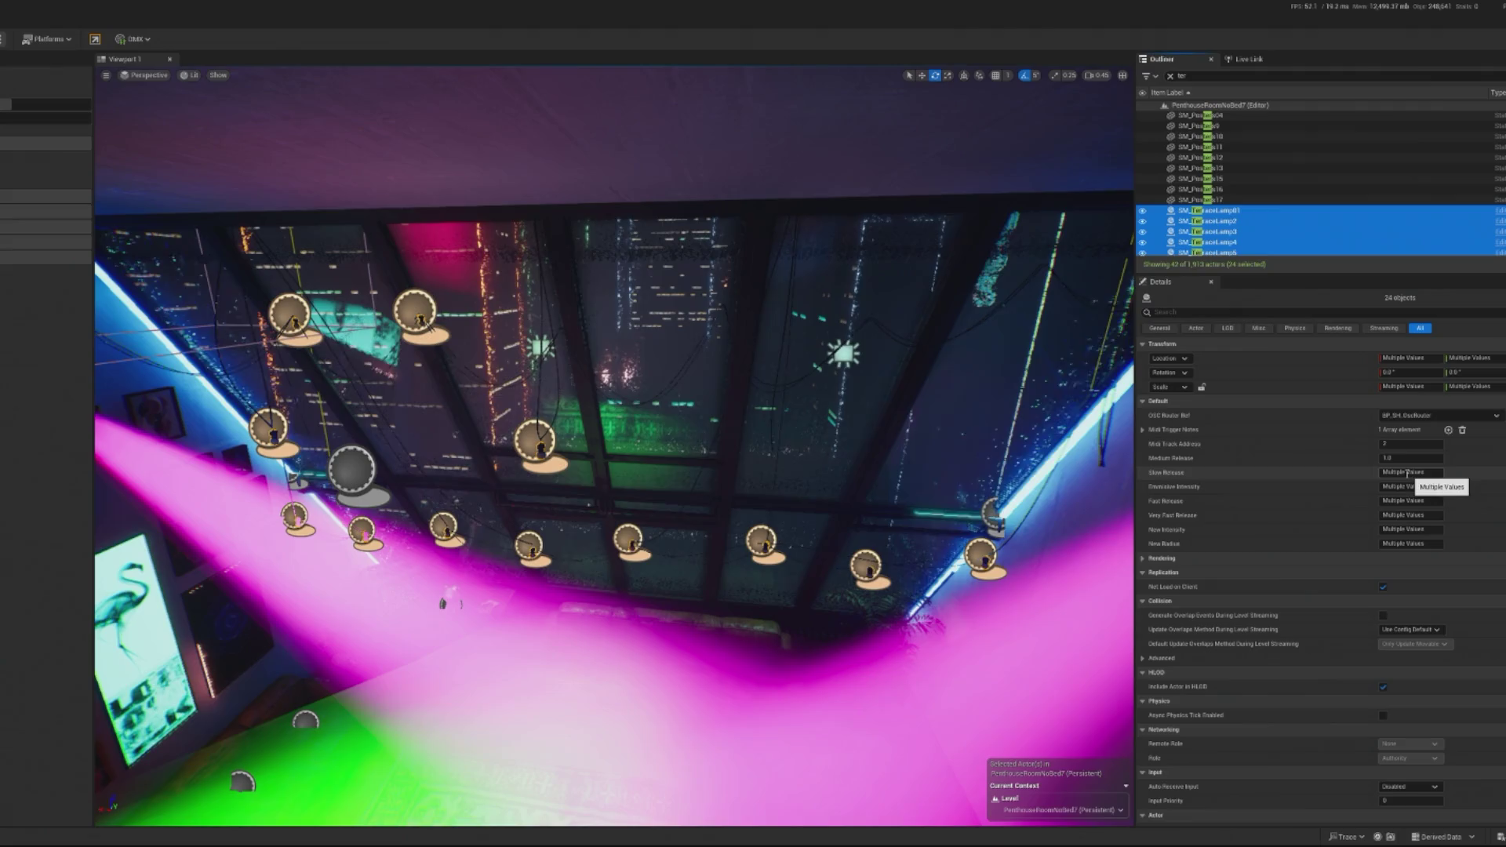
left_click(1412, 472)
type("2")
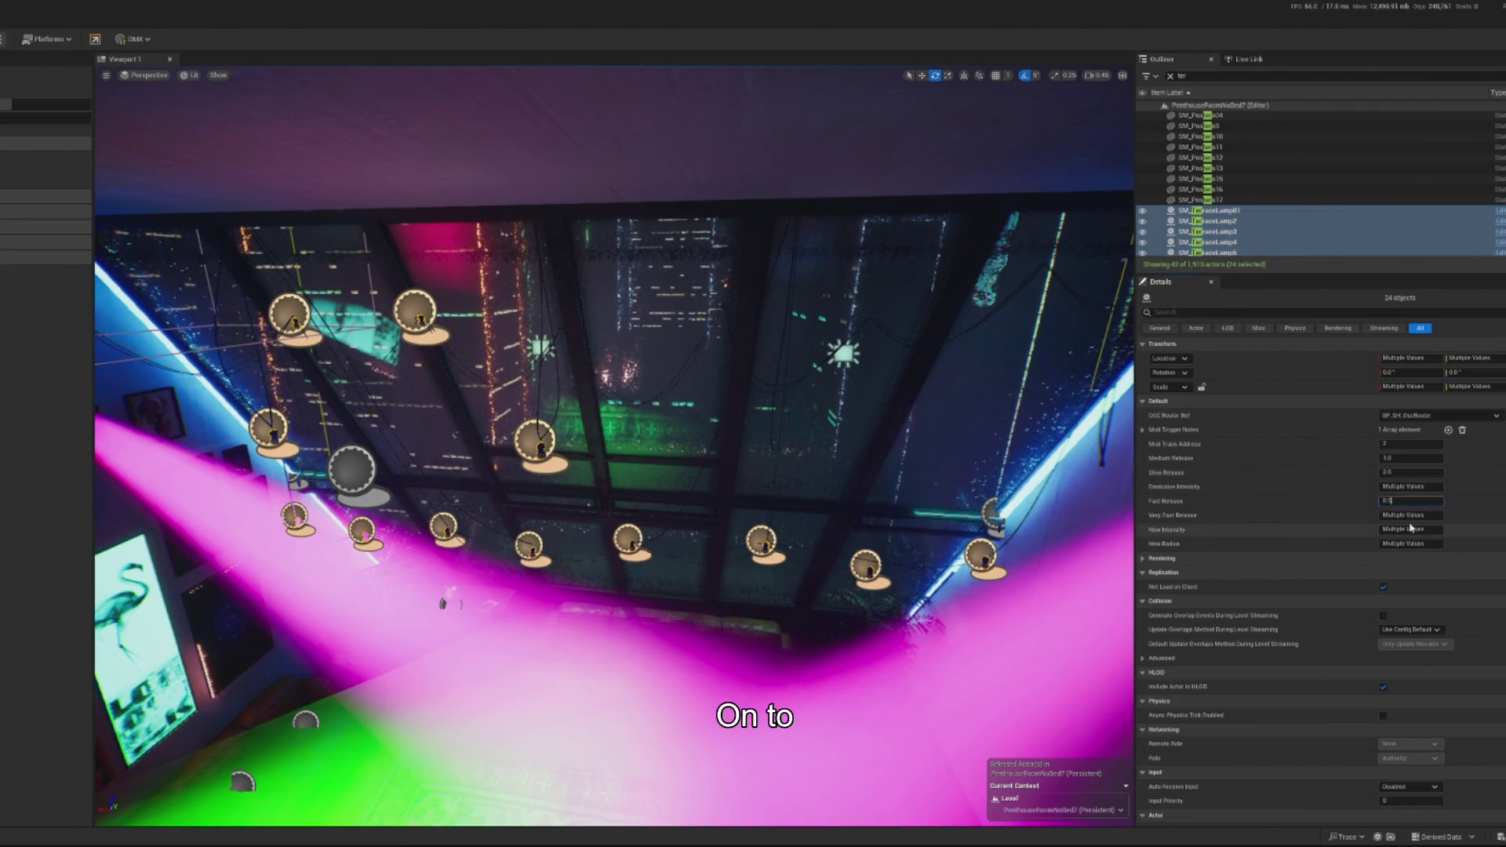
left_click(1412, 516)
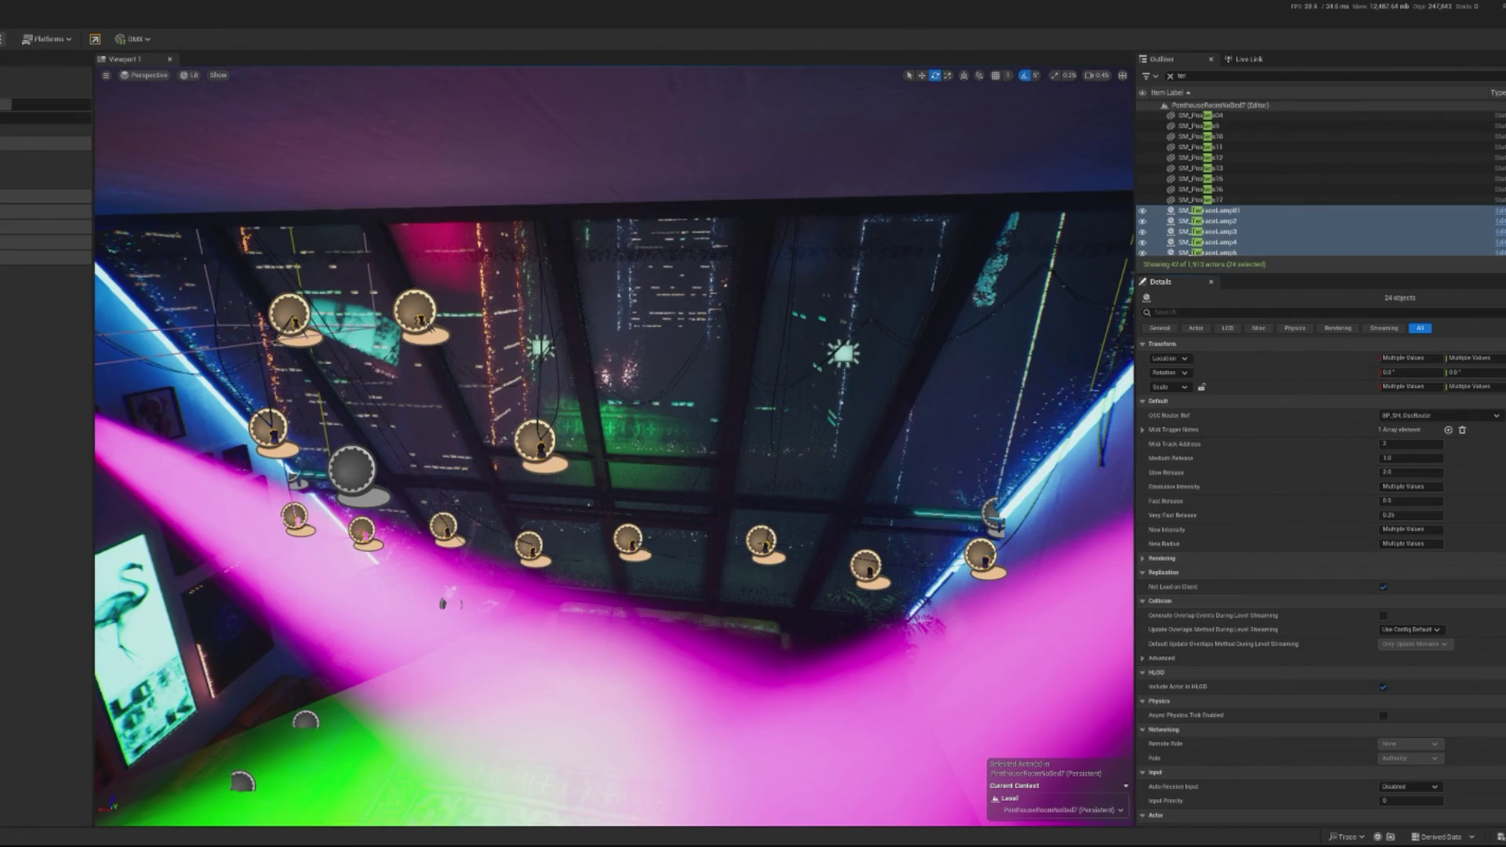
key("alt+p")
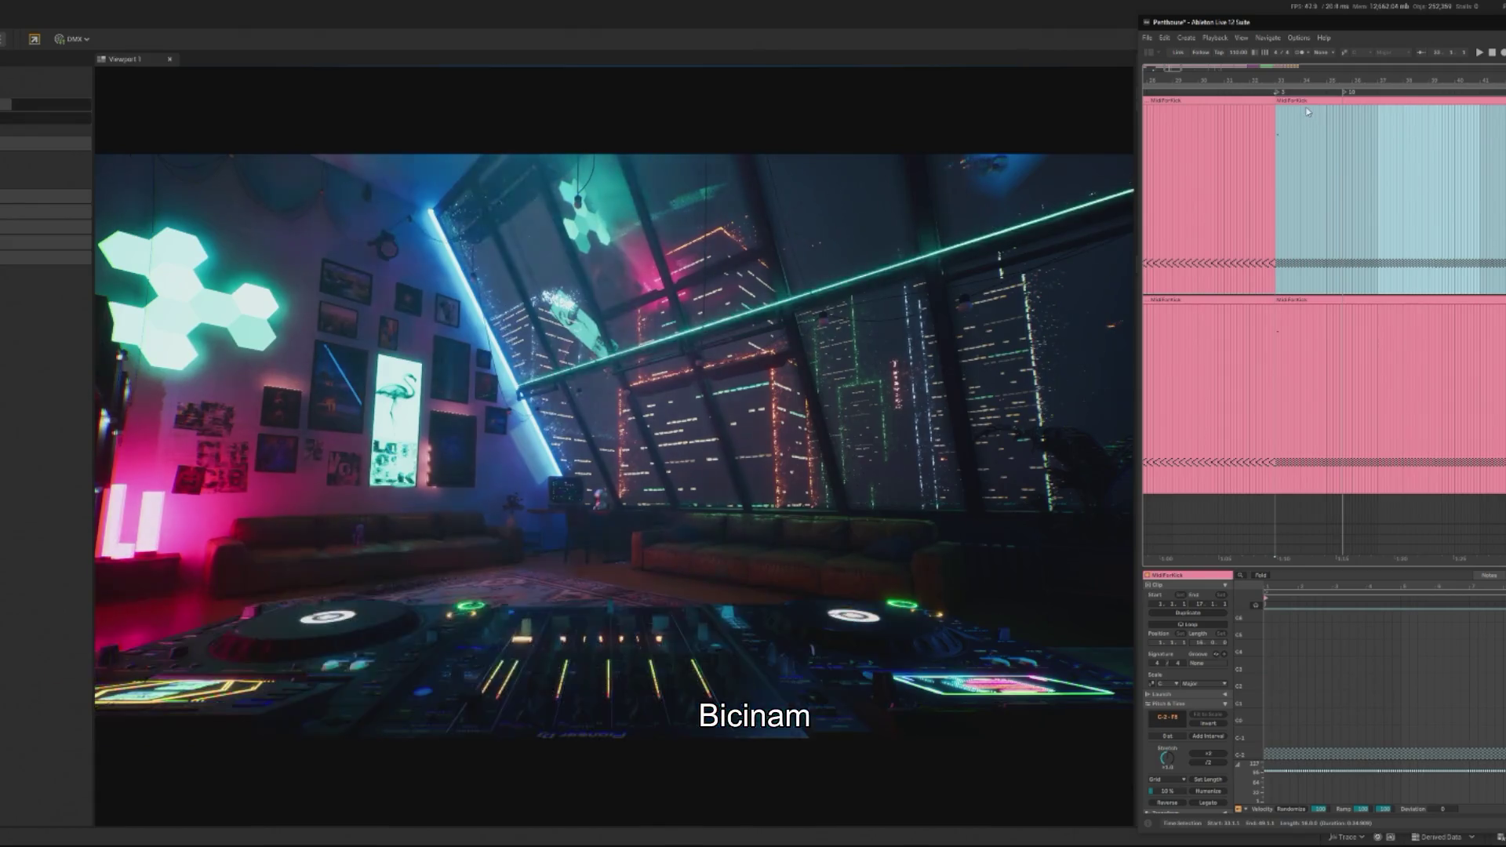
Step: Add C-2 and C#-2 kick notes at two positions in the clip
left_click(1366, 697)
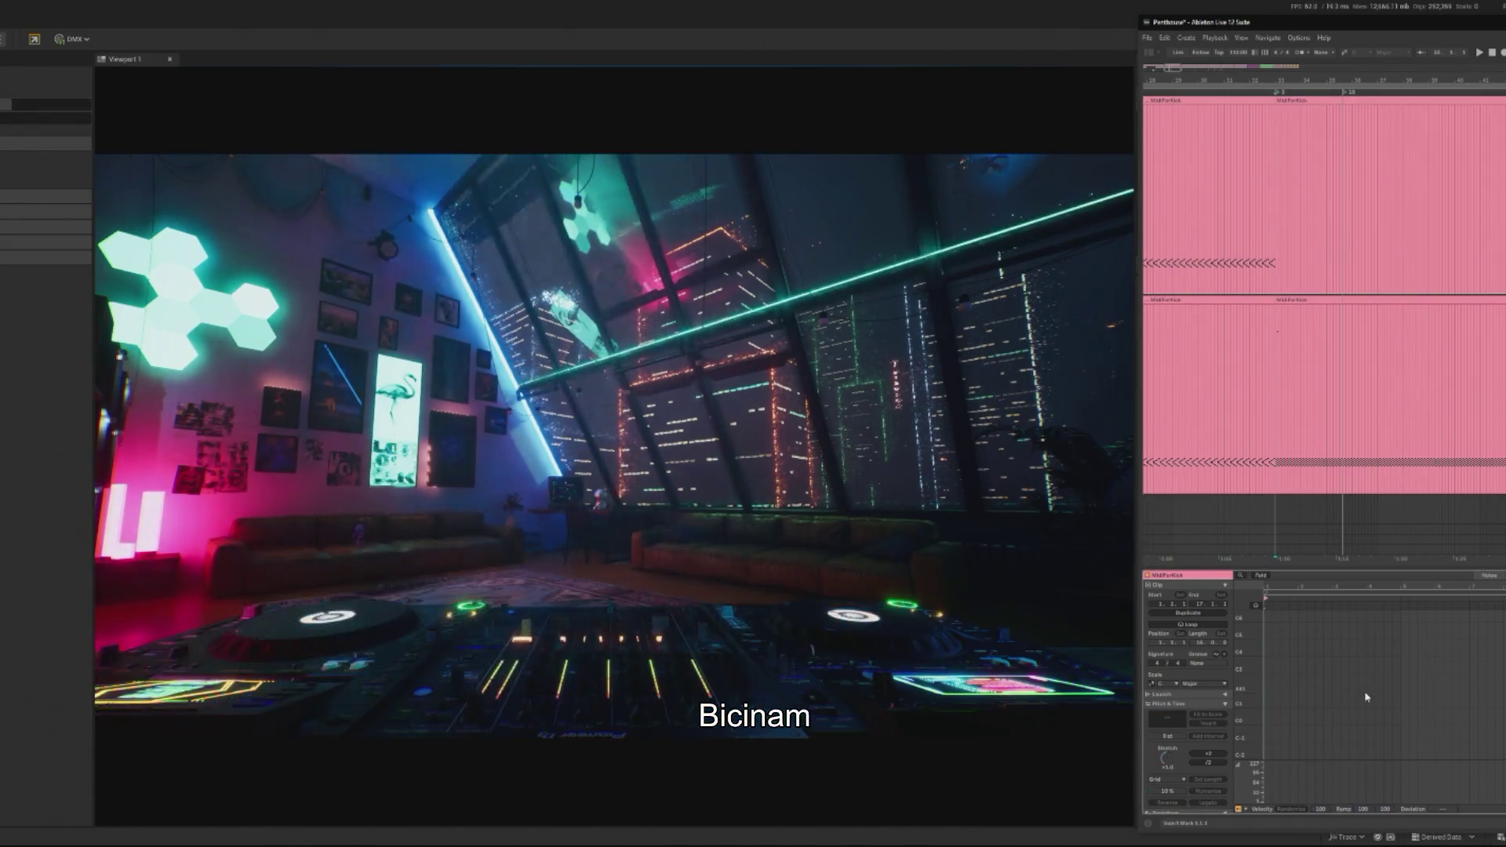
scroll(1188, 690, "down", 1)
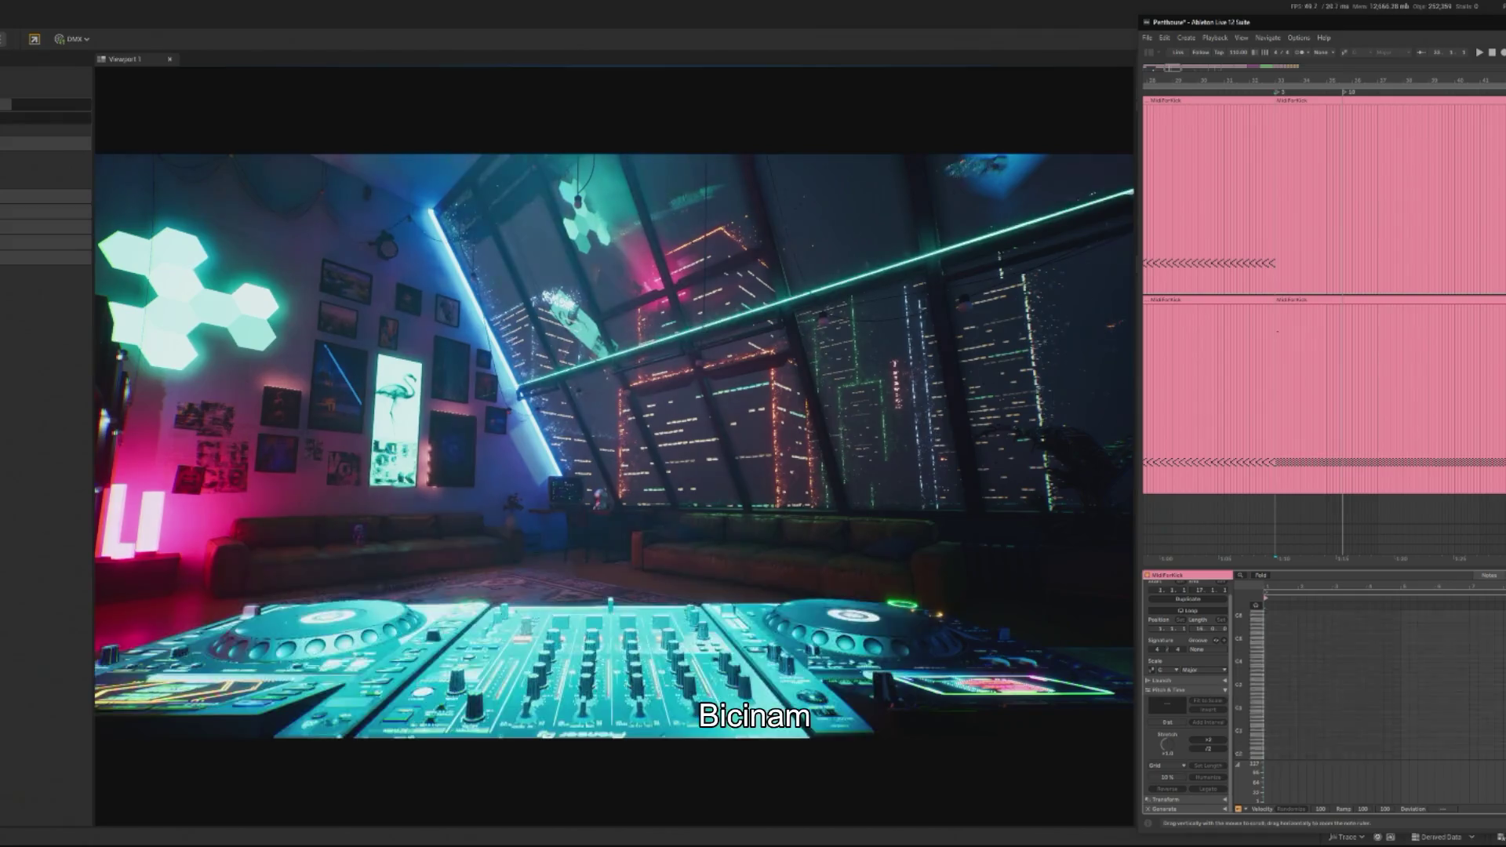
double_click(1272, 745)
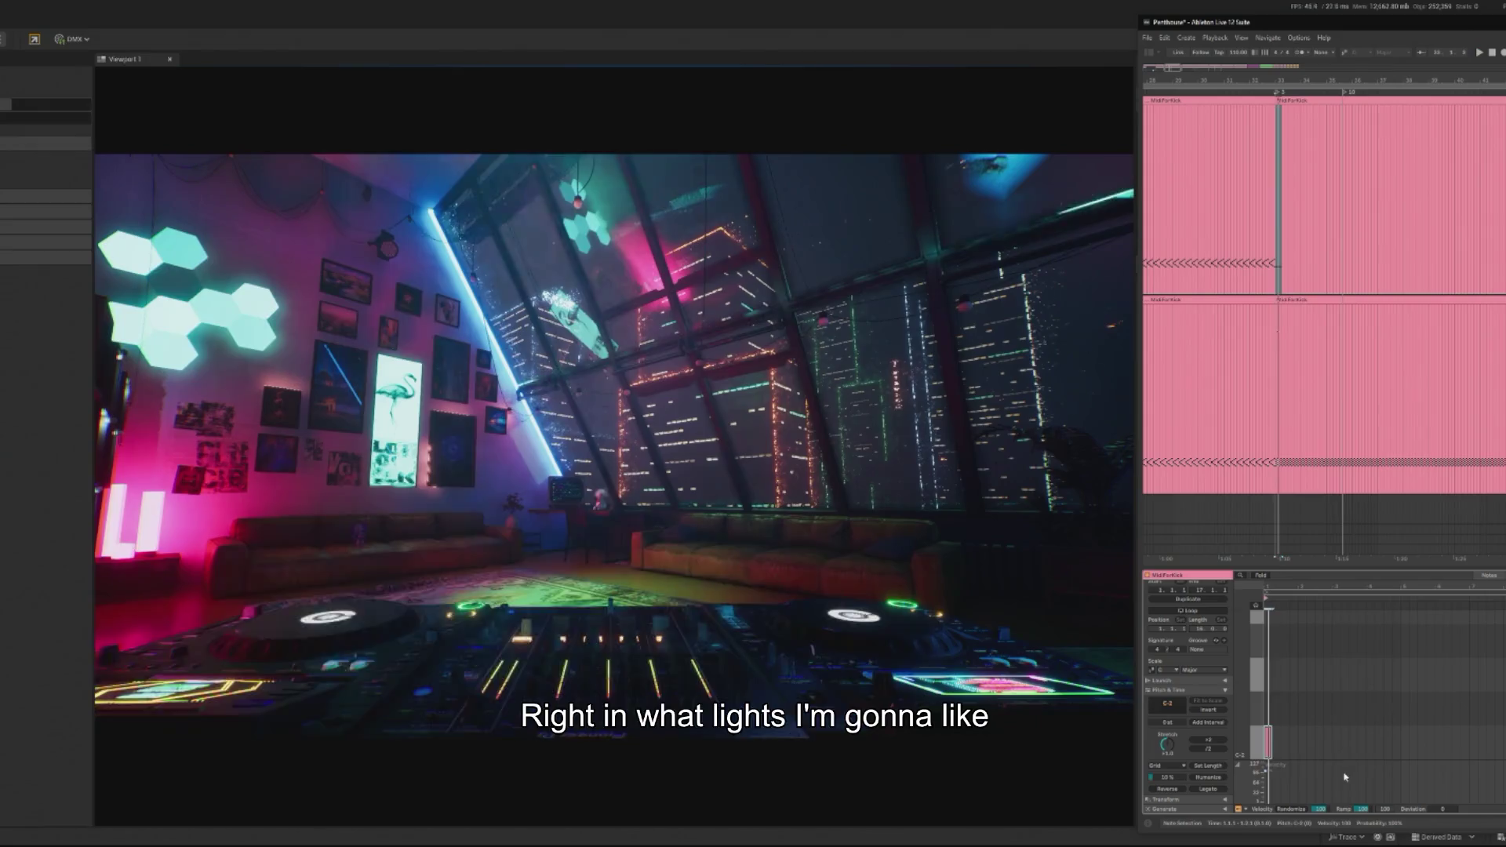
double_click(1275, 708)
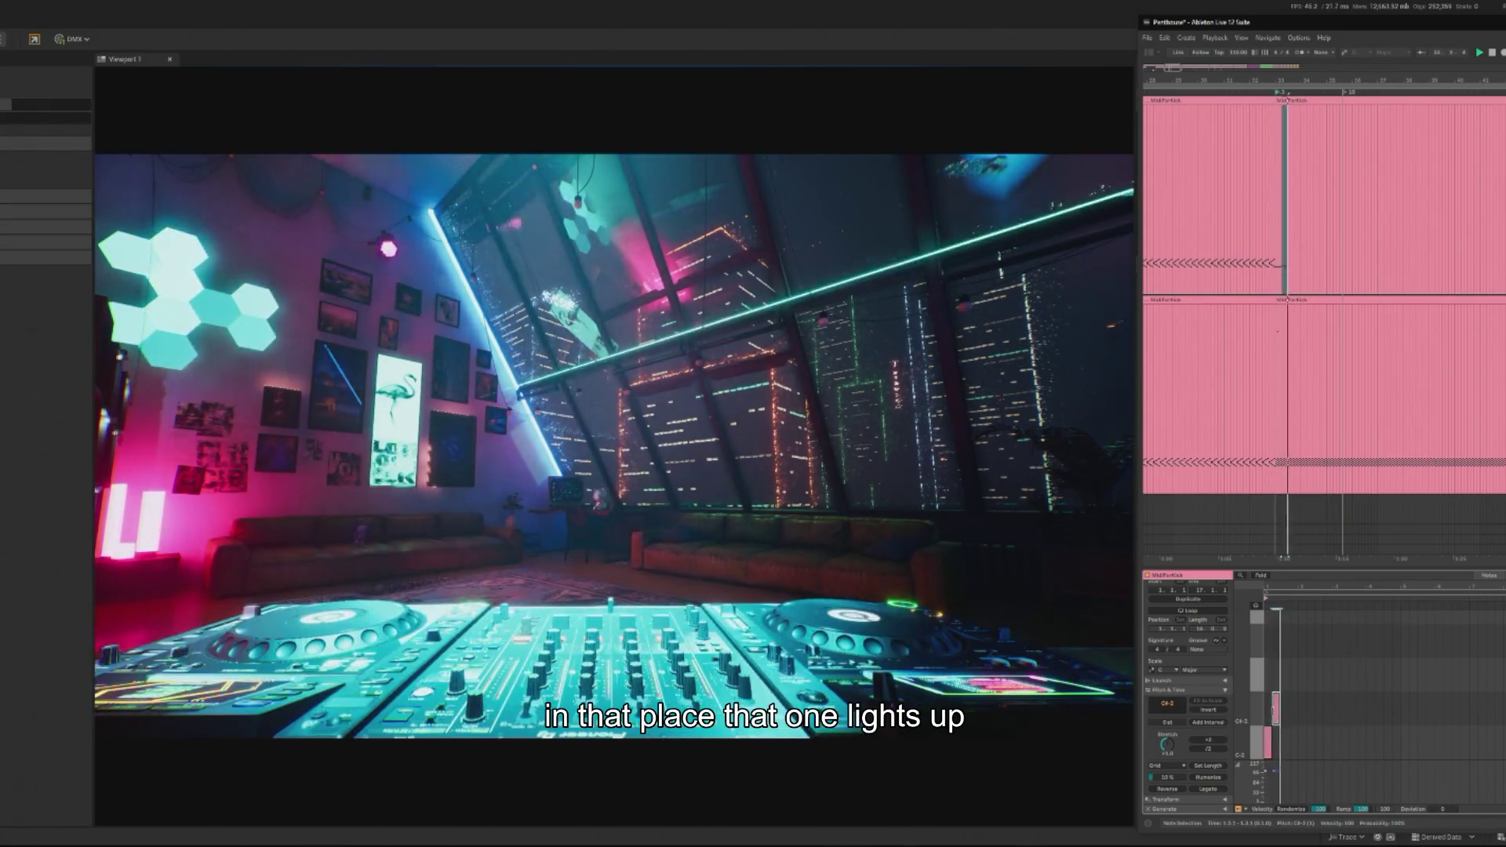
double_click(1284, 741)
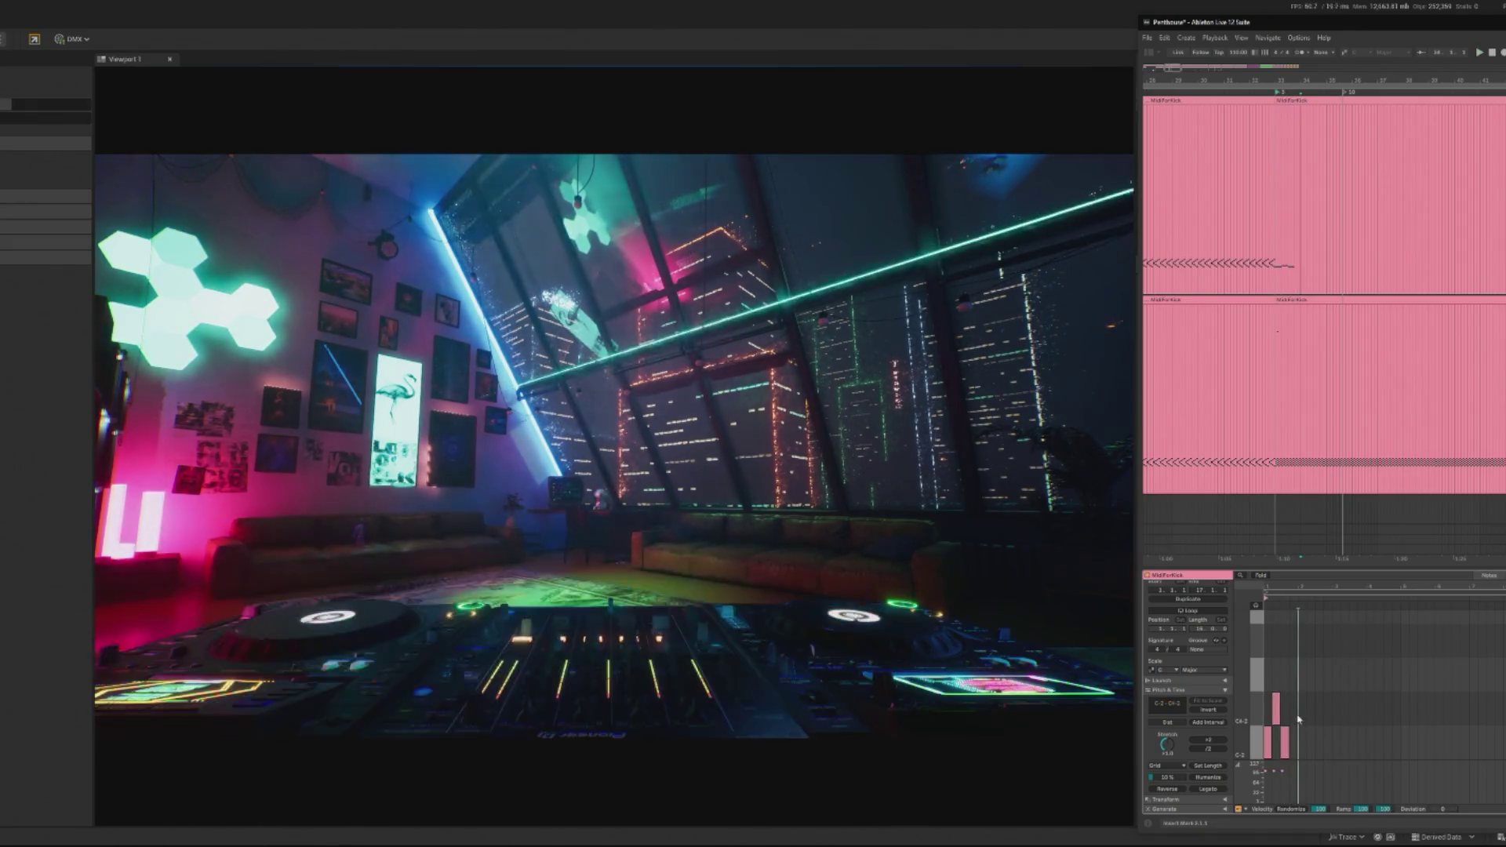
double_click(1293, 708)
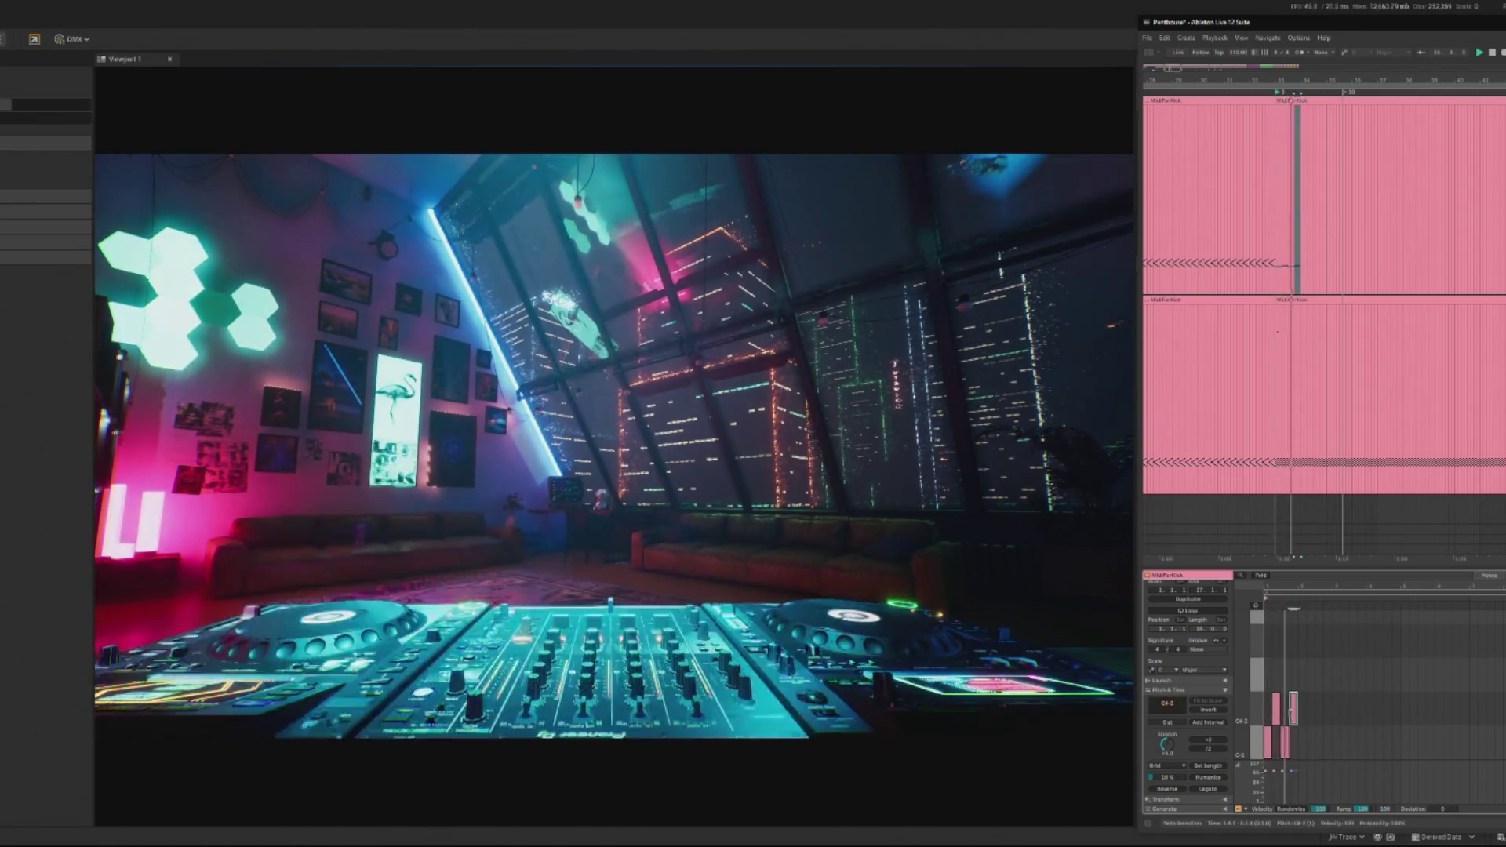
Step: Set the clip's playback start point and play it to watch the lights react
left_click(1274, 365)
left_click(1239, 53)
key("space")
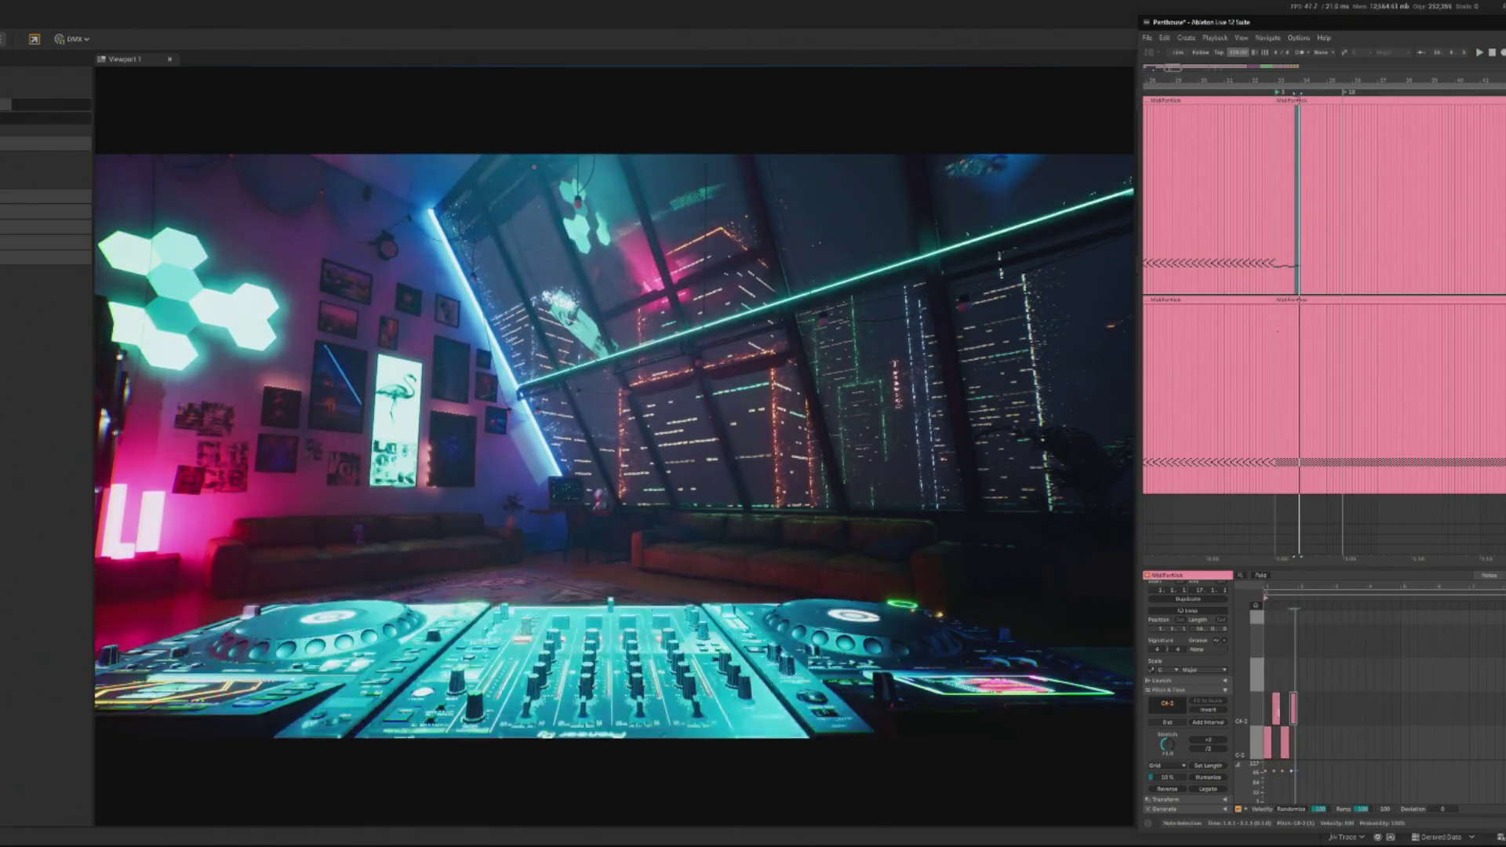
Step: Duplicate the C-2/C#-2 notes and raise the copies to F#-2 and G-2
left_click_drag(1270, 708, 1299, 754)
key("ctrl+d")
key("space")
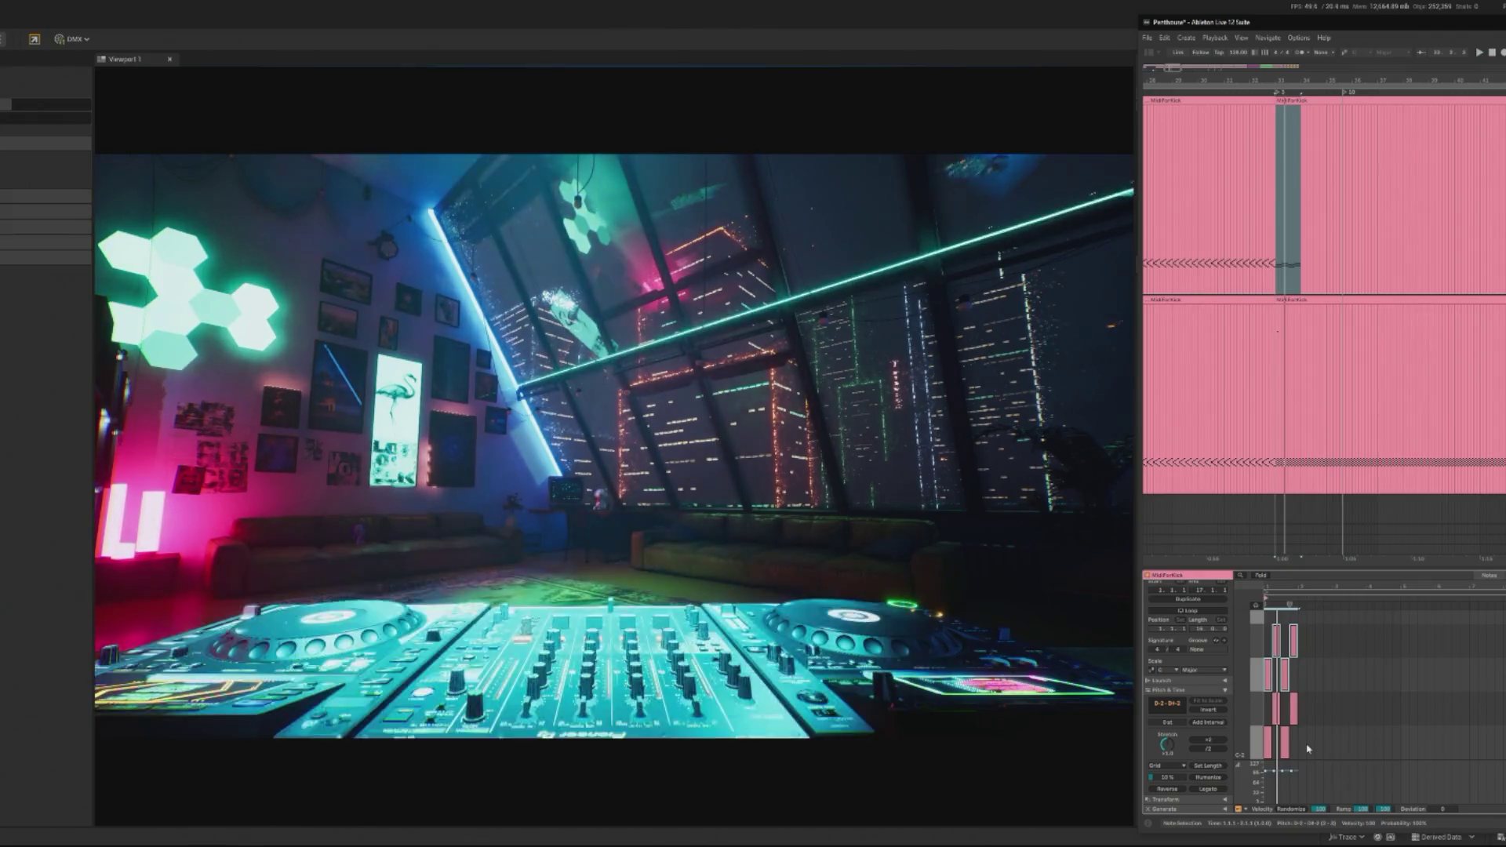
key("Up")
key("Up")
key("Up")
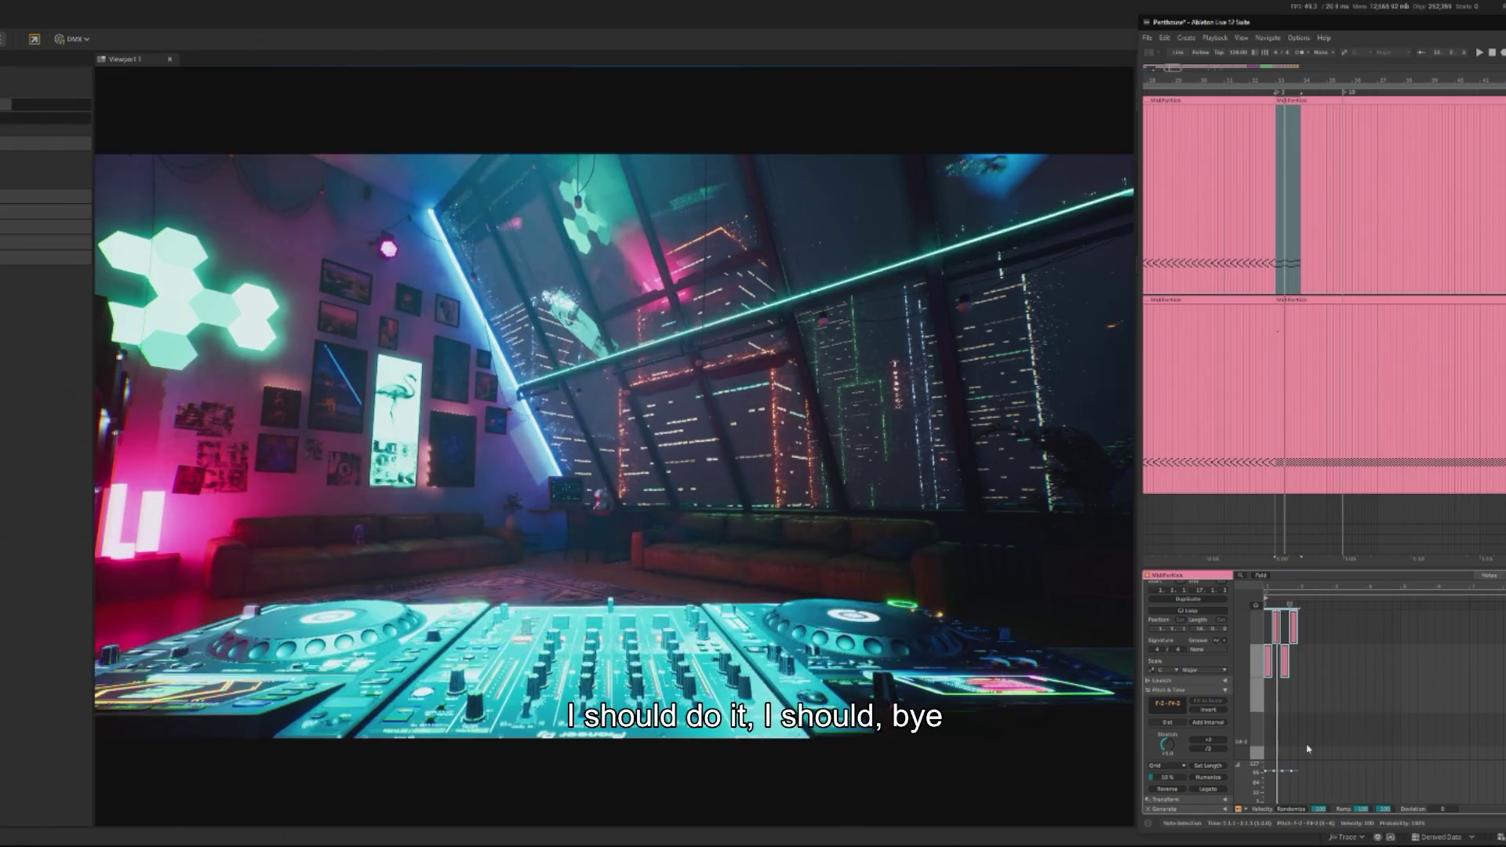
key("Down")
key("Down")
key("Down")
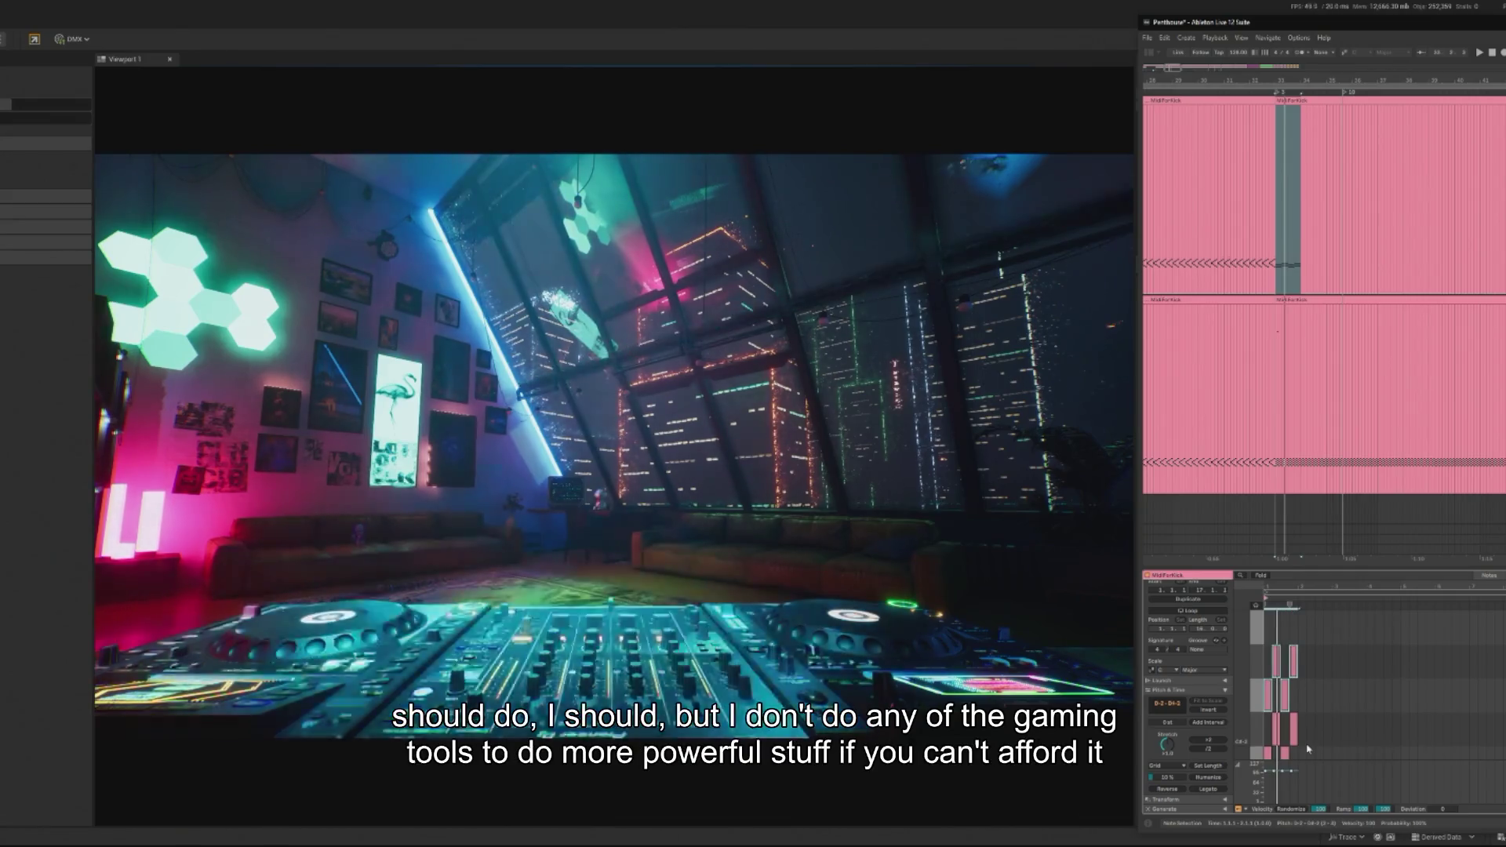
key("Up")
key("Up")
key("space")
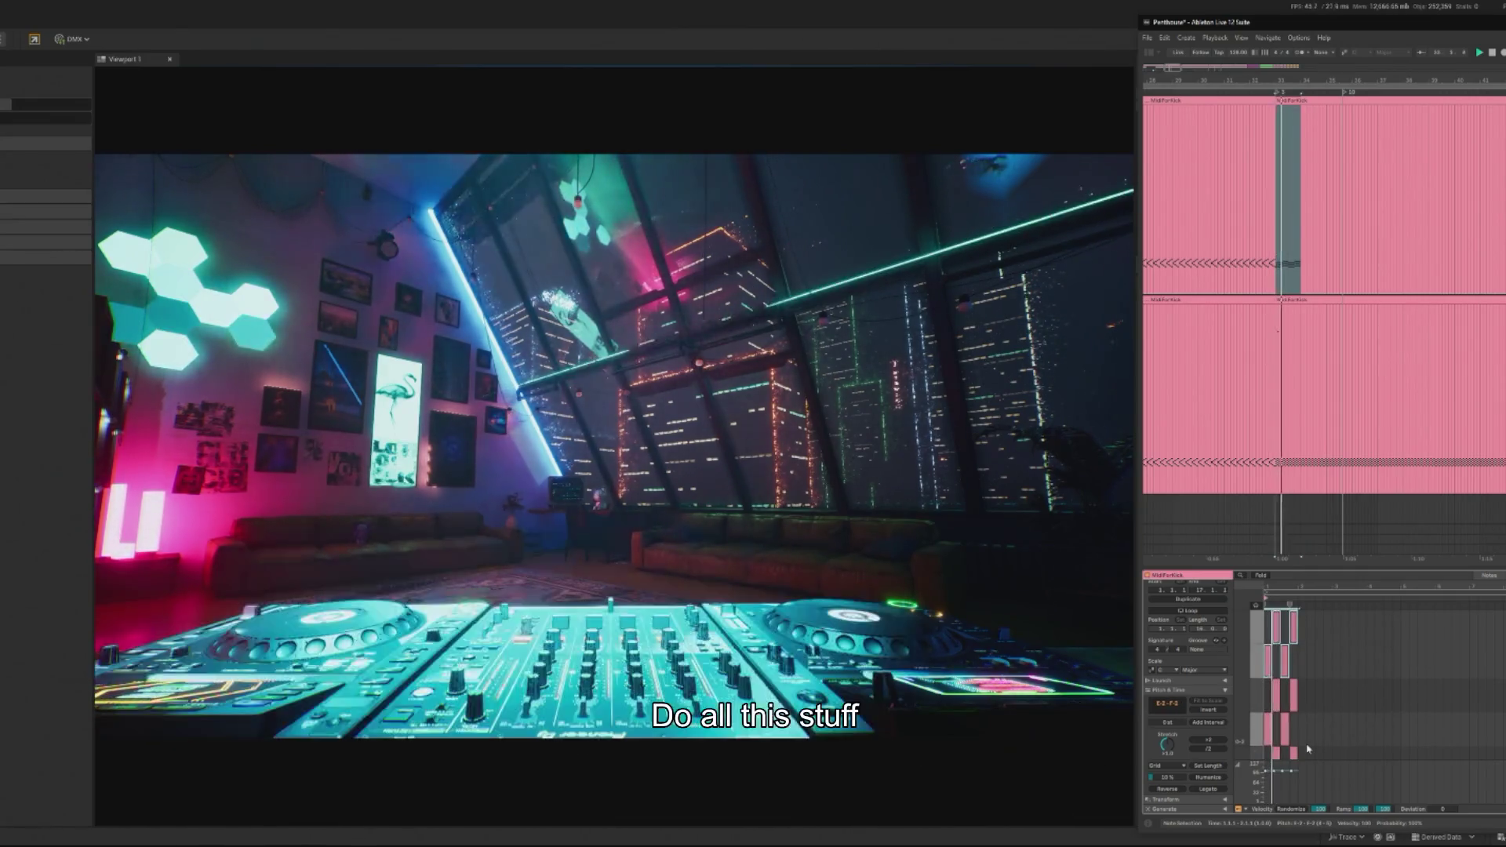
key("space")
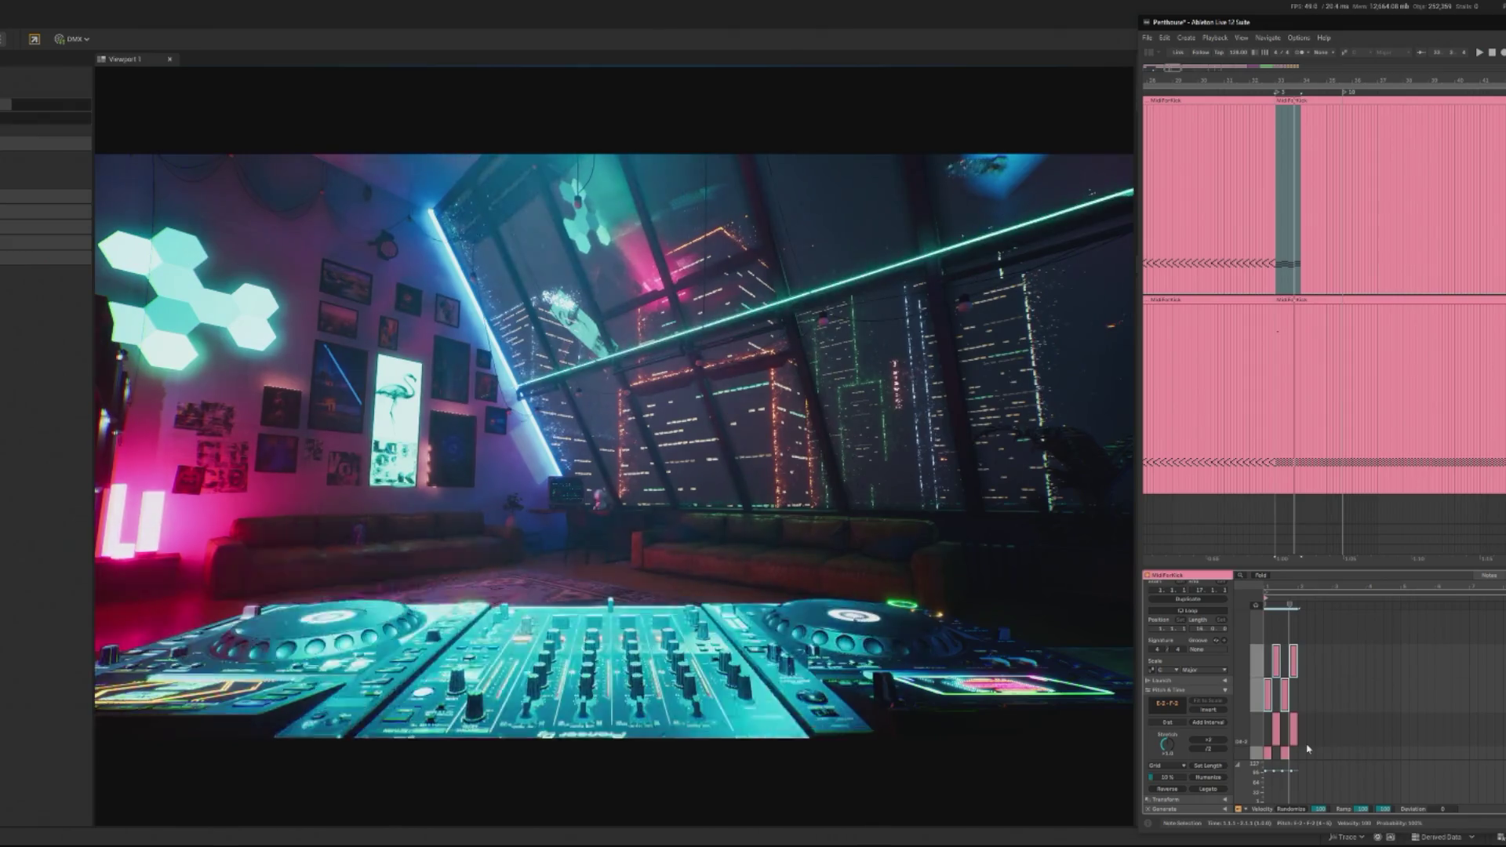
key("ctrl+d")
key("Up")
key("Up")
key("Left")
key("space")
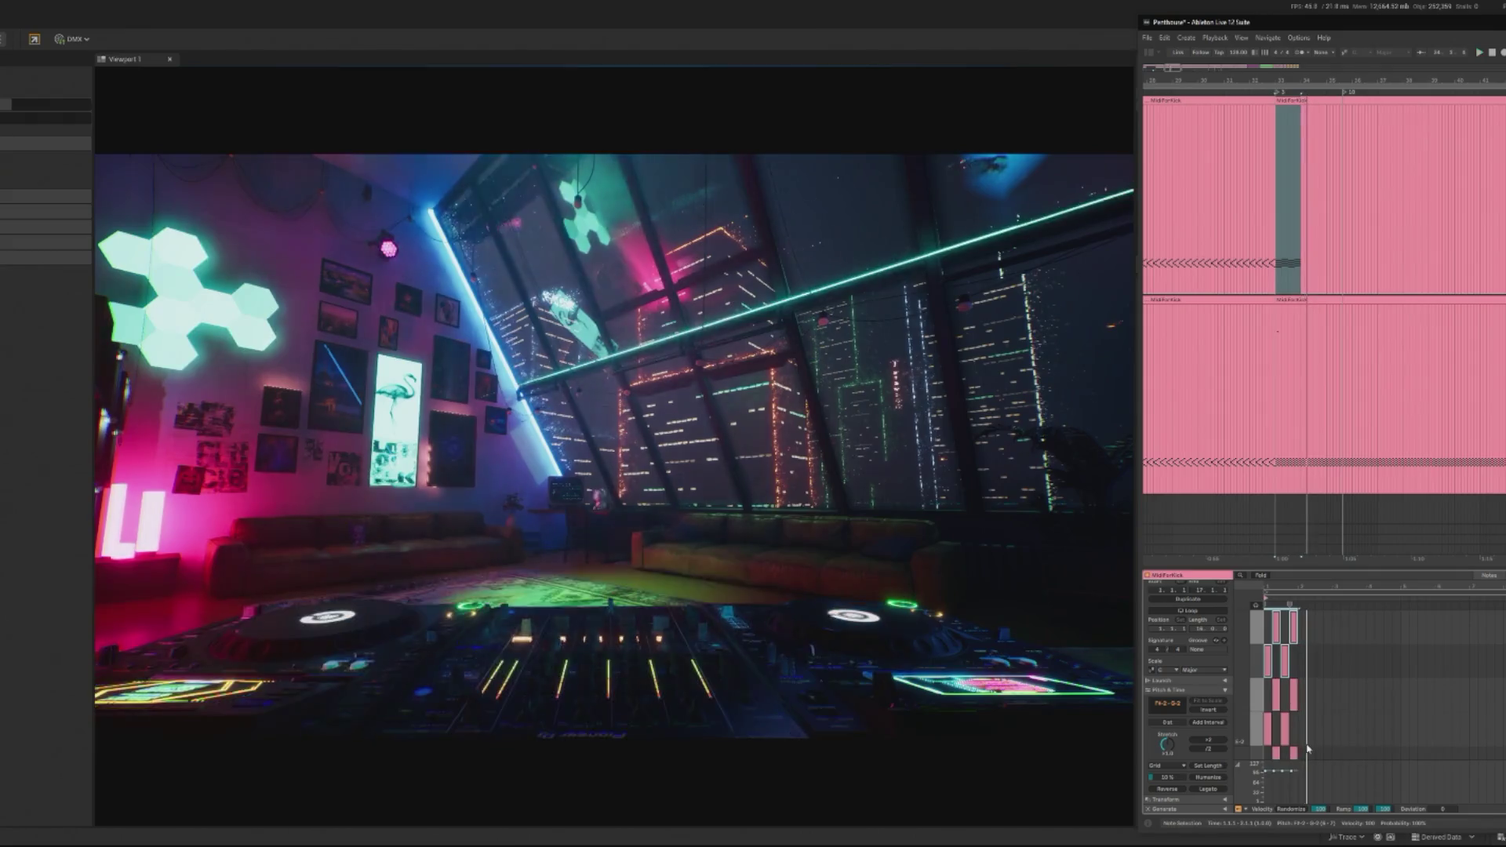
Step: Select every note in the clip and duplicate the pattern to the right
scroll(1314, 671, "up", 1)
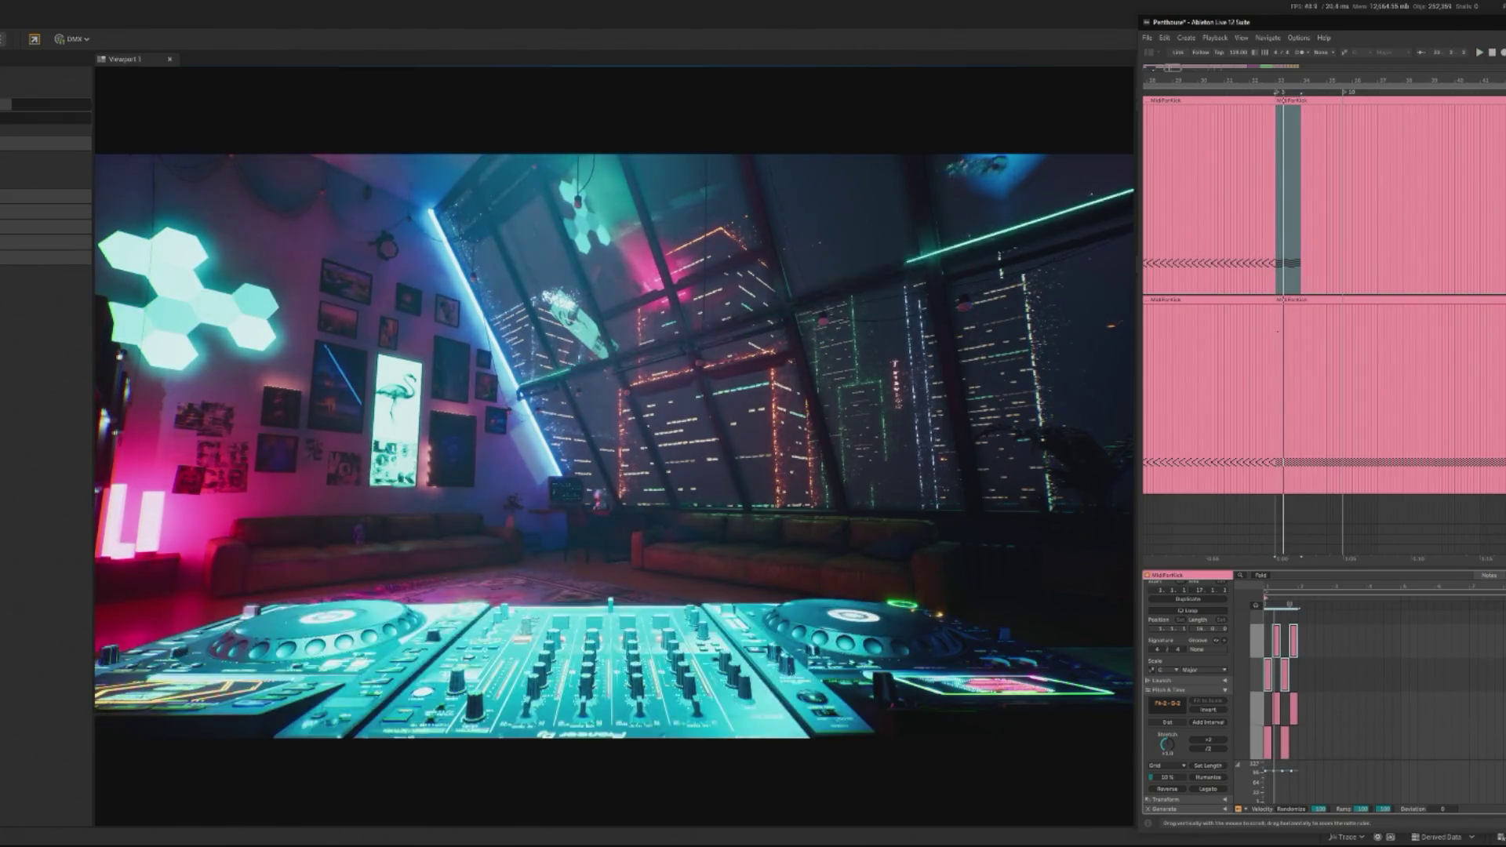
left_click_drag(1264, 668, 1292, 774)
key("ctrl+d")
key("ctrl+d")
key("ctrl+d")
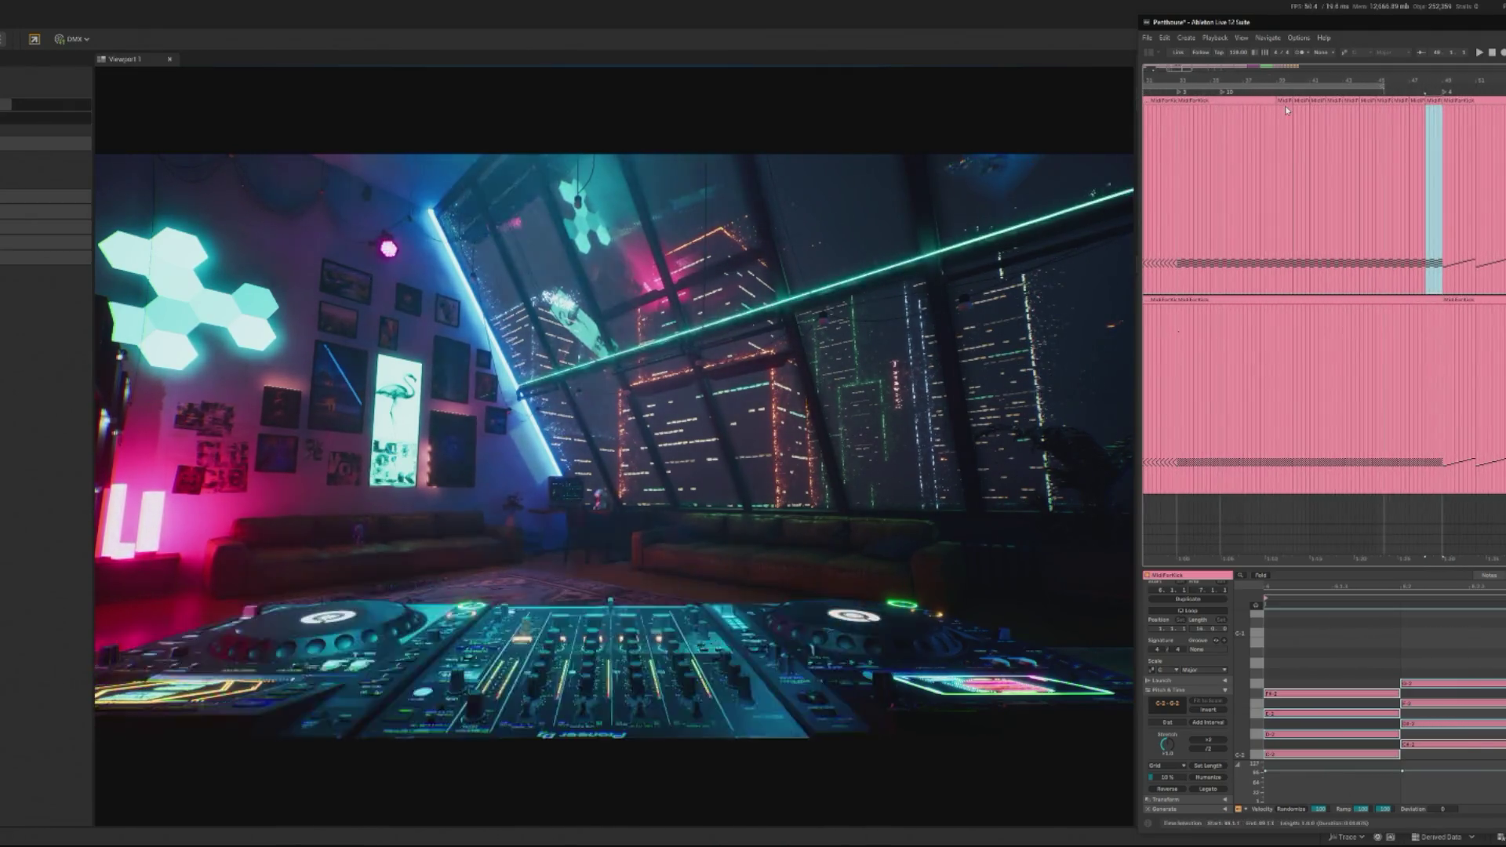
Step: Consolidate the selected kick clips into one MidiForKick clip and duplicate it after itself
left_click(1235, 102)
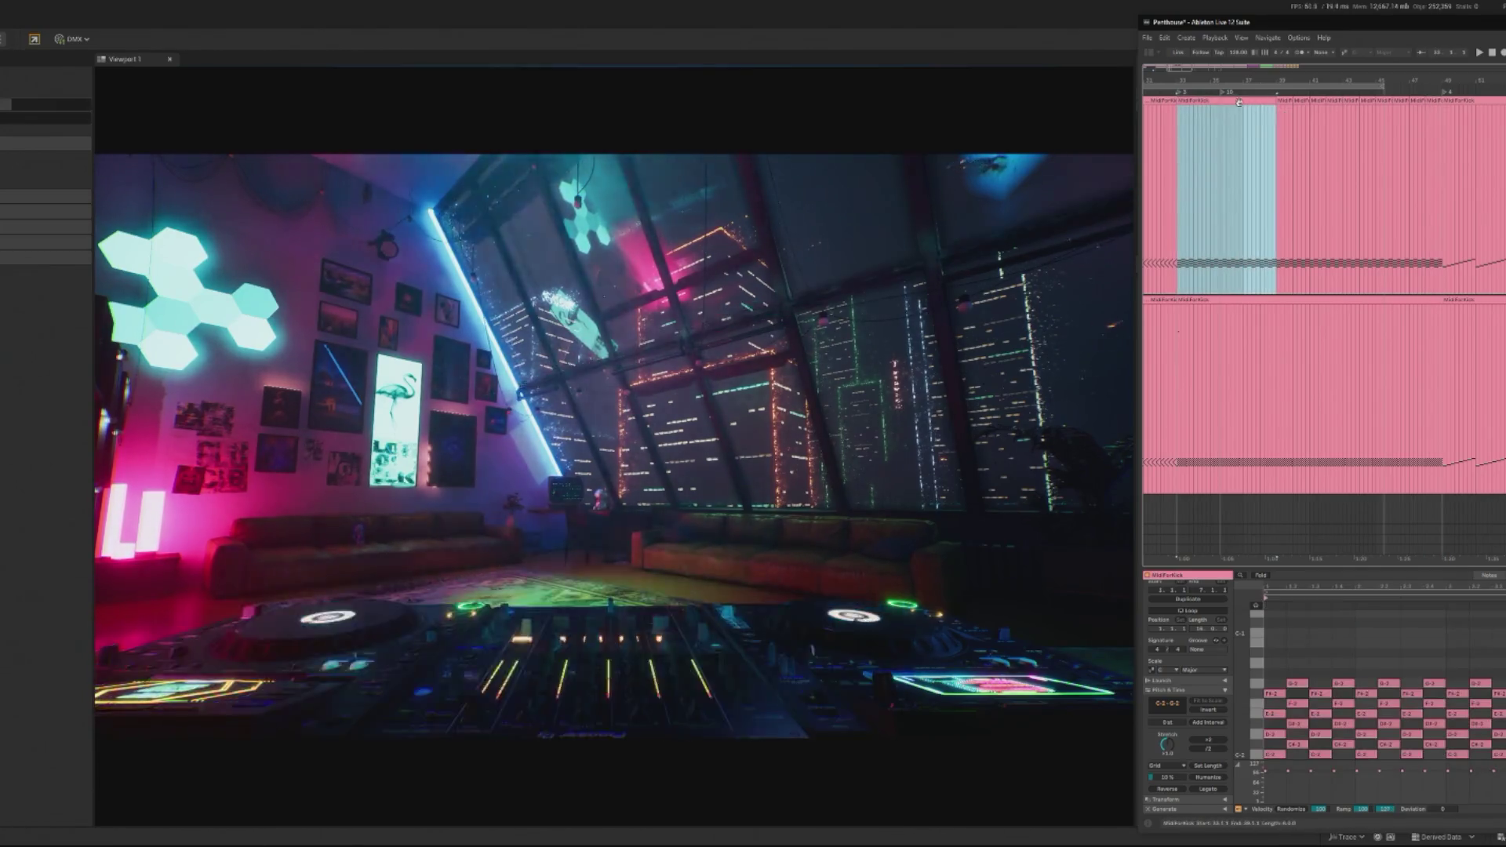
left_click(1431, 98, "shift")
right_click(1431, 99)
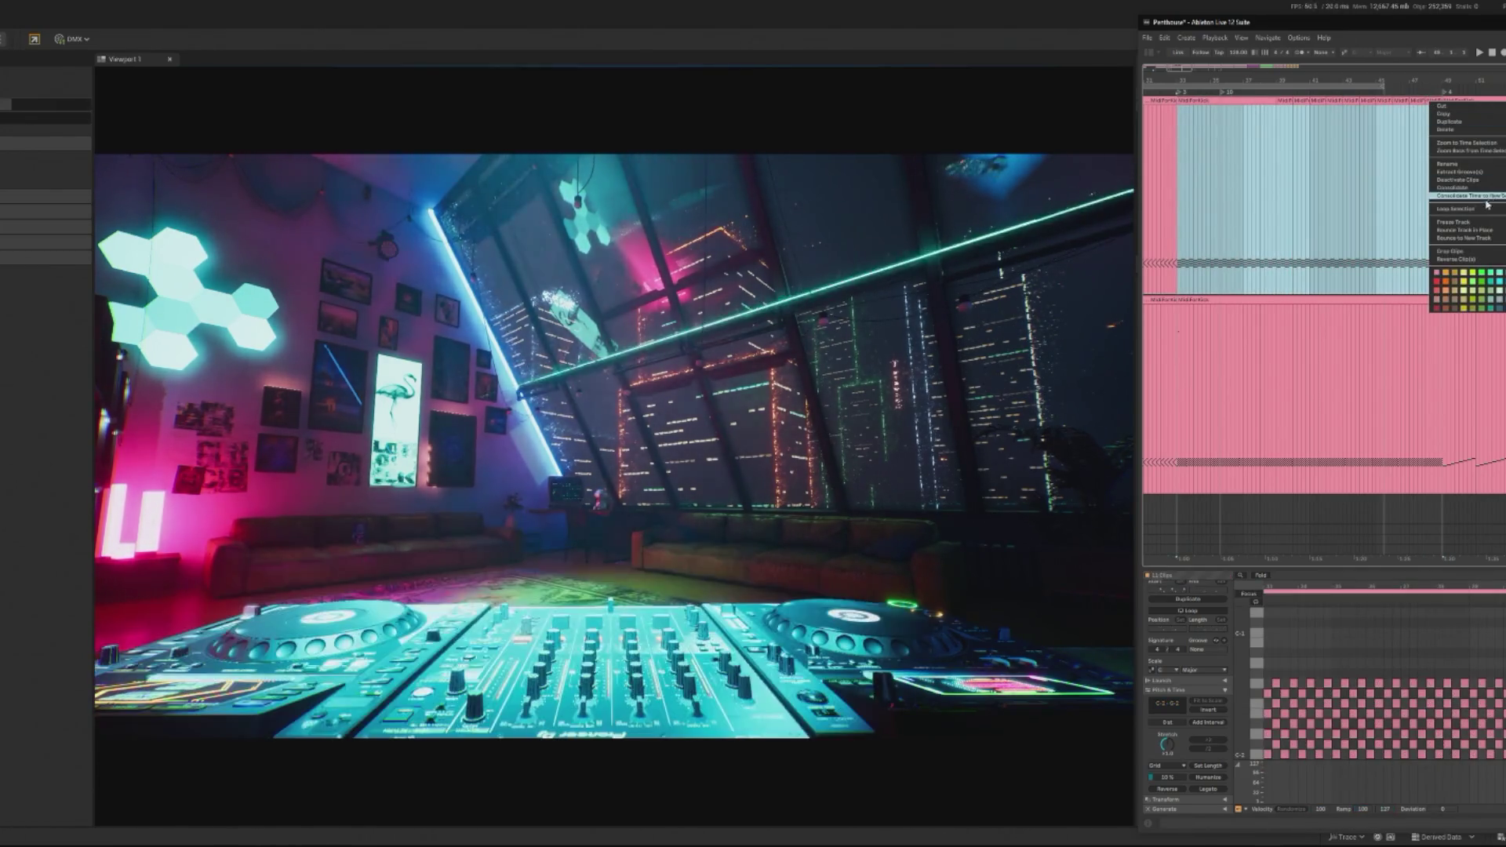
left_click(1451, 188)
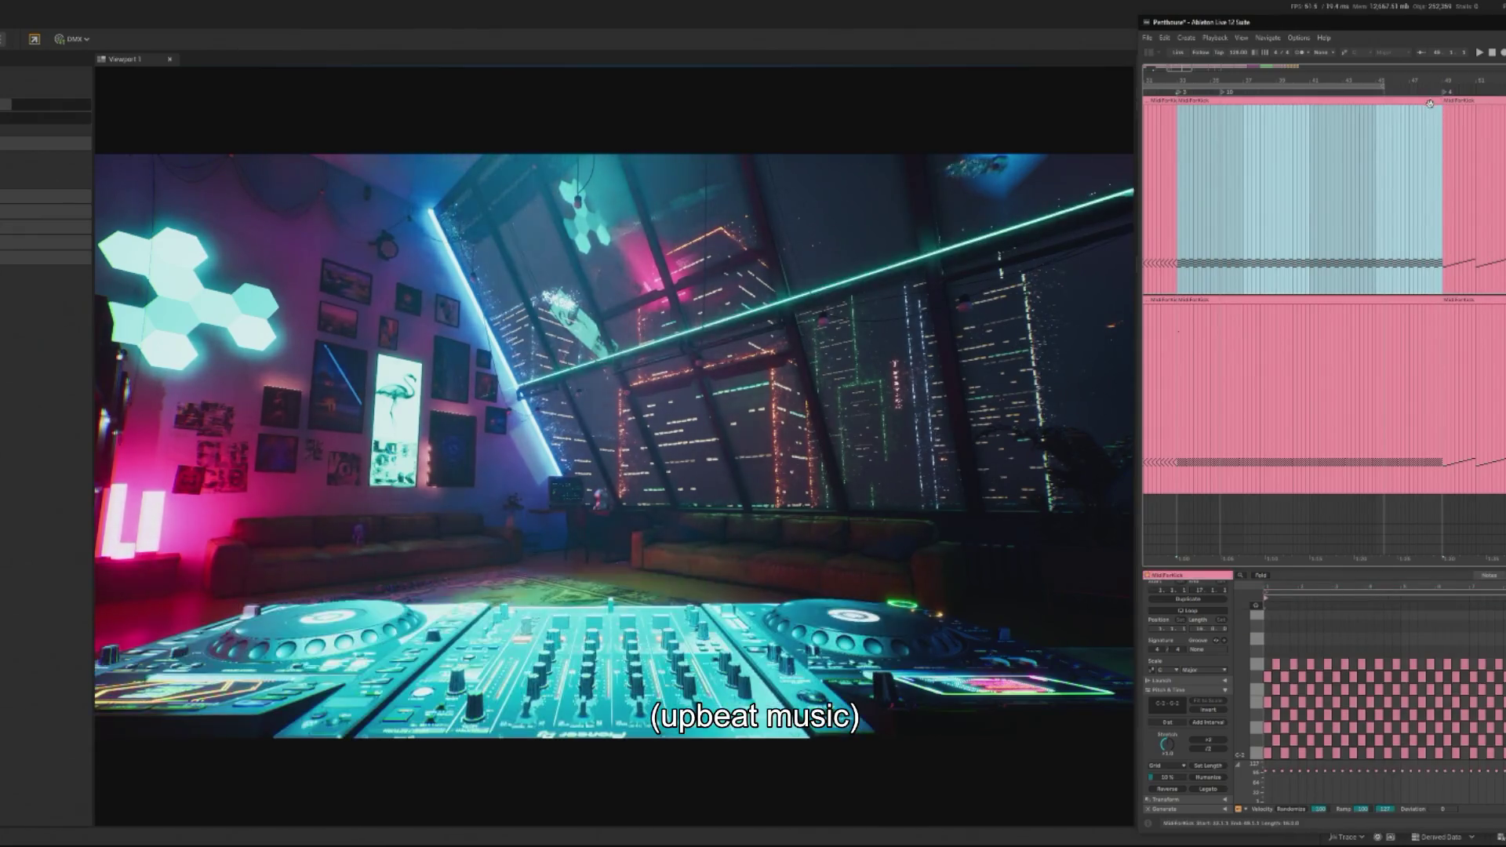
key("ctrl+d")
Step: Shorten the last two note columns to half length and nudge the final column one step earlier
left_click_drag(1256, 663, 1259, 675)
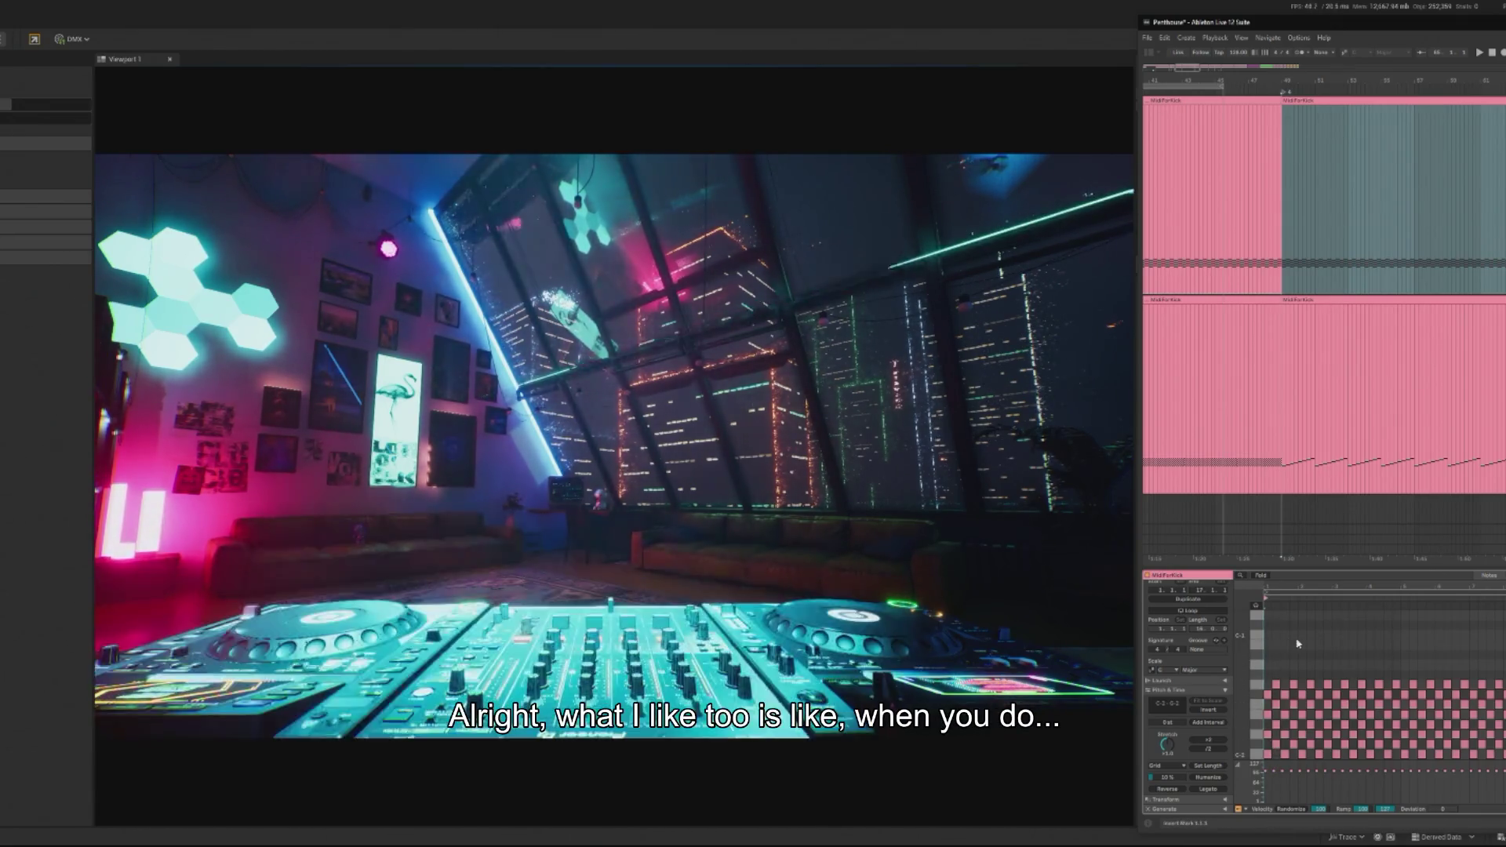
key("space")
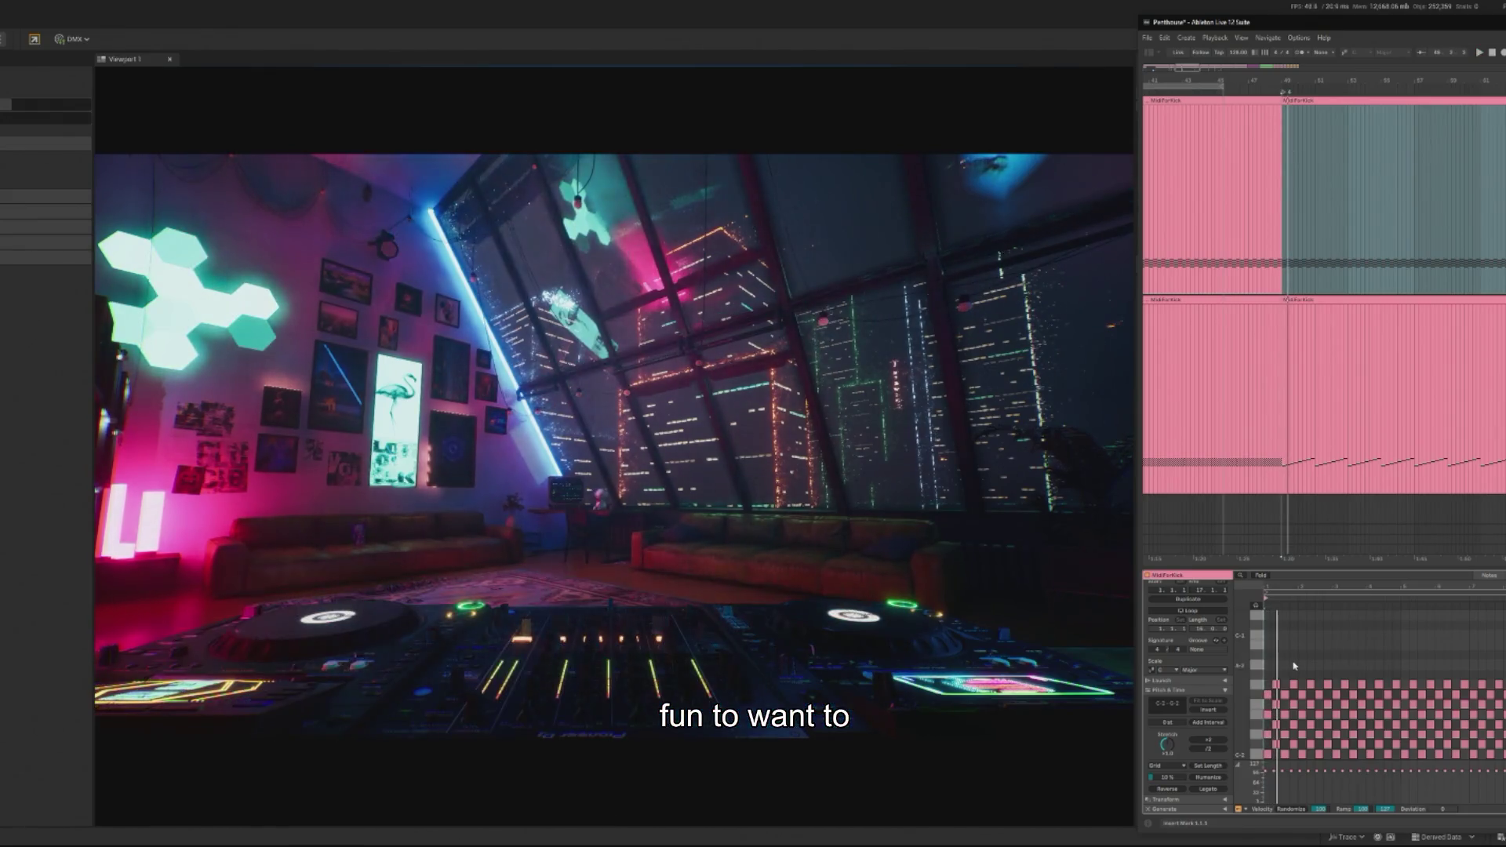
left_click(1288, 645)
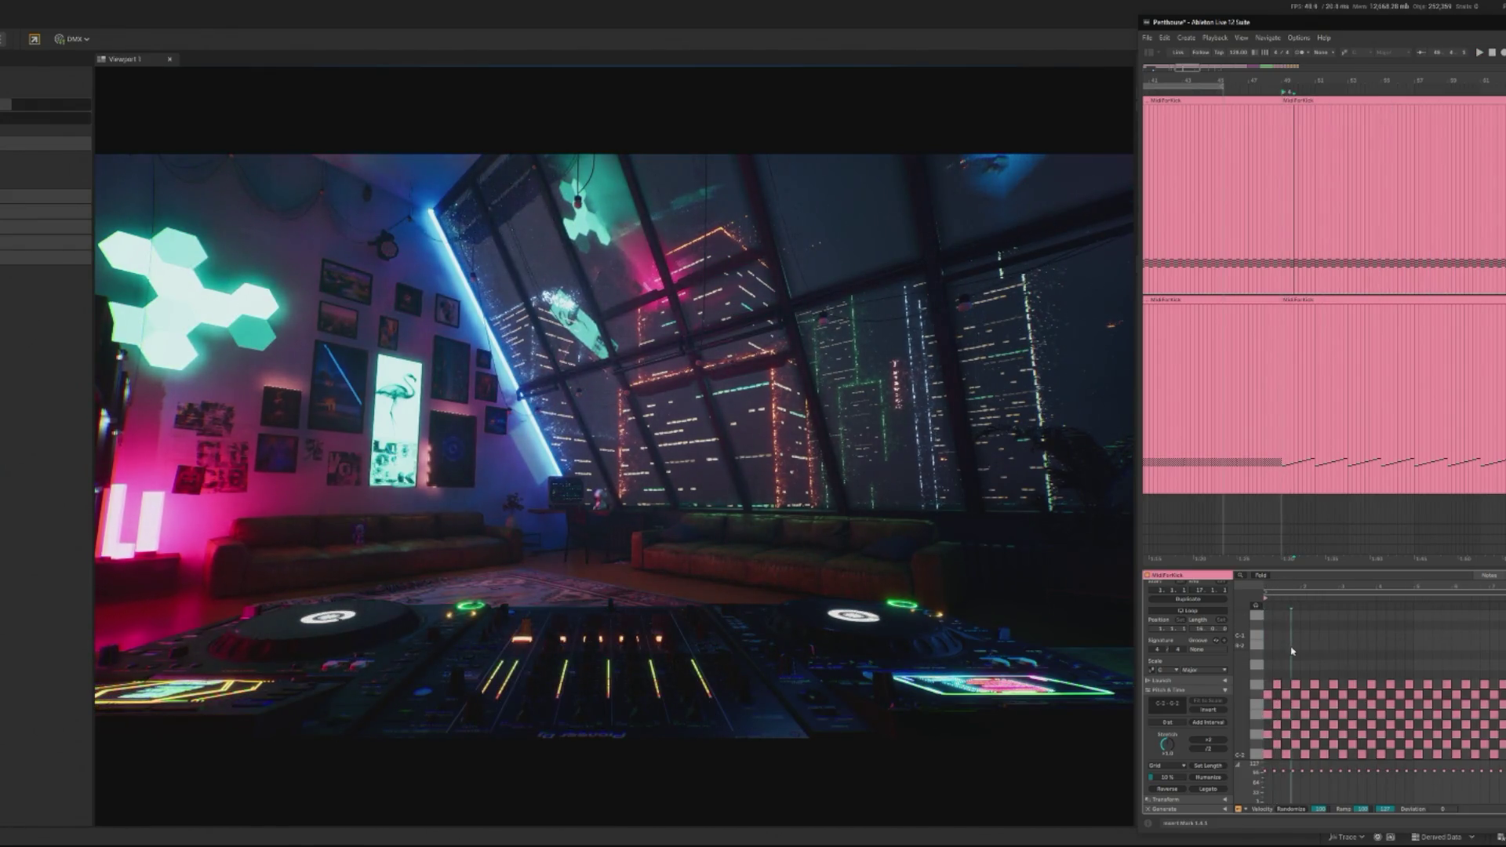
left_click_drag(1292, 650, 1447, 651)
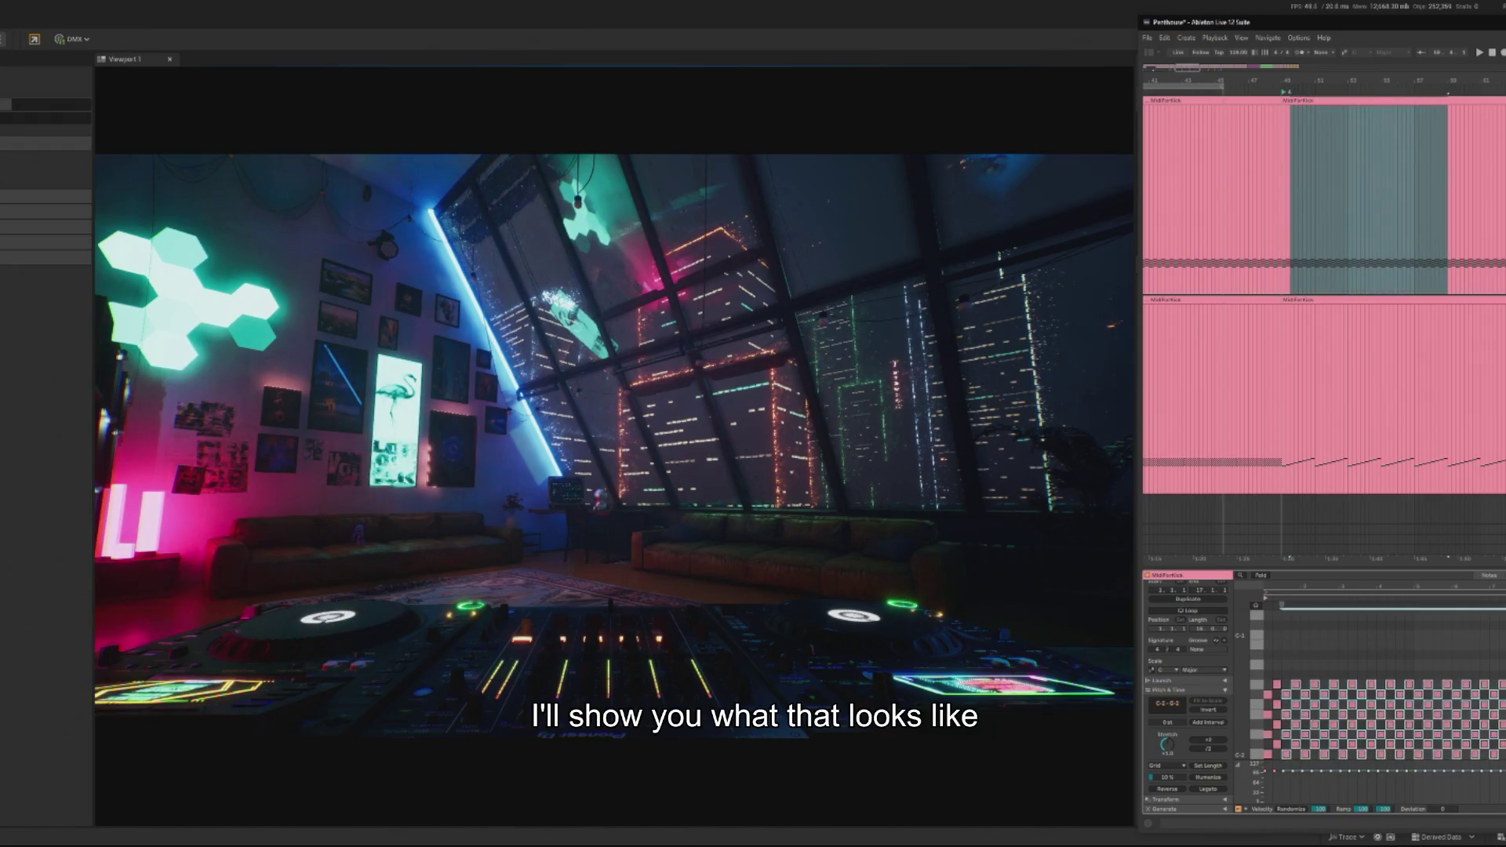
key("Delete")
key("ctrl+z")
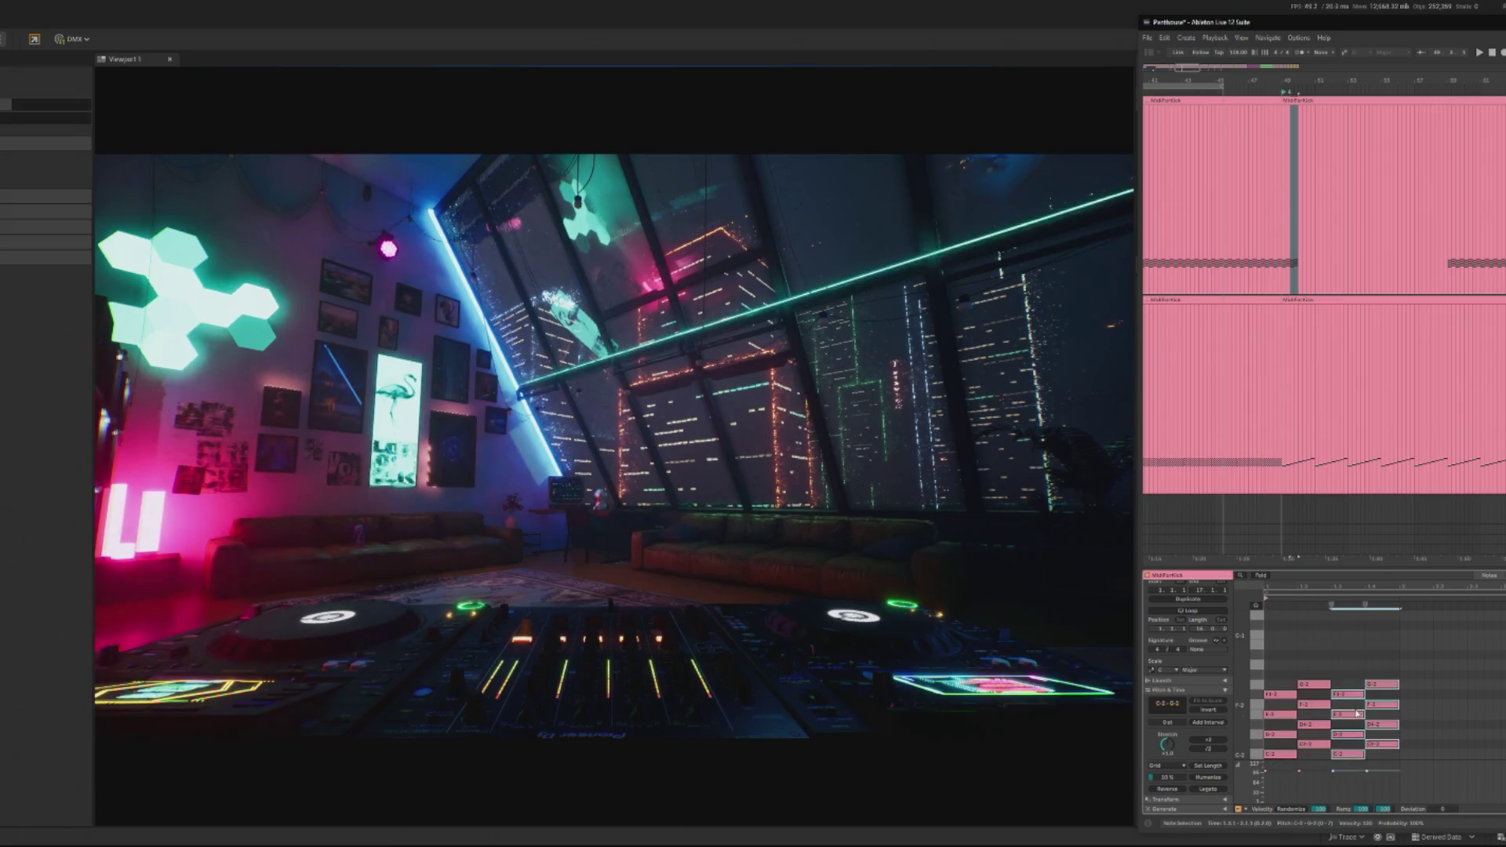
left_click_drag(1357, 712, 1342, 712)
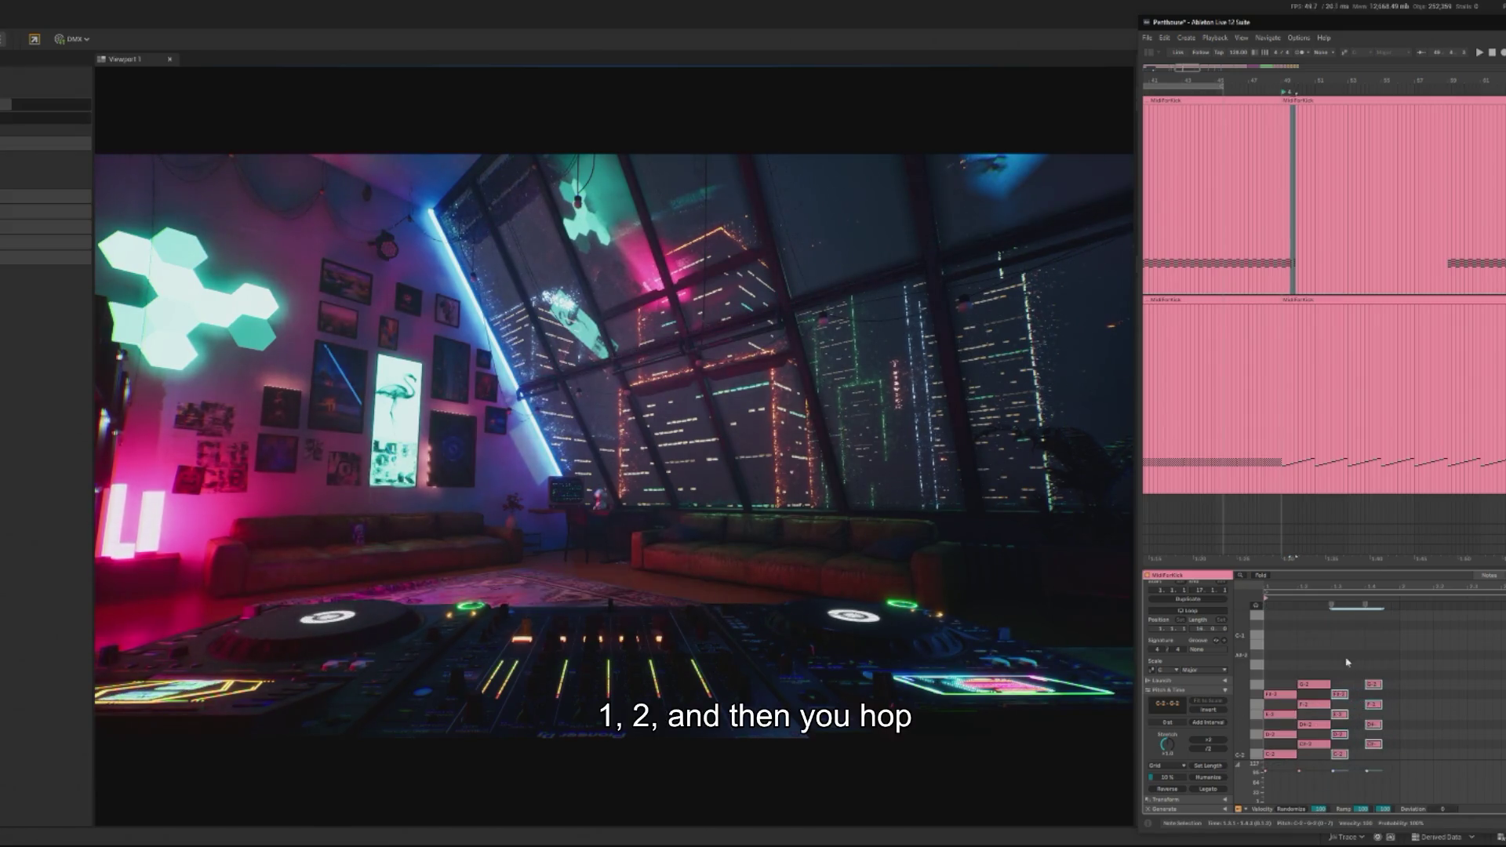
key("Left")
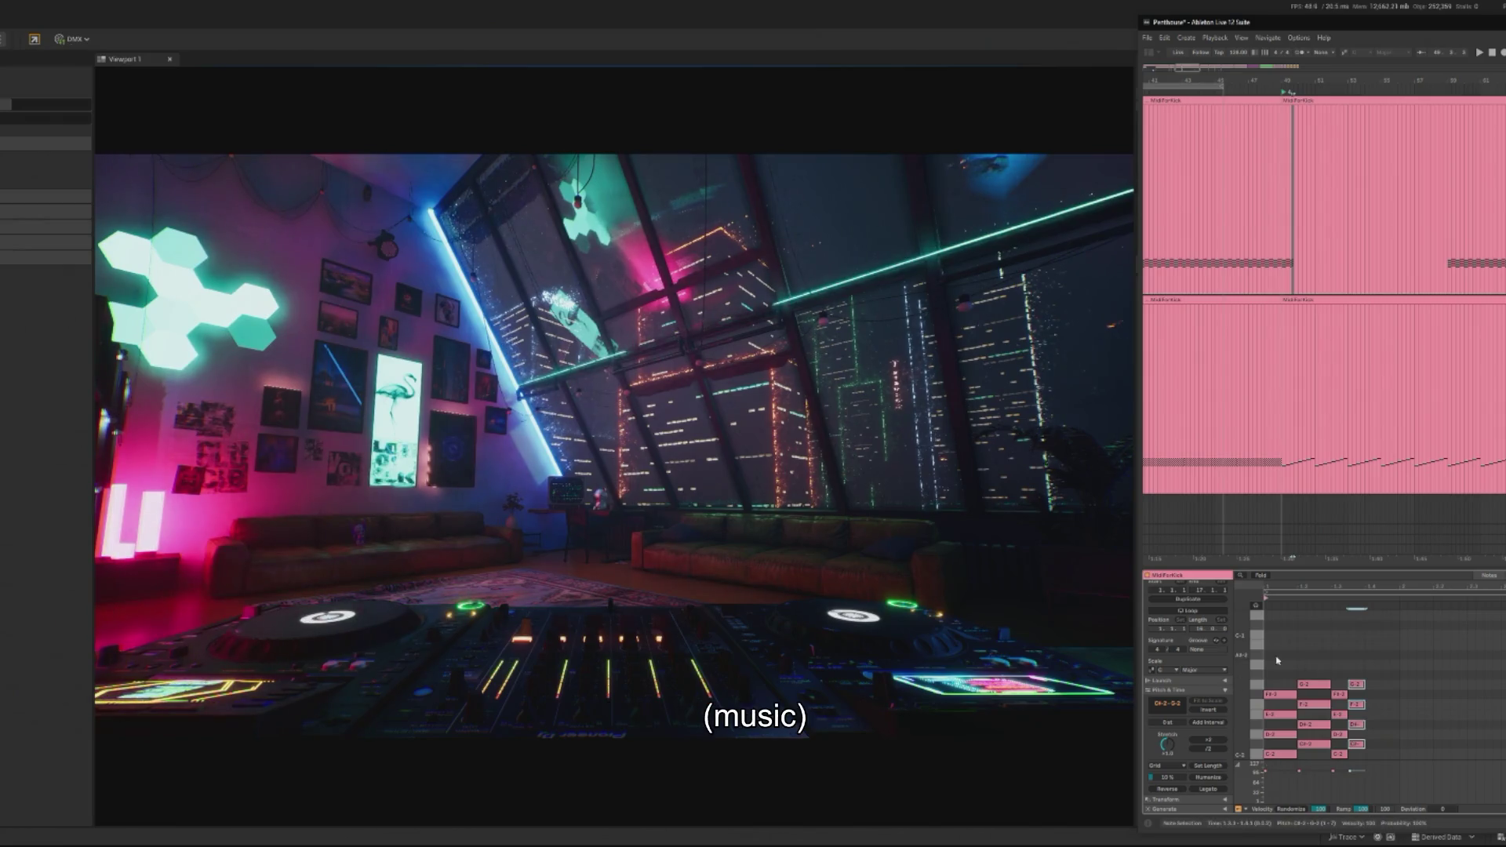
Step: Repeat the whole note pattern along the clip and select the surplus notes at its end
key("ctrl+a")
key("ctrl+d")
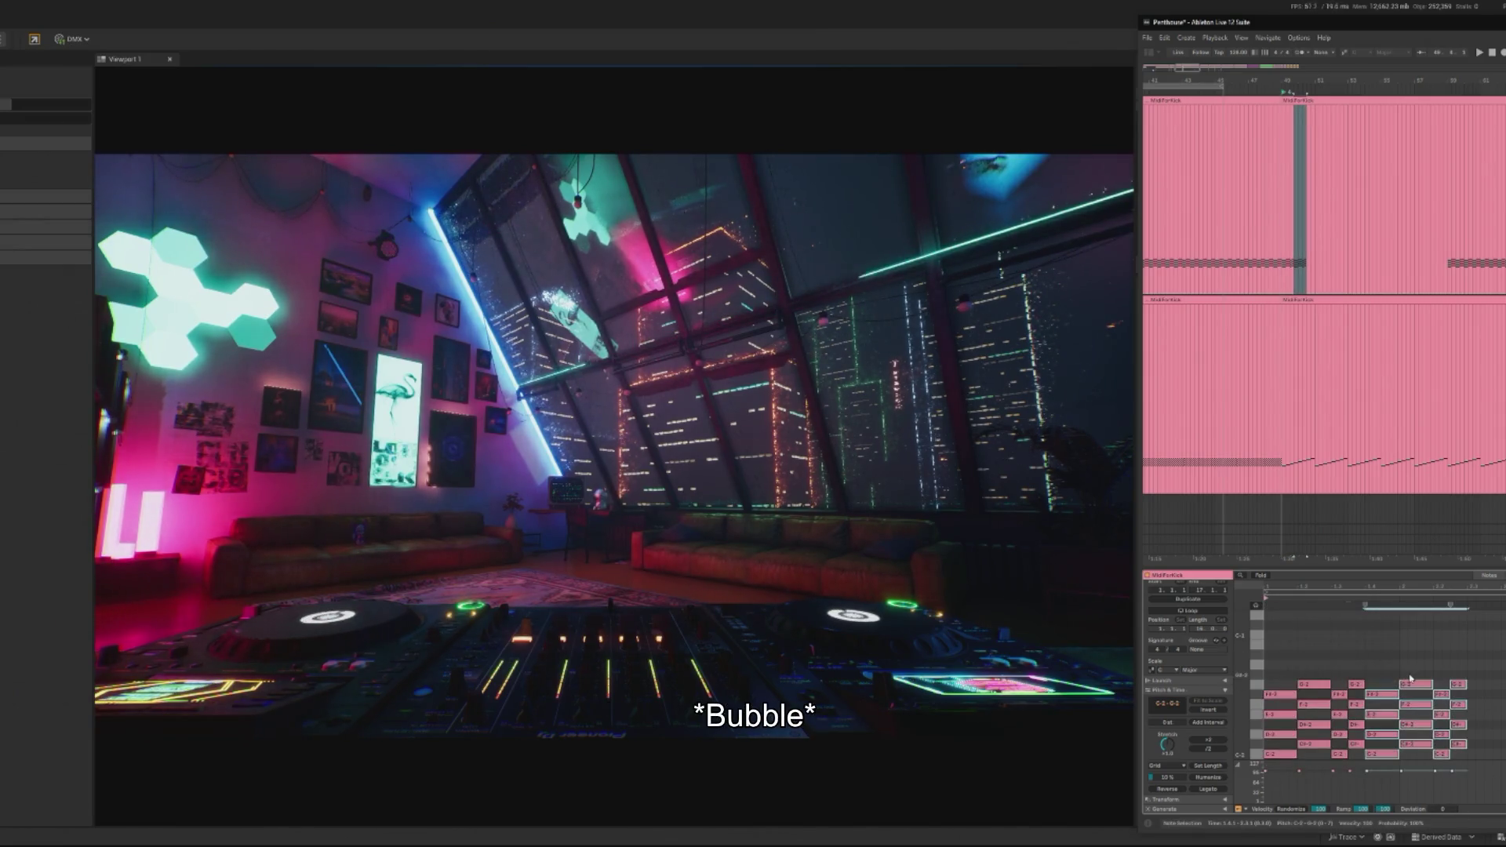
key("ctrl+z")
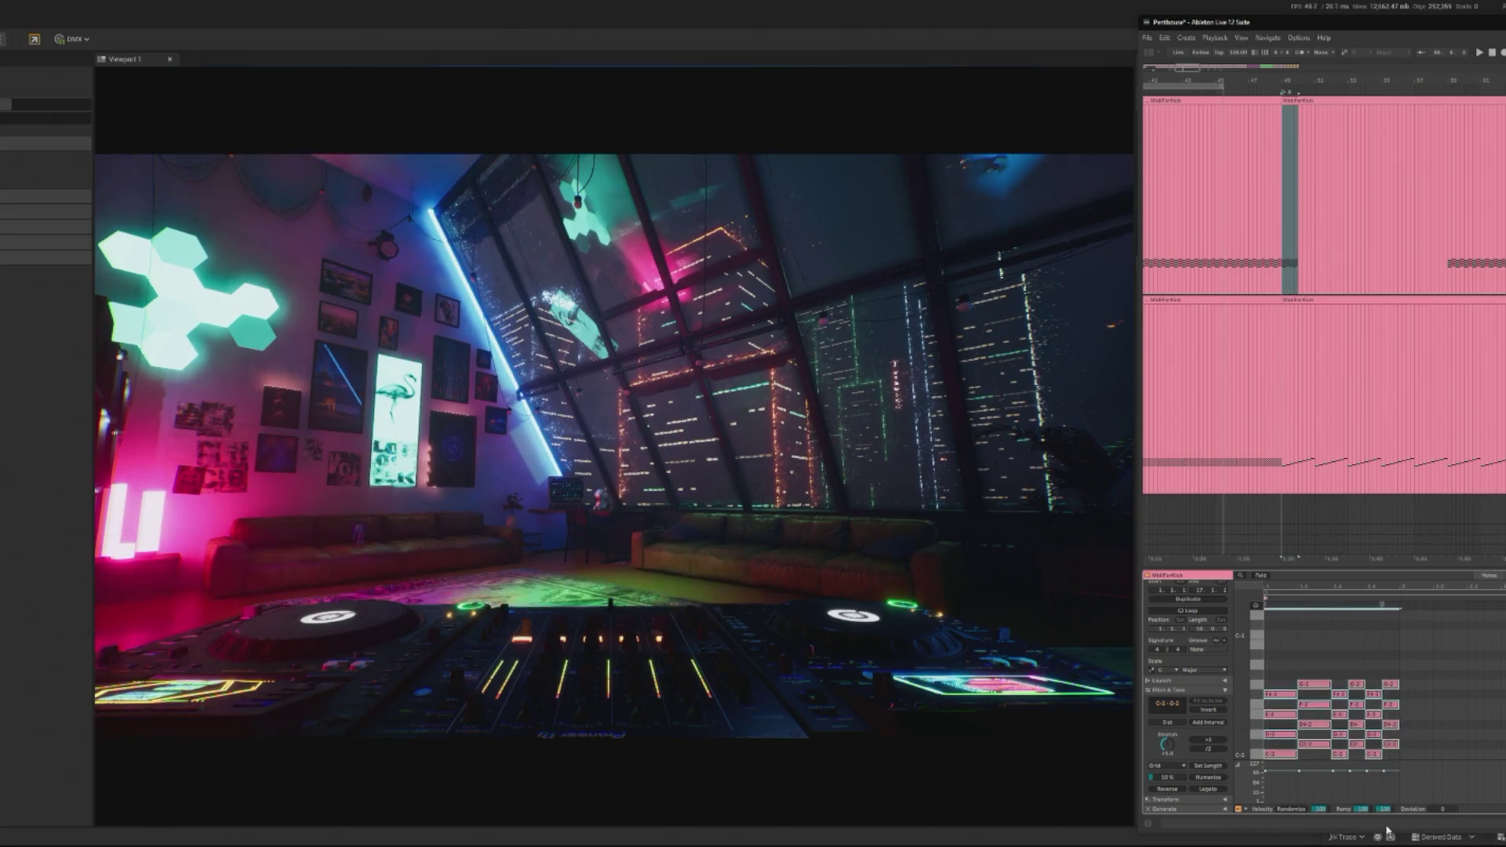
key("ctrl+d")
key("ctrl+d")
key("ctrl+d")
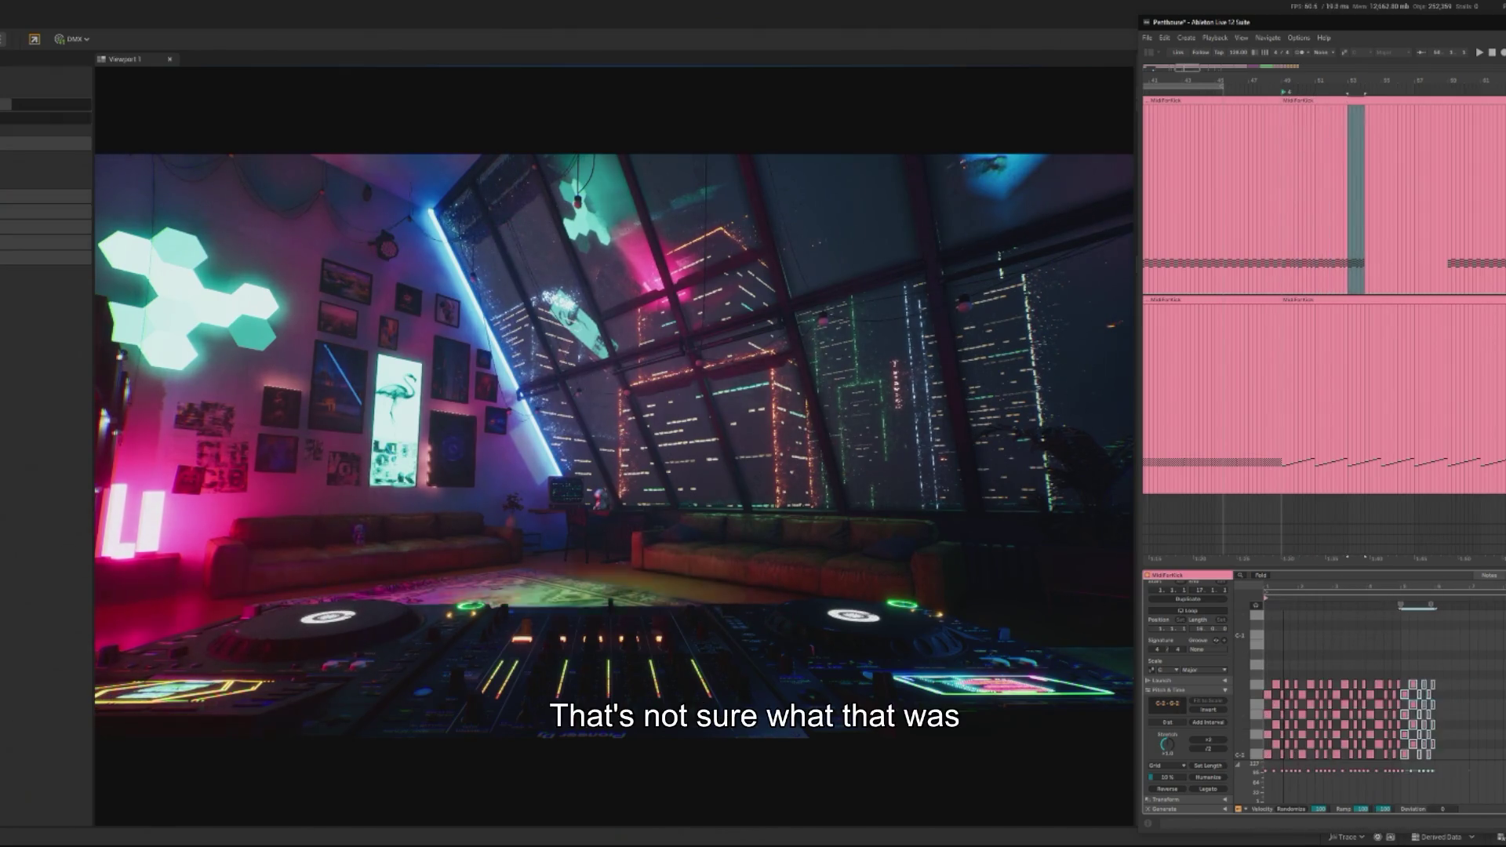
key("ctrl+d")
key("ctrl+d")
key("ctrl+d")
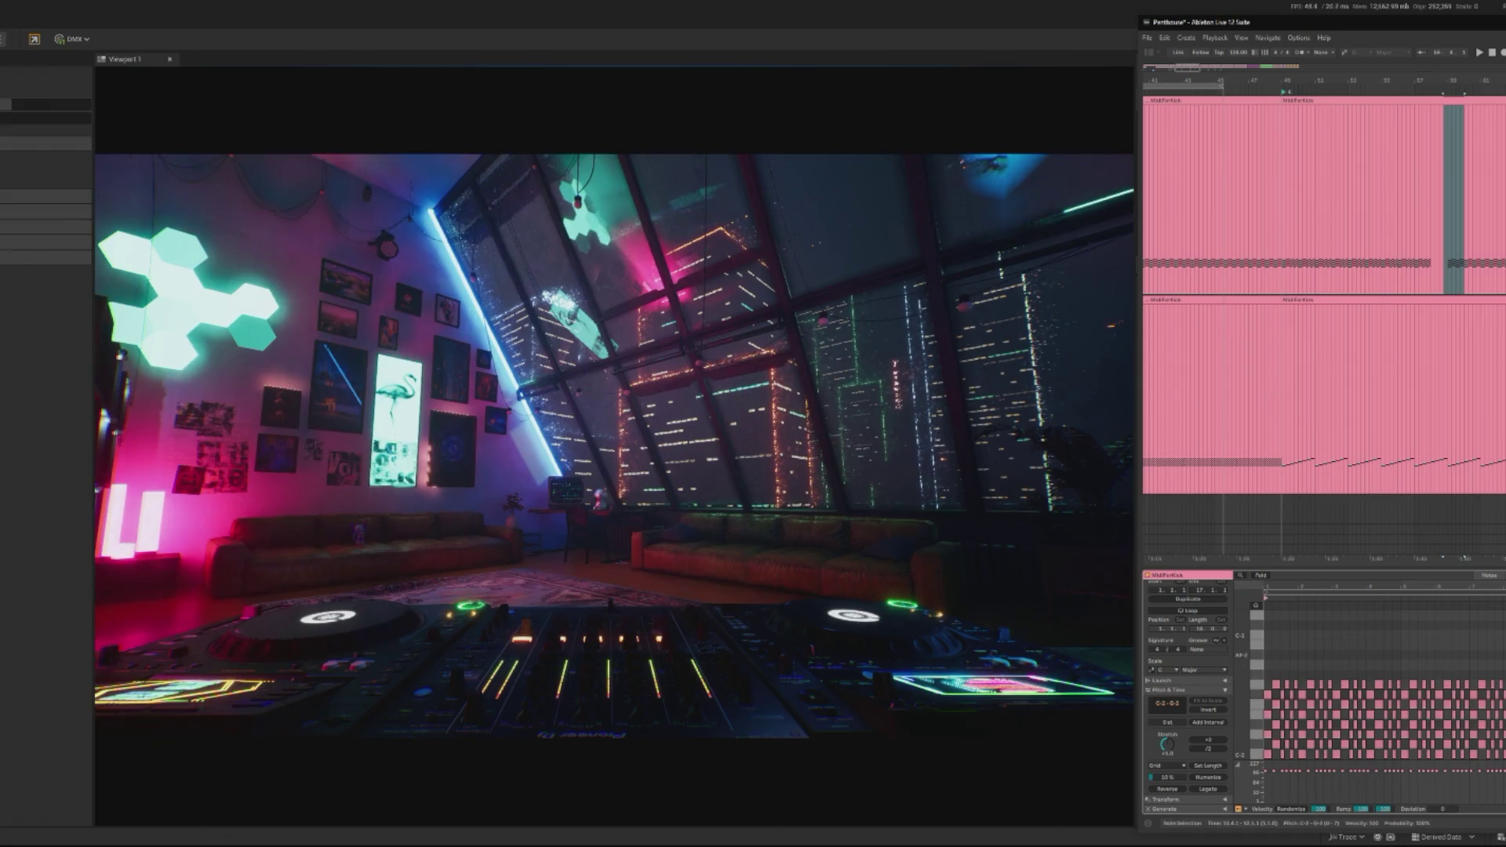
left_click_drag(1463, 26, 1255, 6)
left_click_drag(1406, 671, 1502, 733)
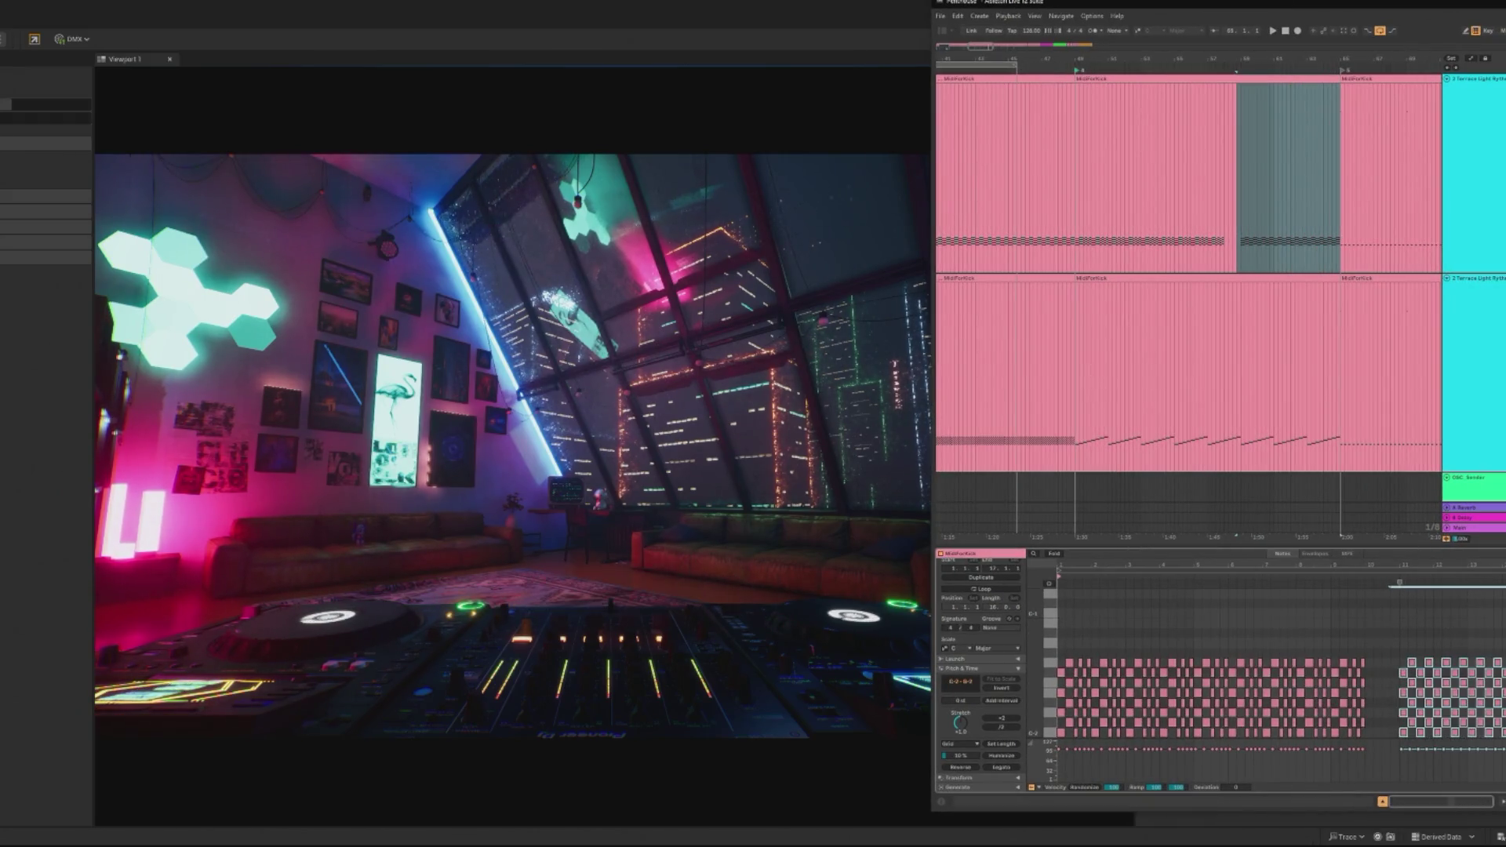
Step: Delete the trailing notes and duplicate the first bar's note block out to bar 16
key("Delete")
left_click_drag(1060, 648, 1092, 778)
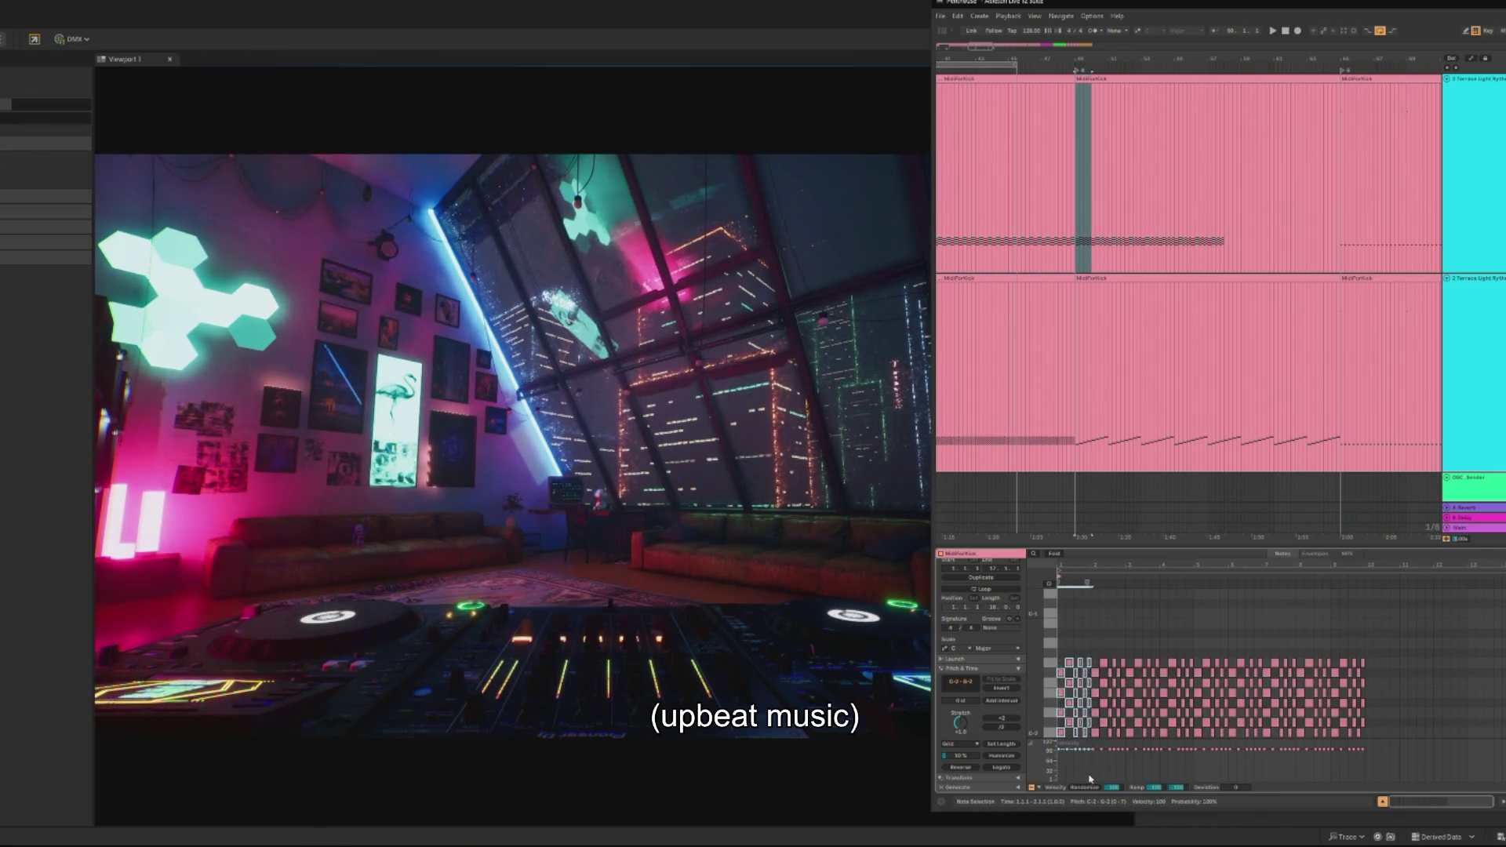
key("ctrl+d")
key("ctrl+d")
key("ctrl+d")
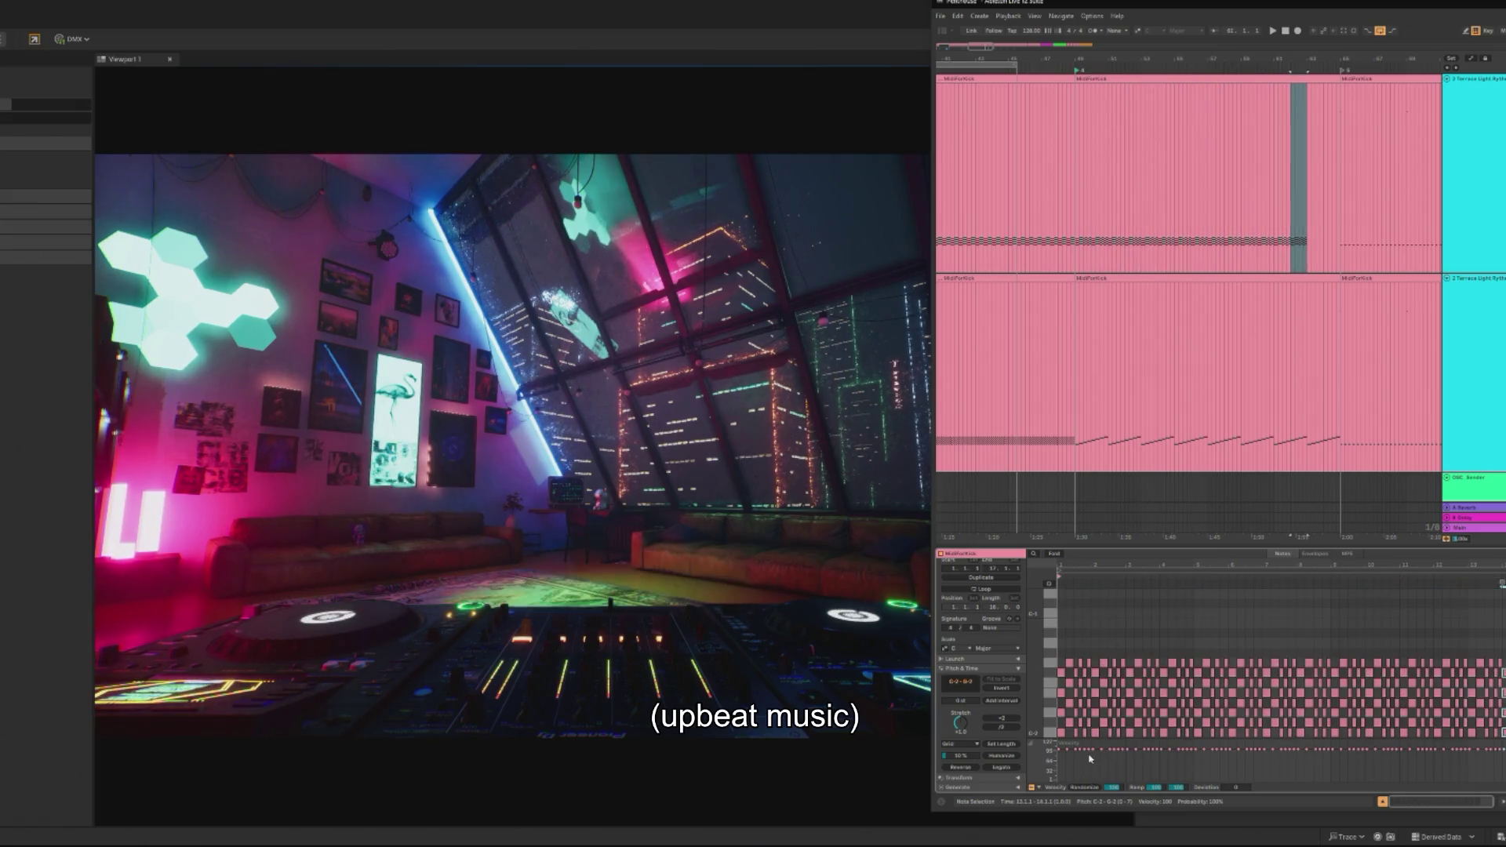
key("ctrl+d")
key("ctrl+d")
key("ctrl+d")
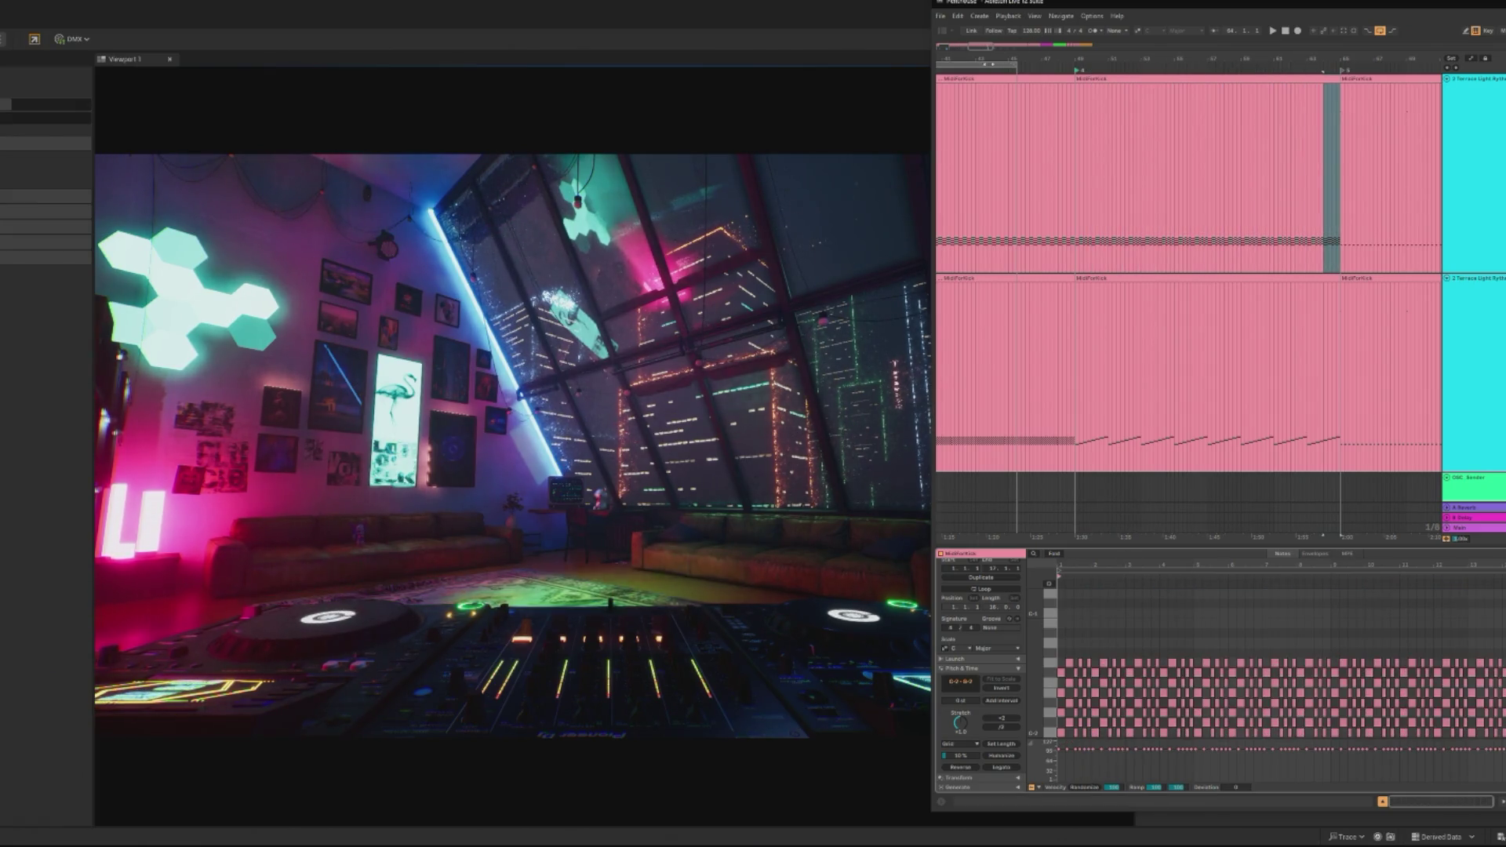
Step: Play the middle MidiForKick clip and zoom the arrangement out to the whole timeline
left_click(1268, 79)
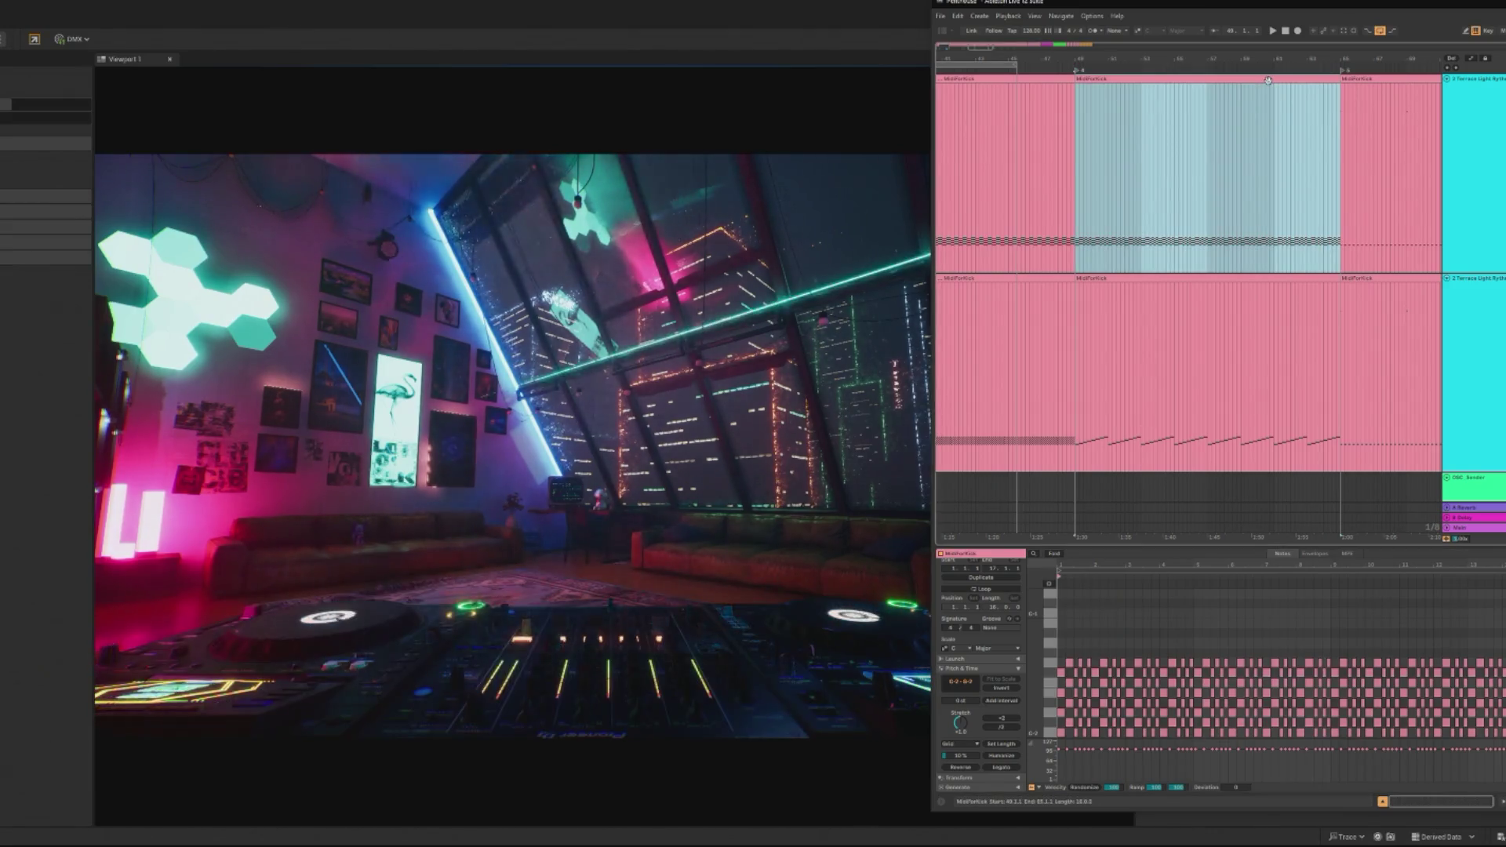
key("space")
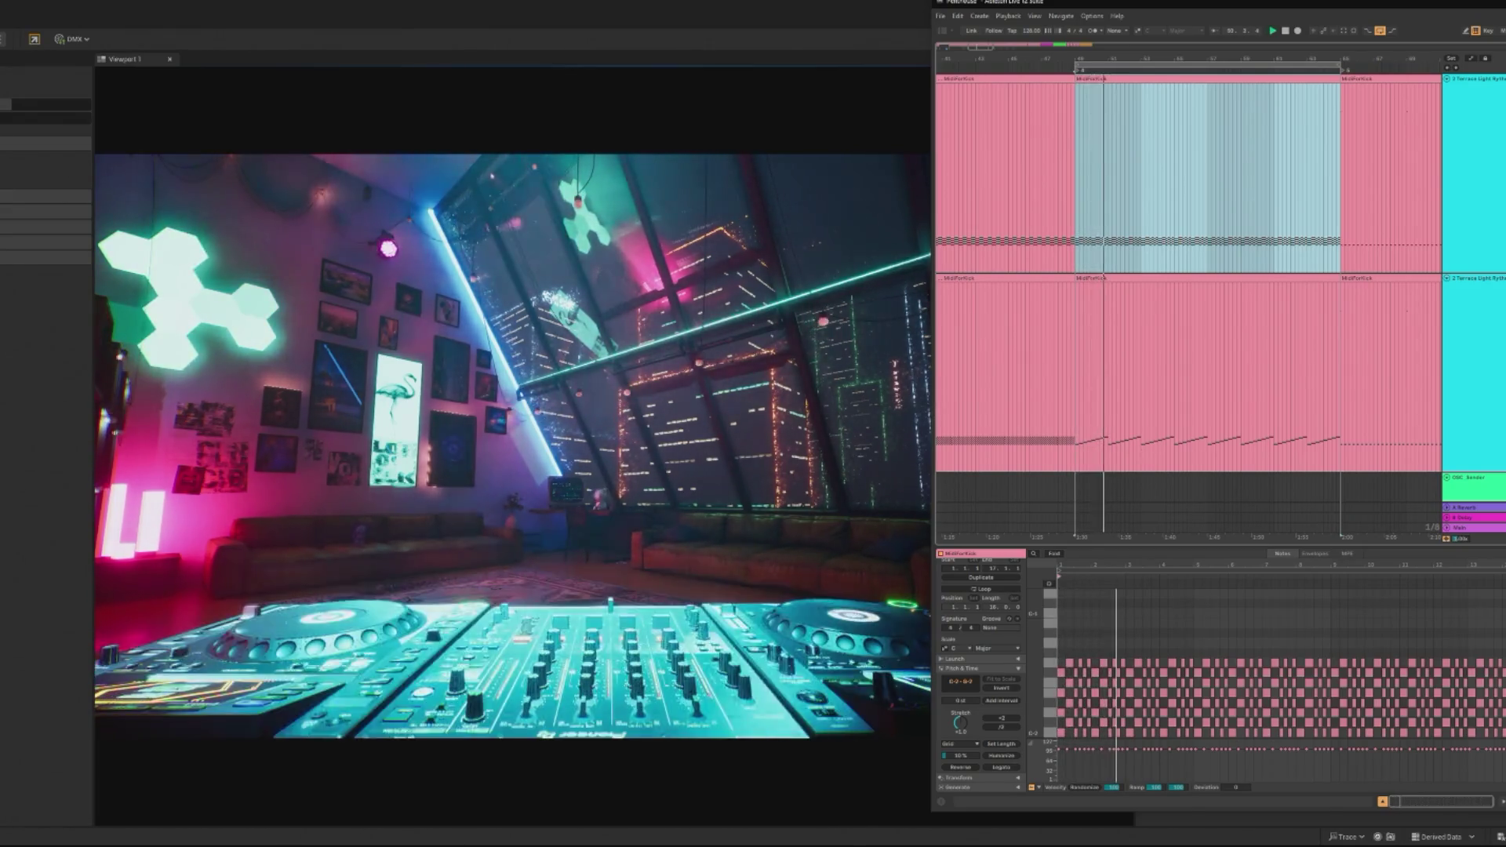
key("super+Down")
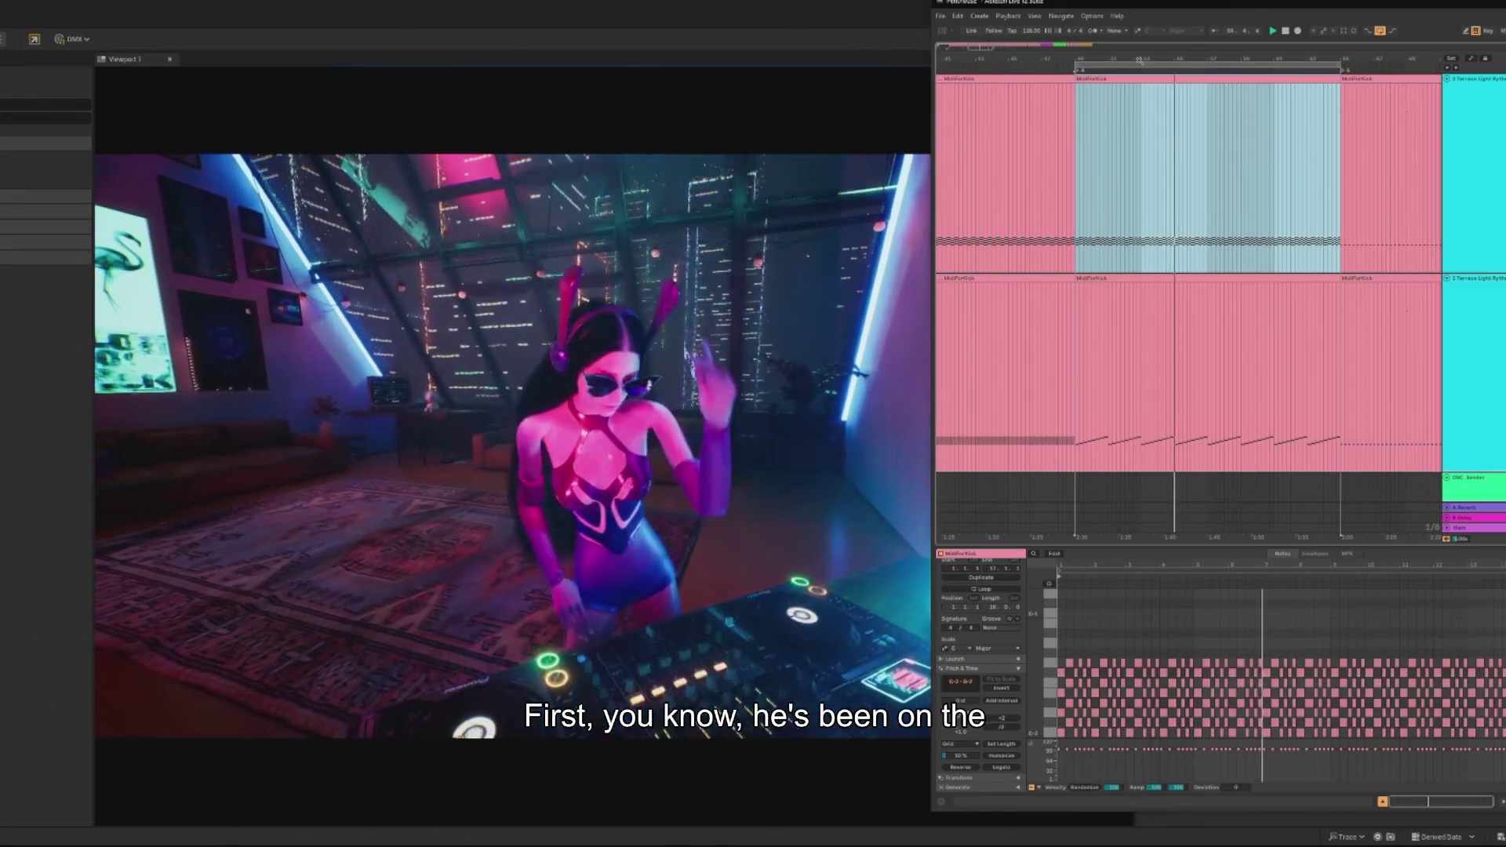
mouse_move(1114, 60)
left_mouse_down()
mouse_move(1180, 65)
mouse_move(937, 66)
left_mouse_up()
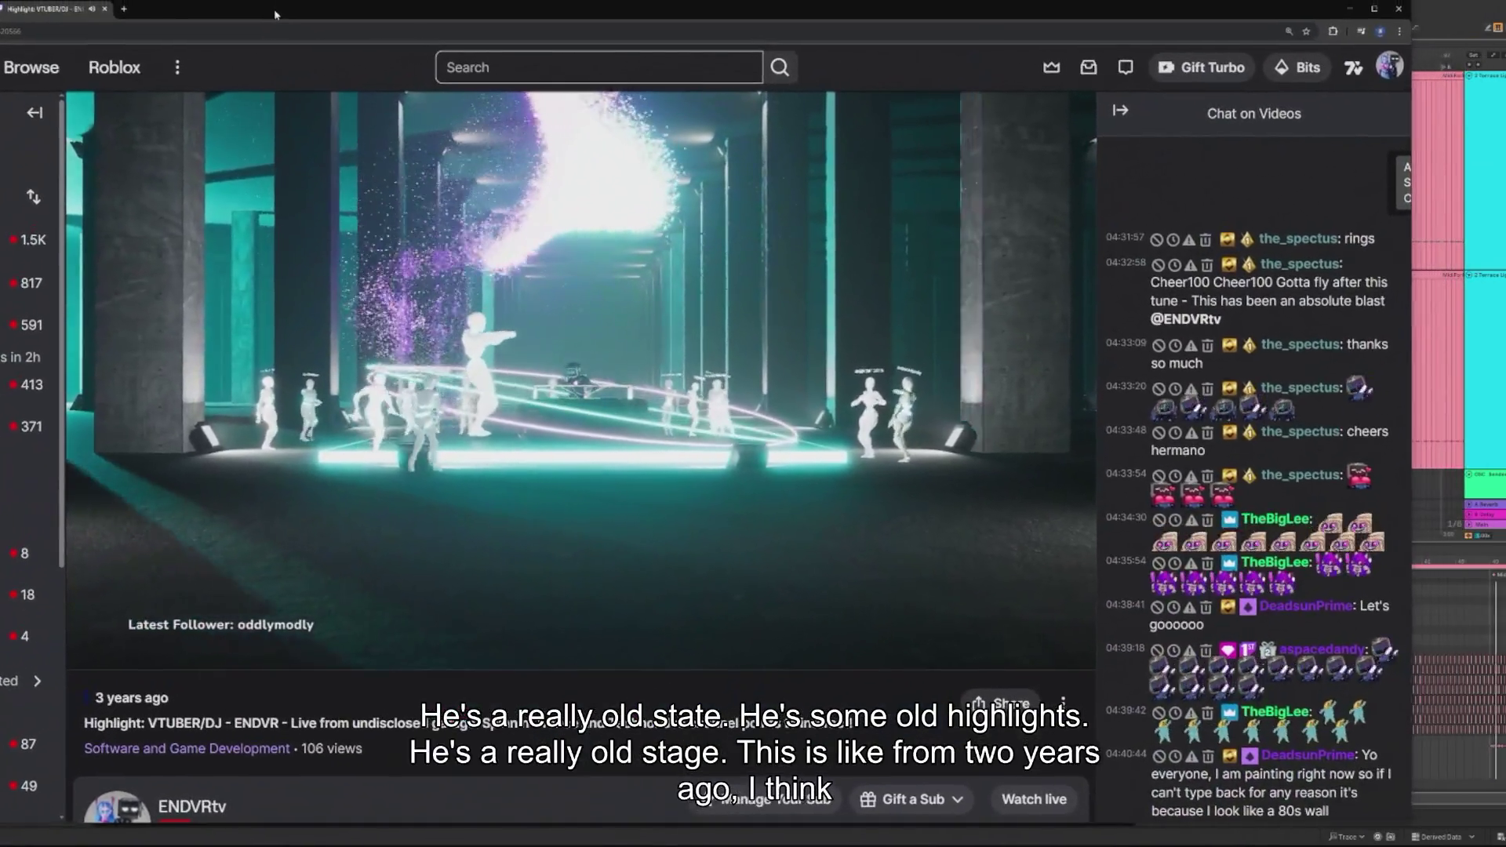
Step: Jump the highlight replay between 04:58 and 06:52, settling around 06:30
mouse_move(584, 474)
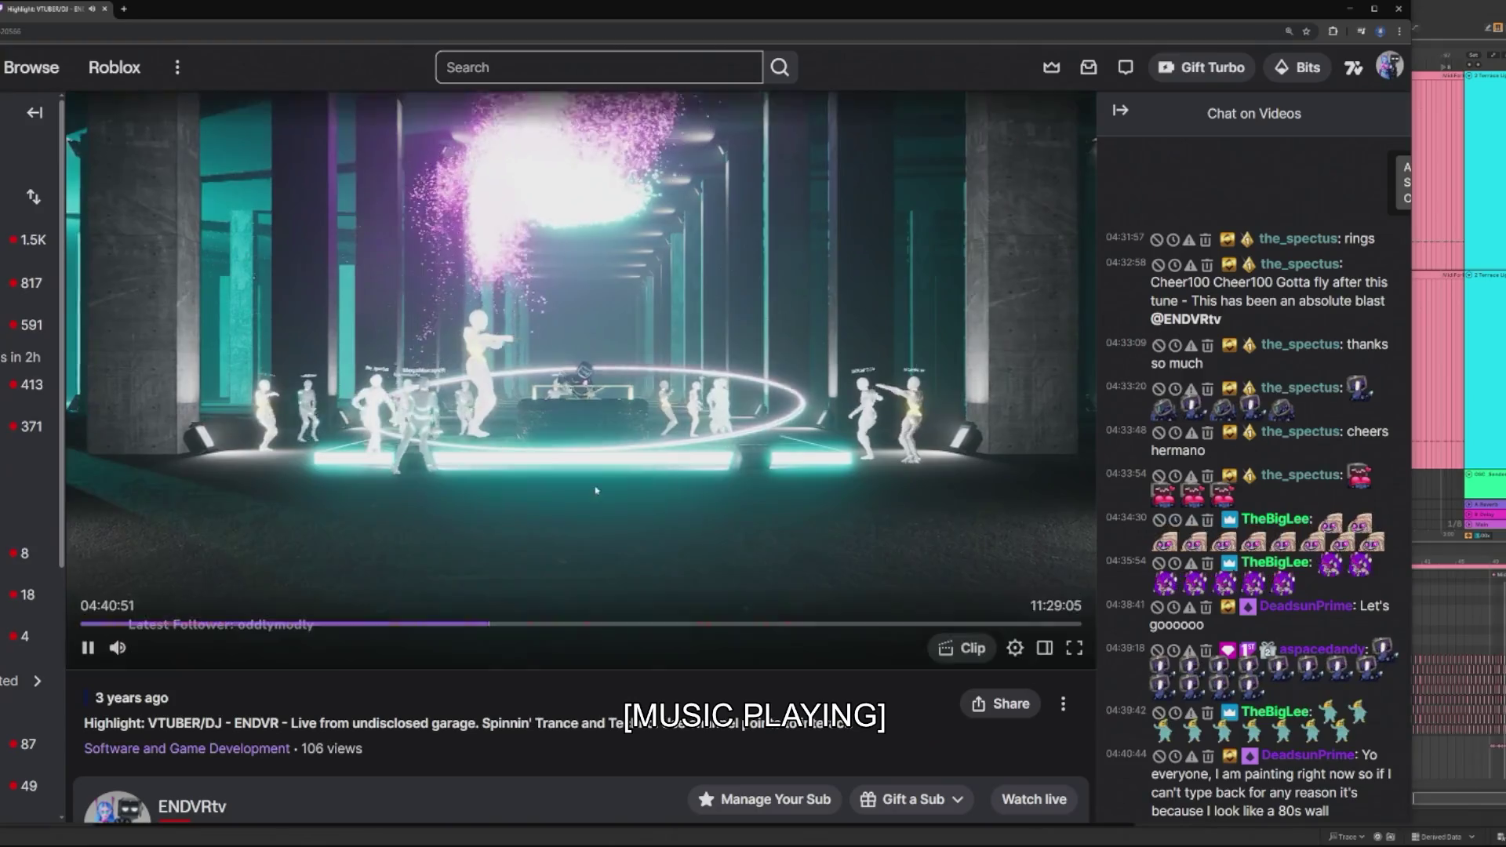
mouse_move(134, 655)
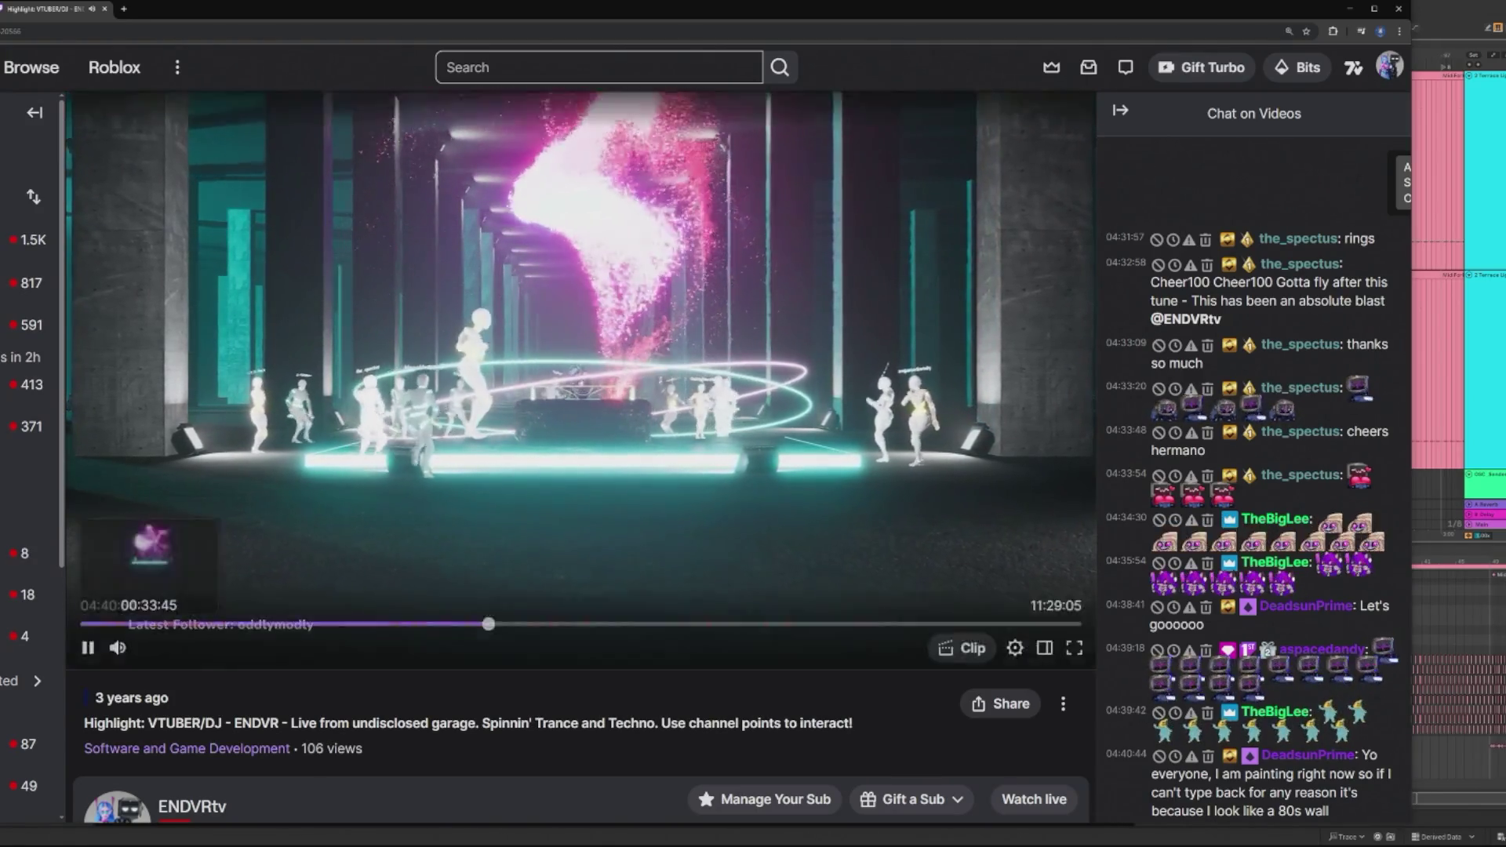
mouse_move(73, 671)
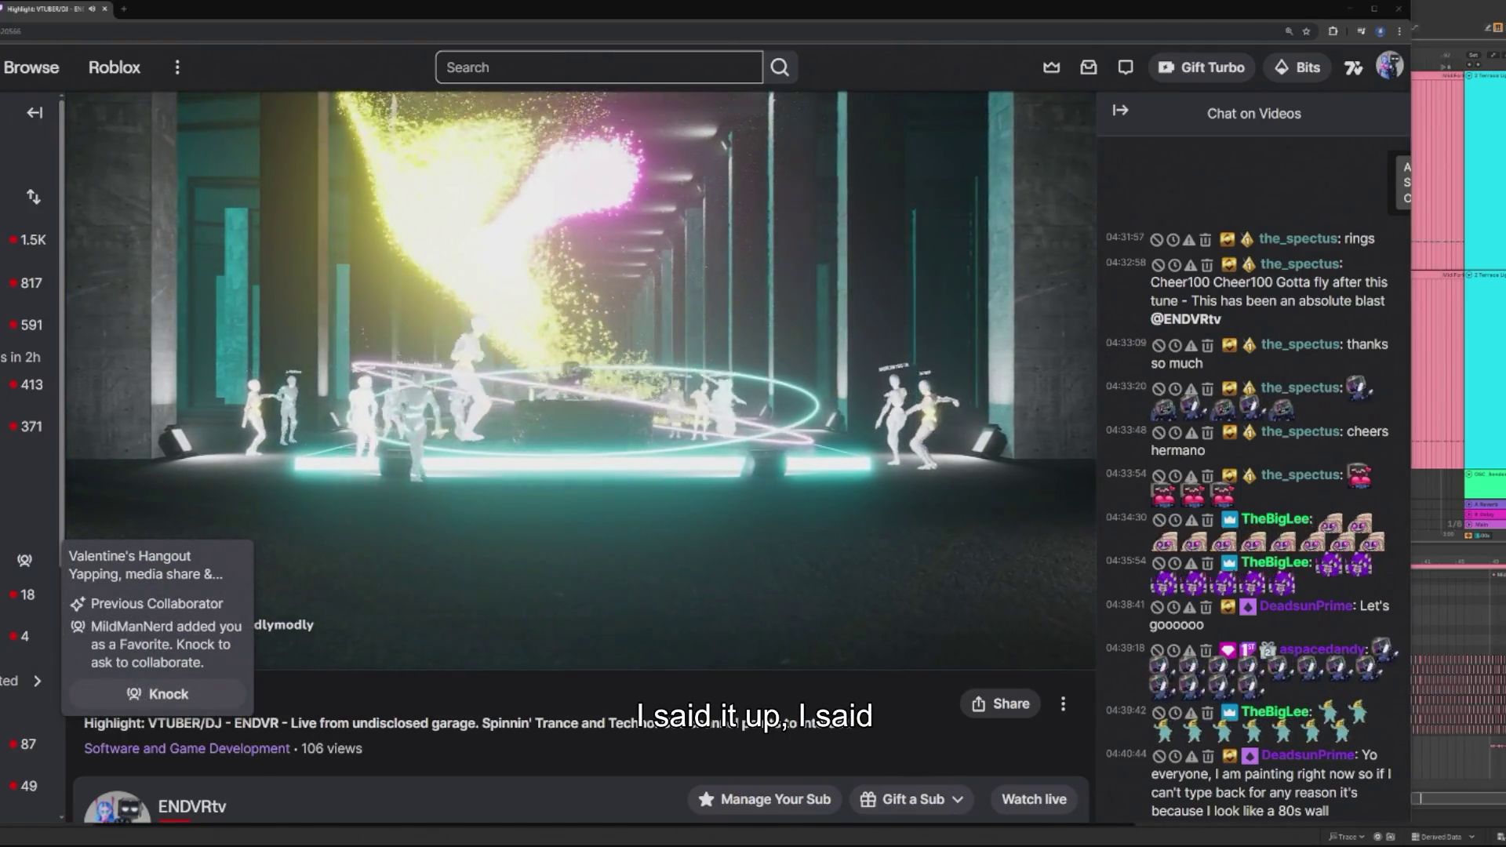
mouse_move(383, 593)
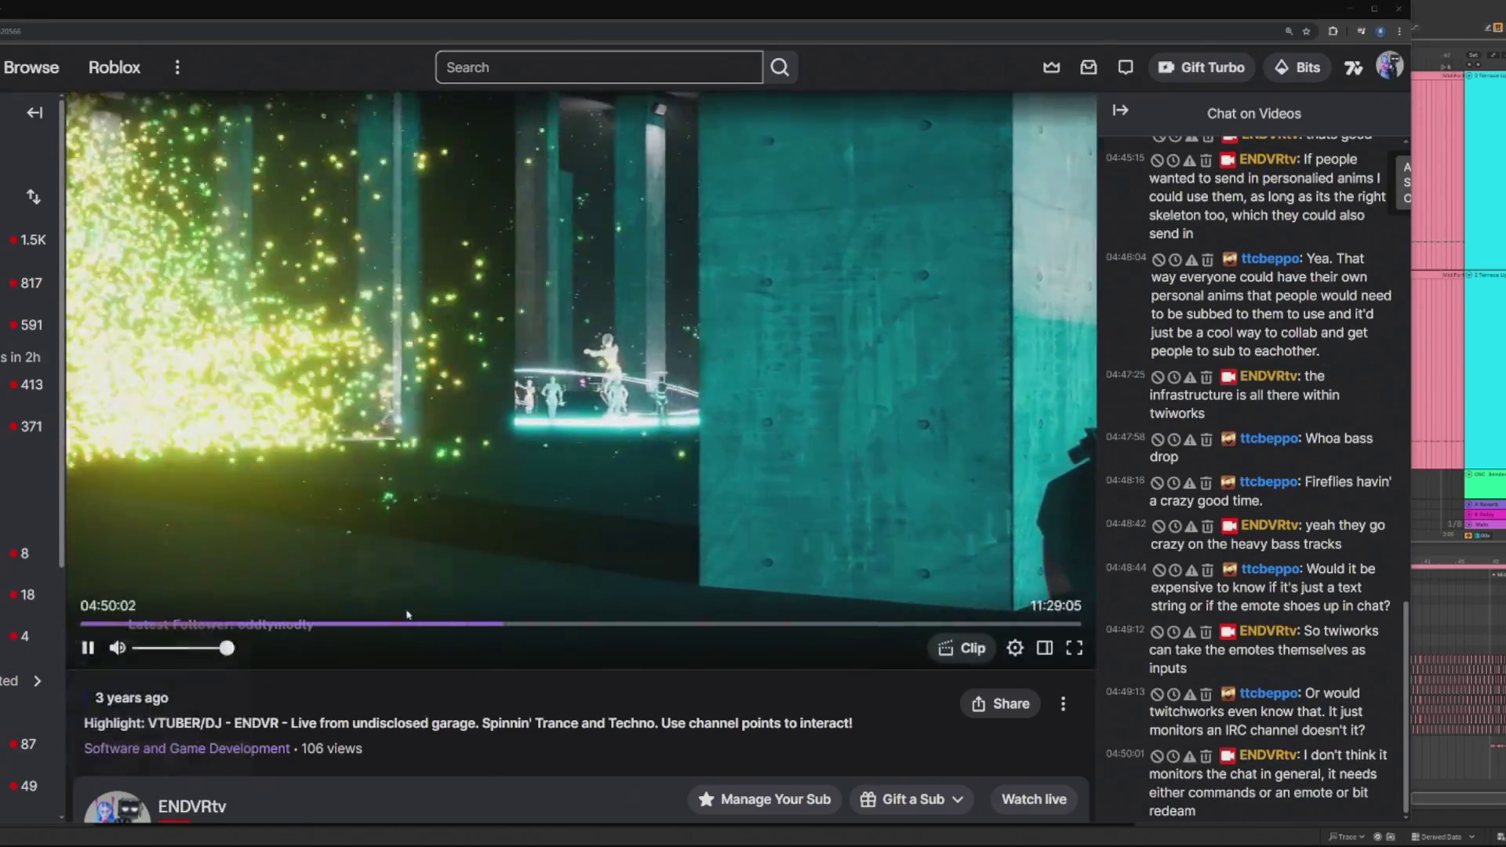
left_click(514, 626)
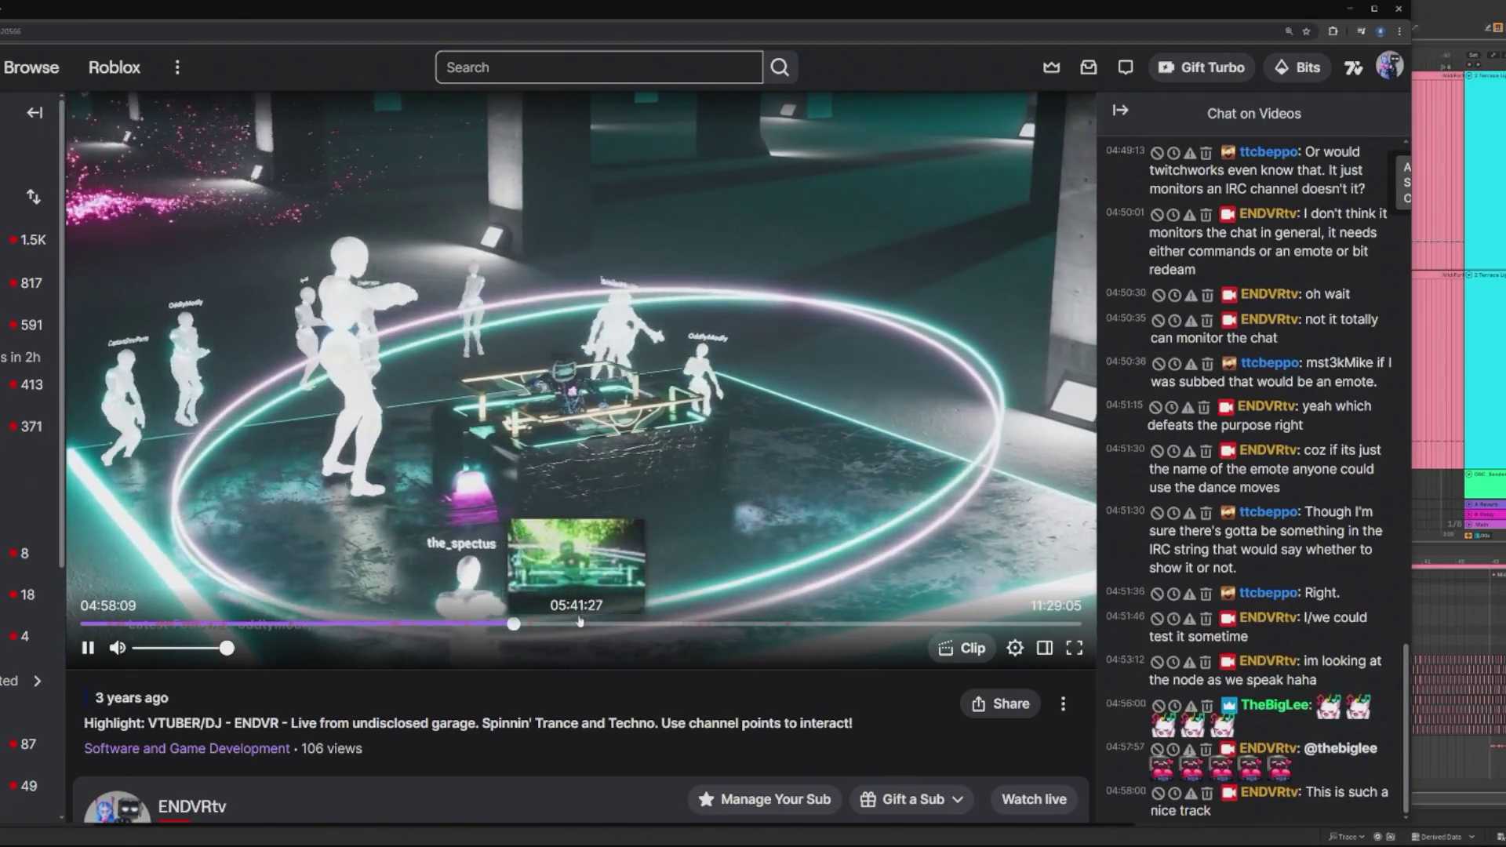
left_click(680, 624)
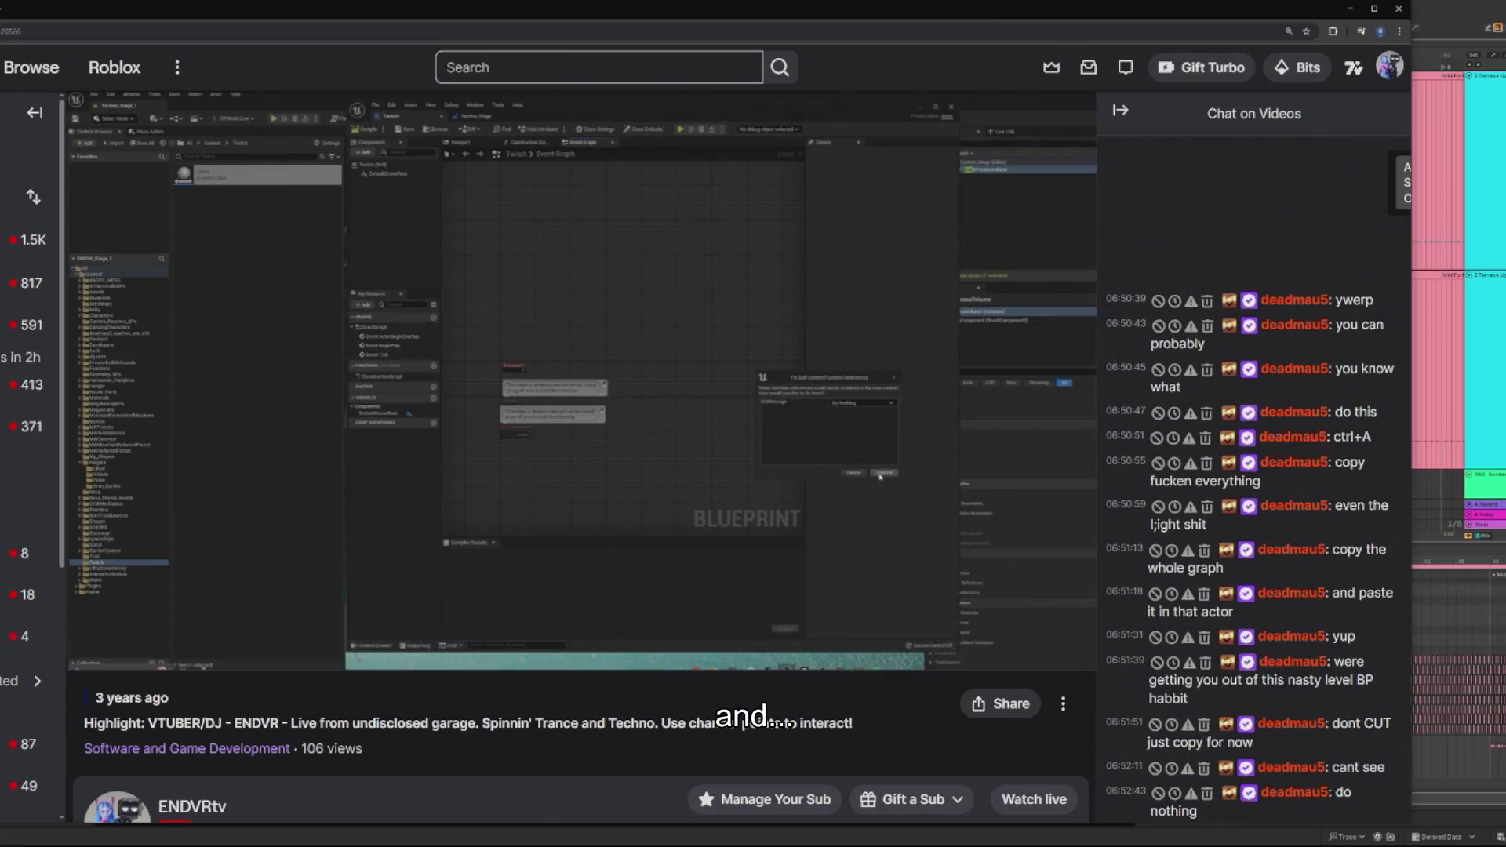
left_click(671, 625)
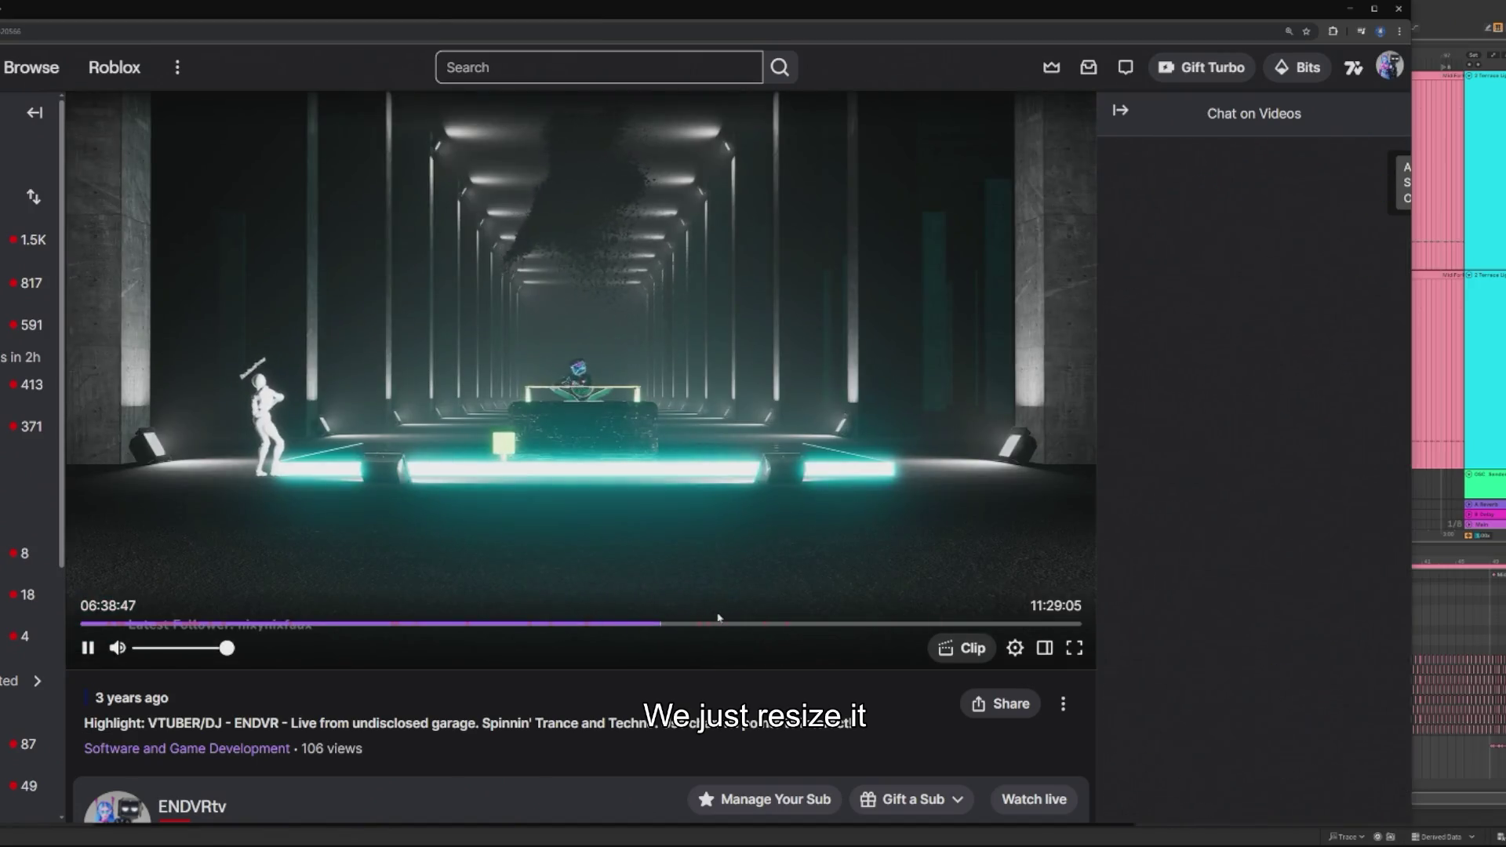
left_click(646, 624)
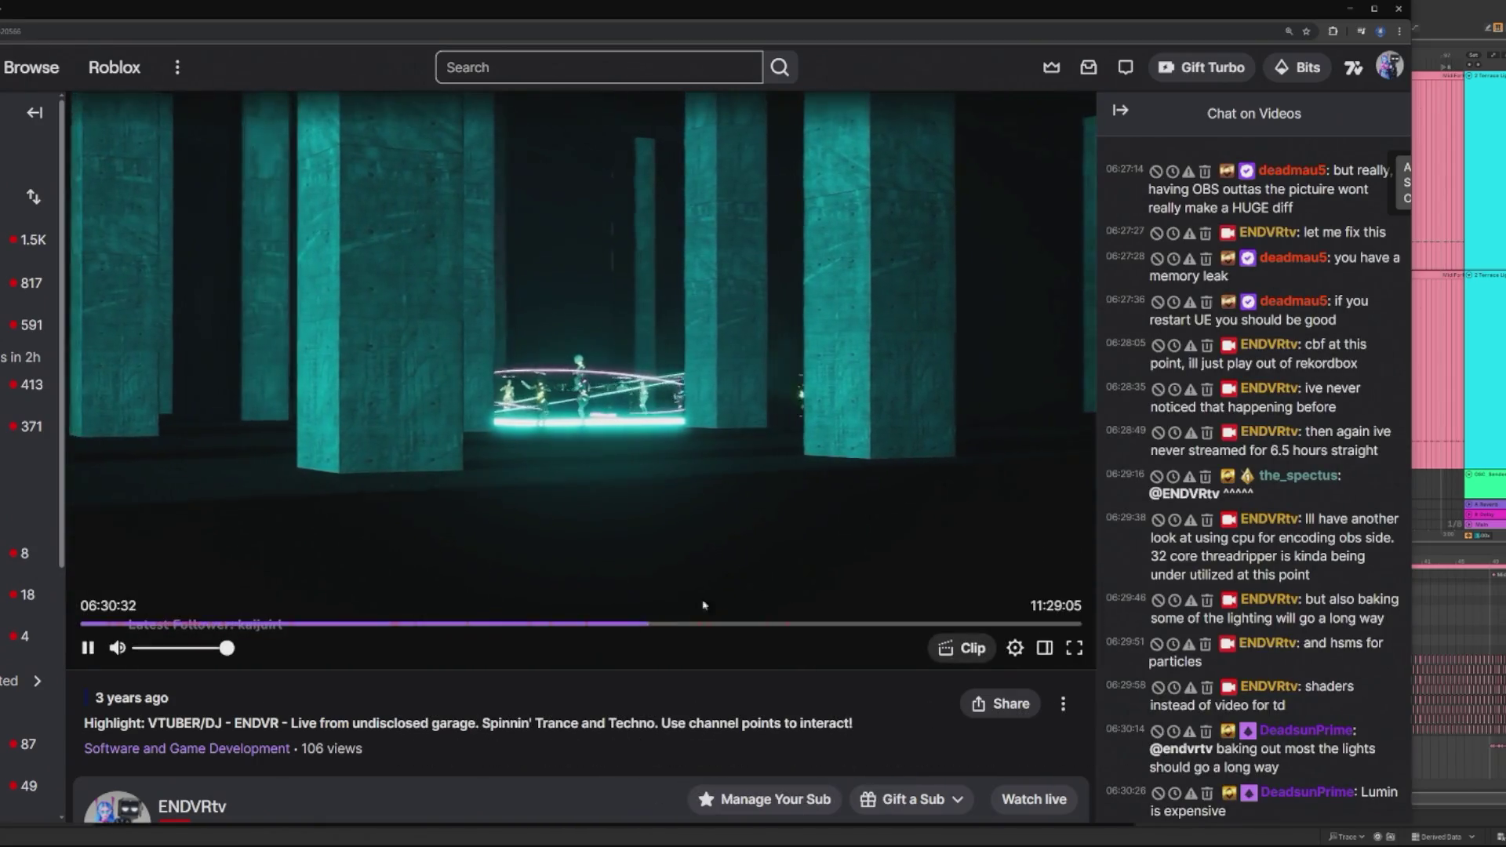
Step: Step the replay back through 06:17 and 06:01 to land around 05:52–05:54
right_click(641, 626)
left_click(628, 626)
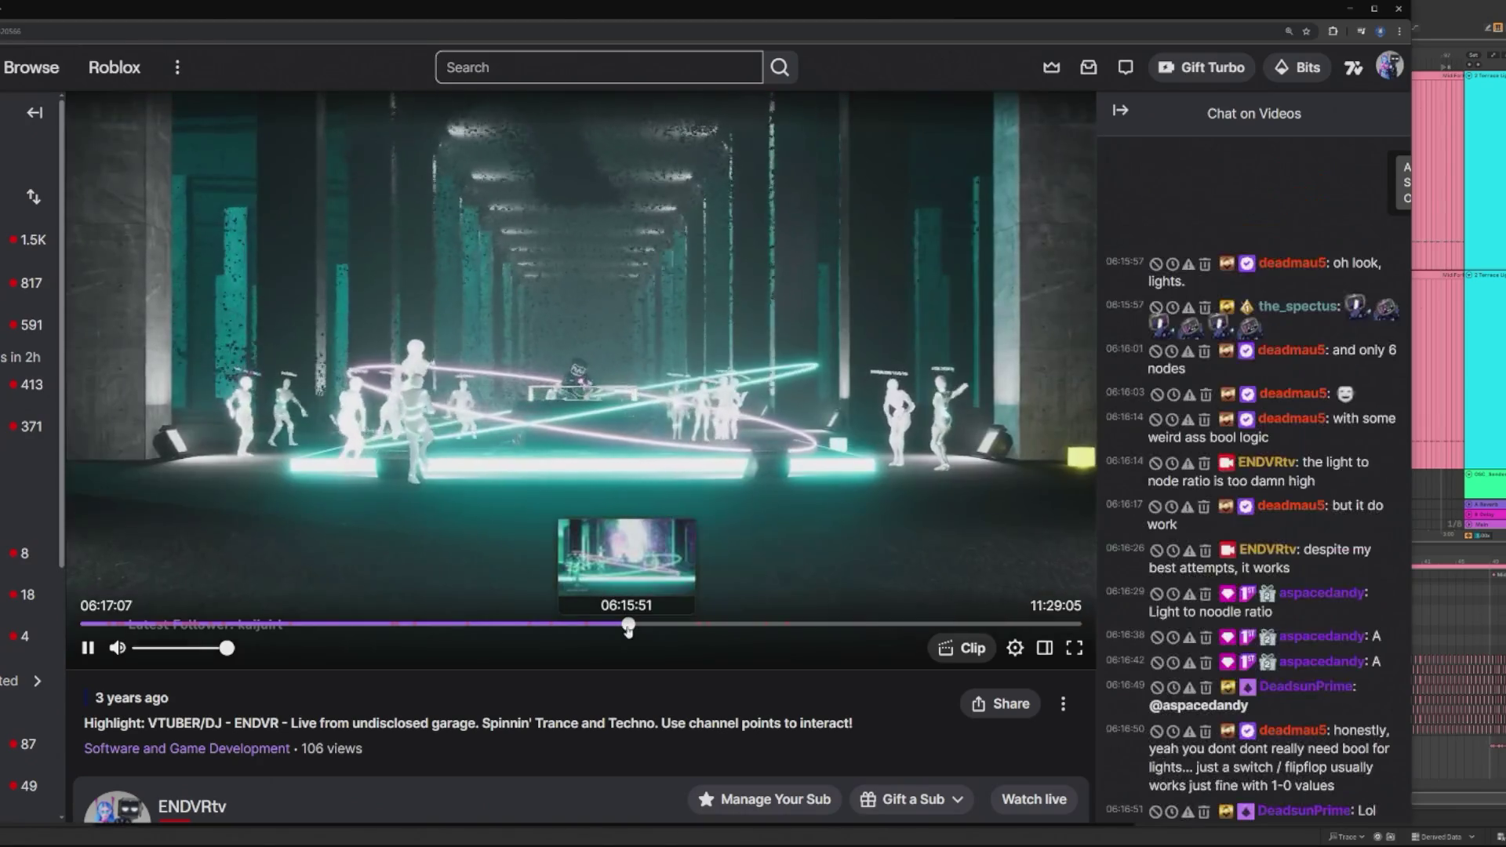
left_click(606, 626)
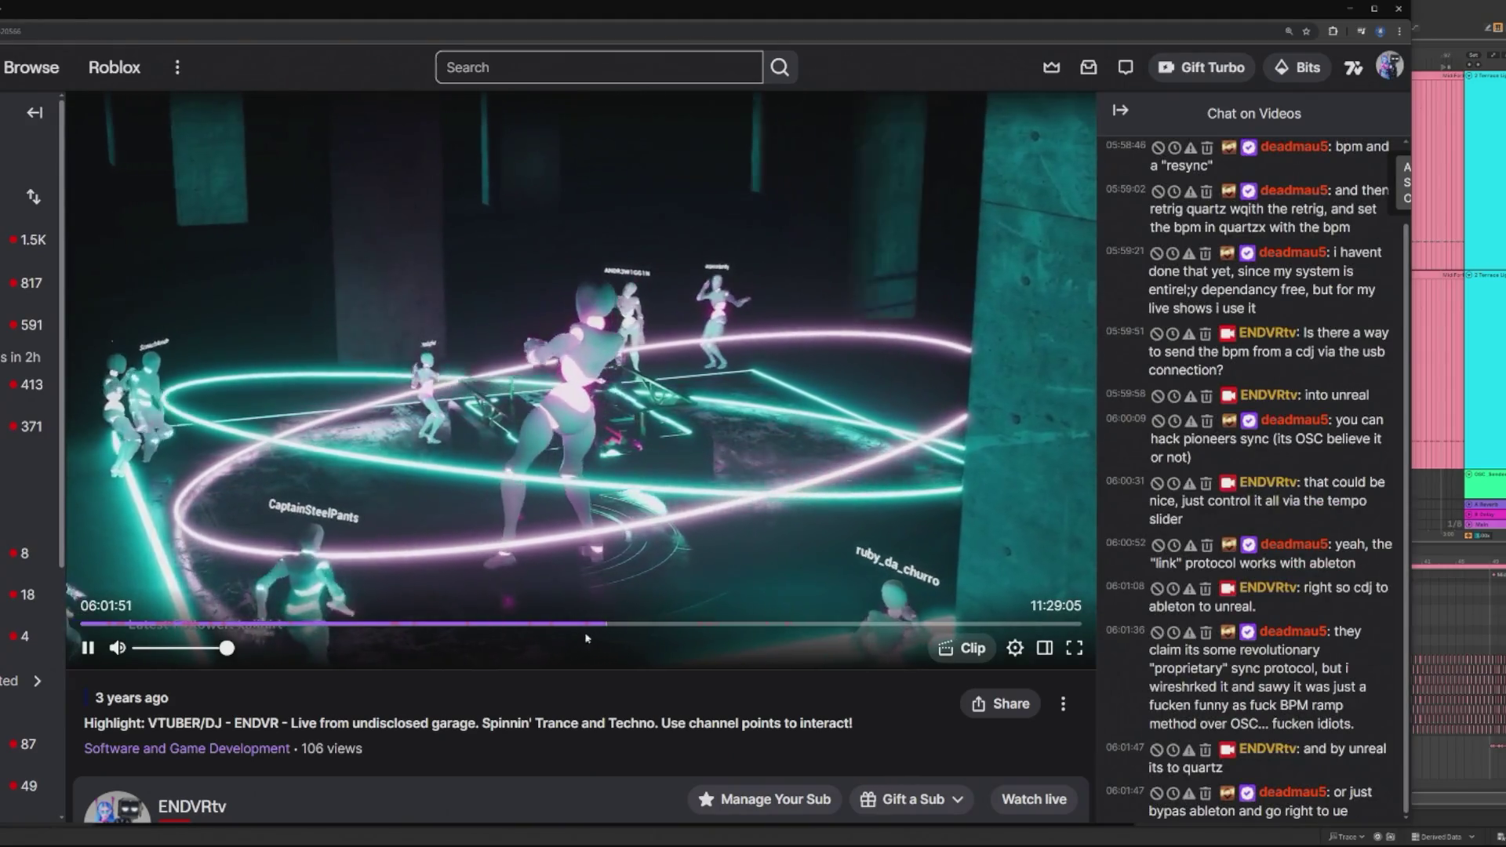
left_click(584, 626)
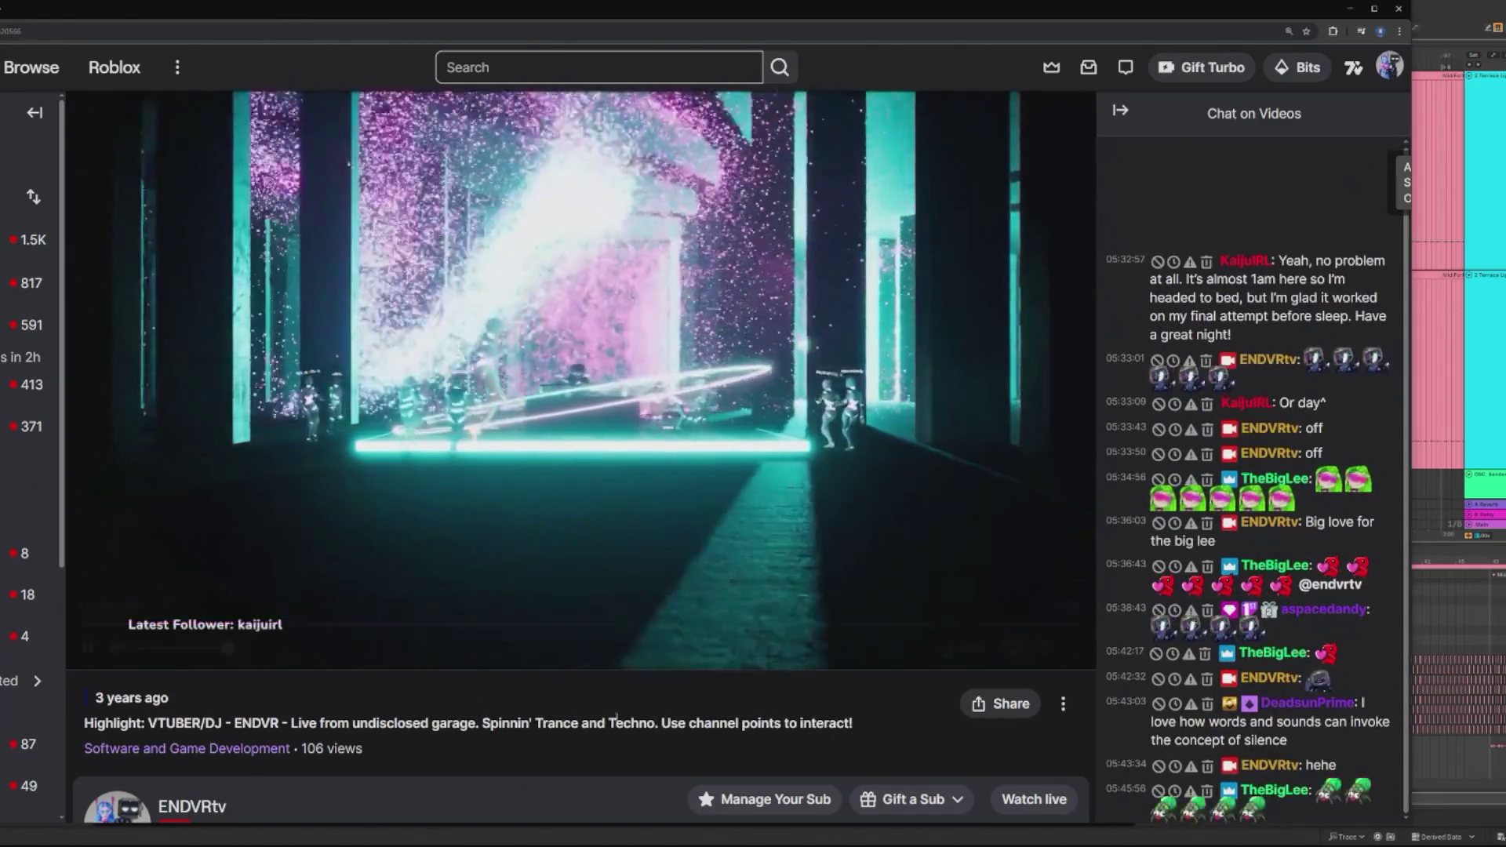
left_click(590, 626)
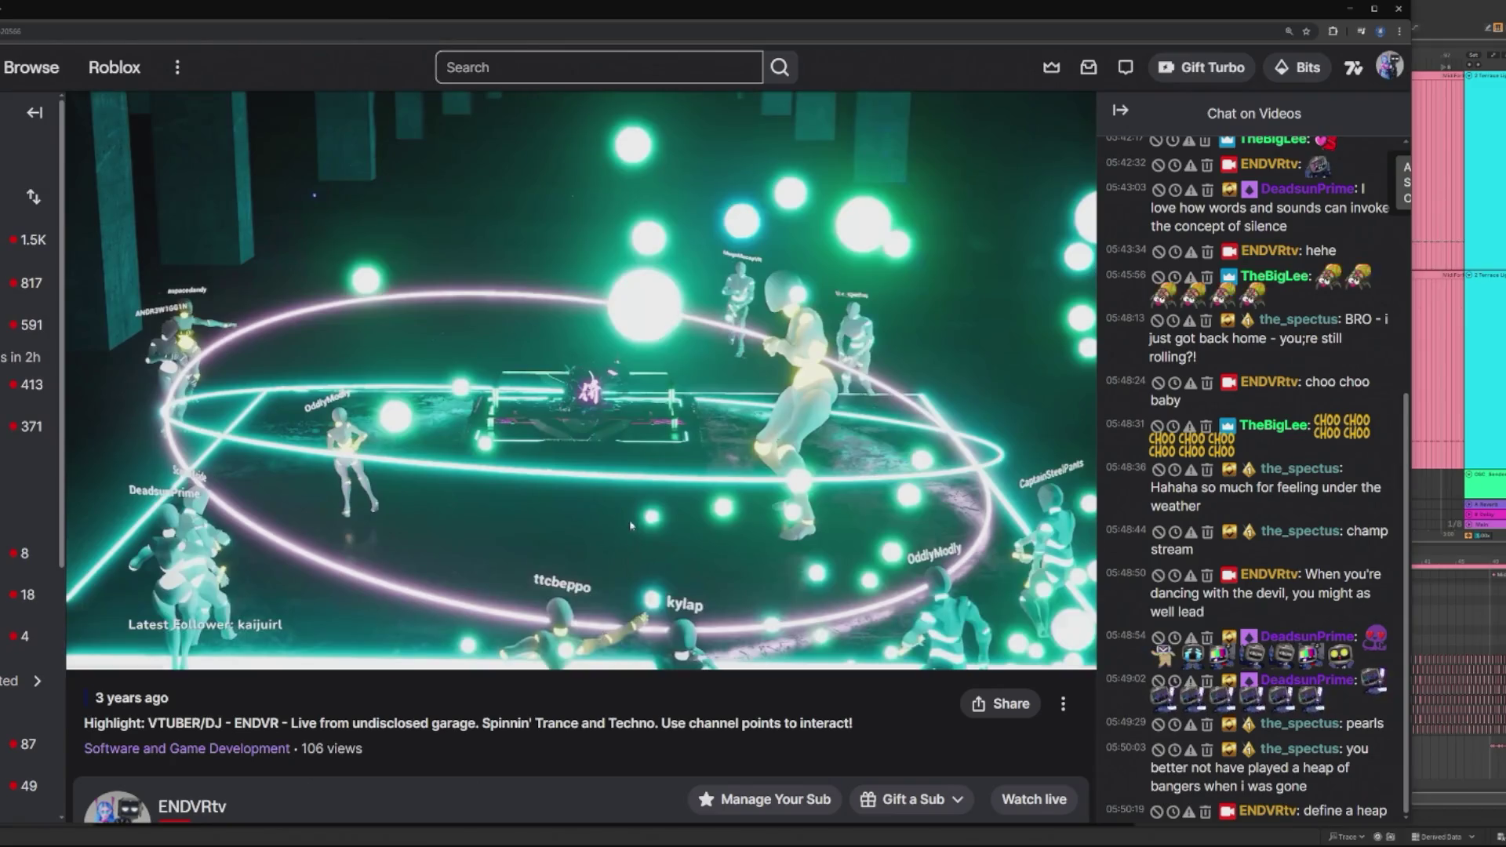
left_click(596, 625)
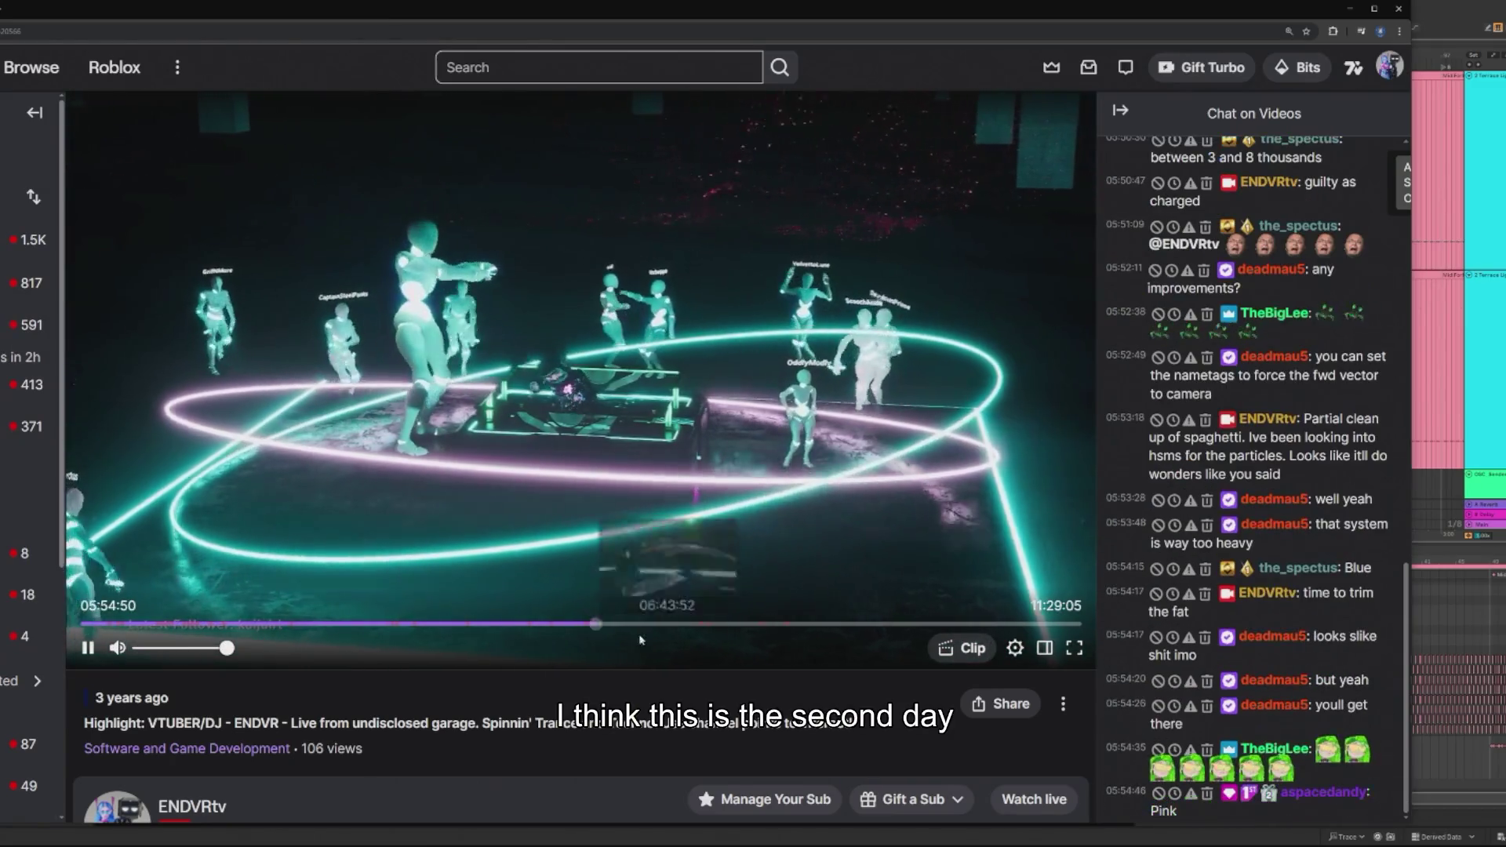
left_click(594, 625)
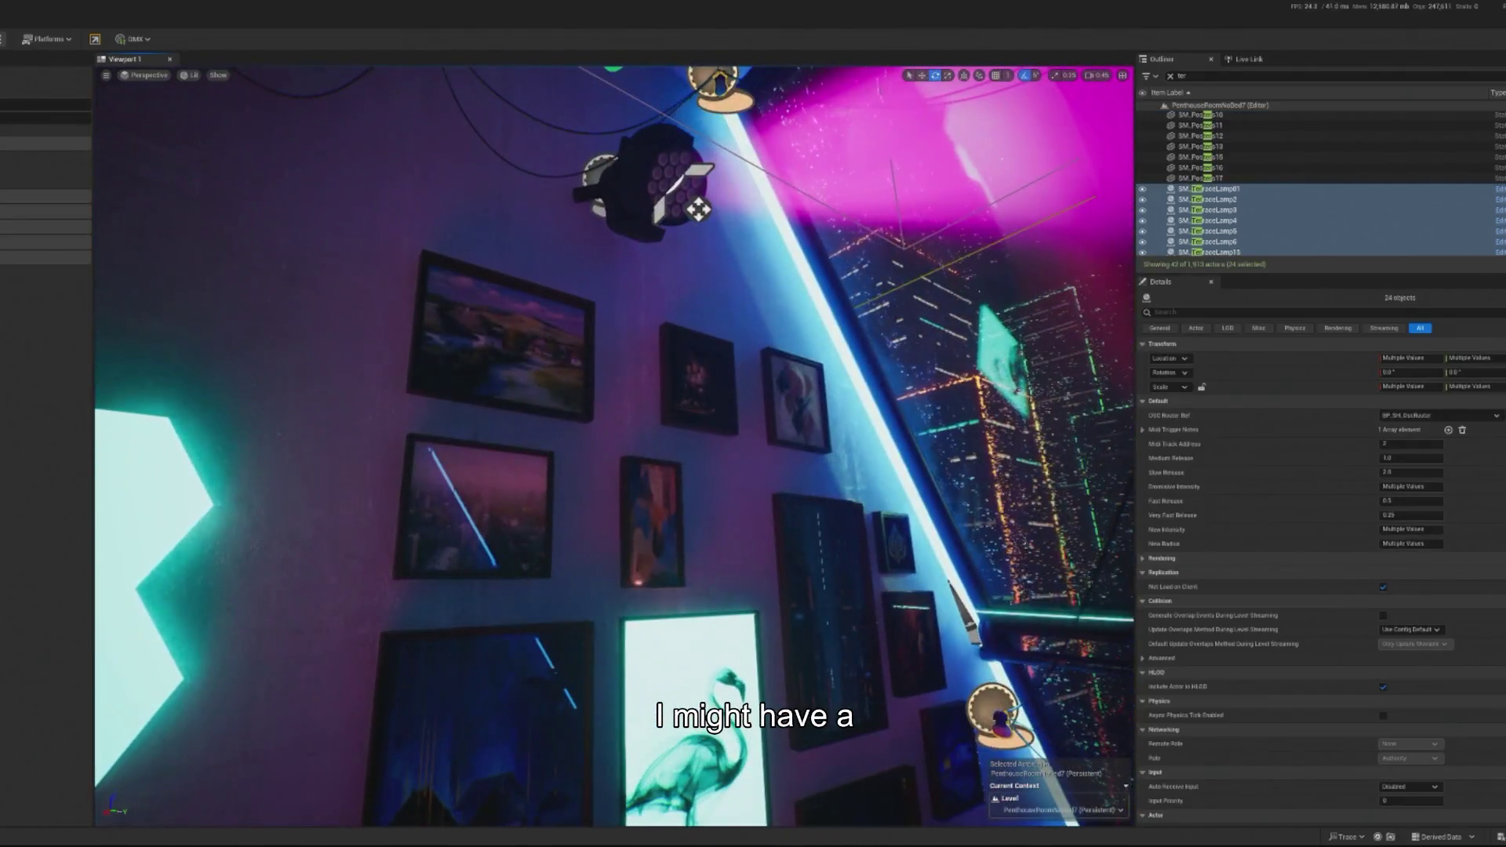
Step: Select the BP_Spotlight_AR4 spotlight in the viewport and open its Blueprint with Ctrl+E
left_click(661, 189)
left_click(661, 189)
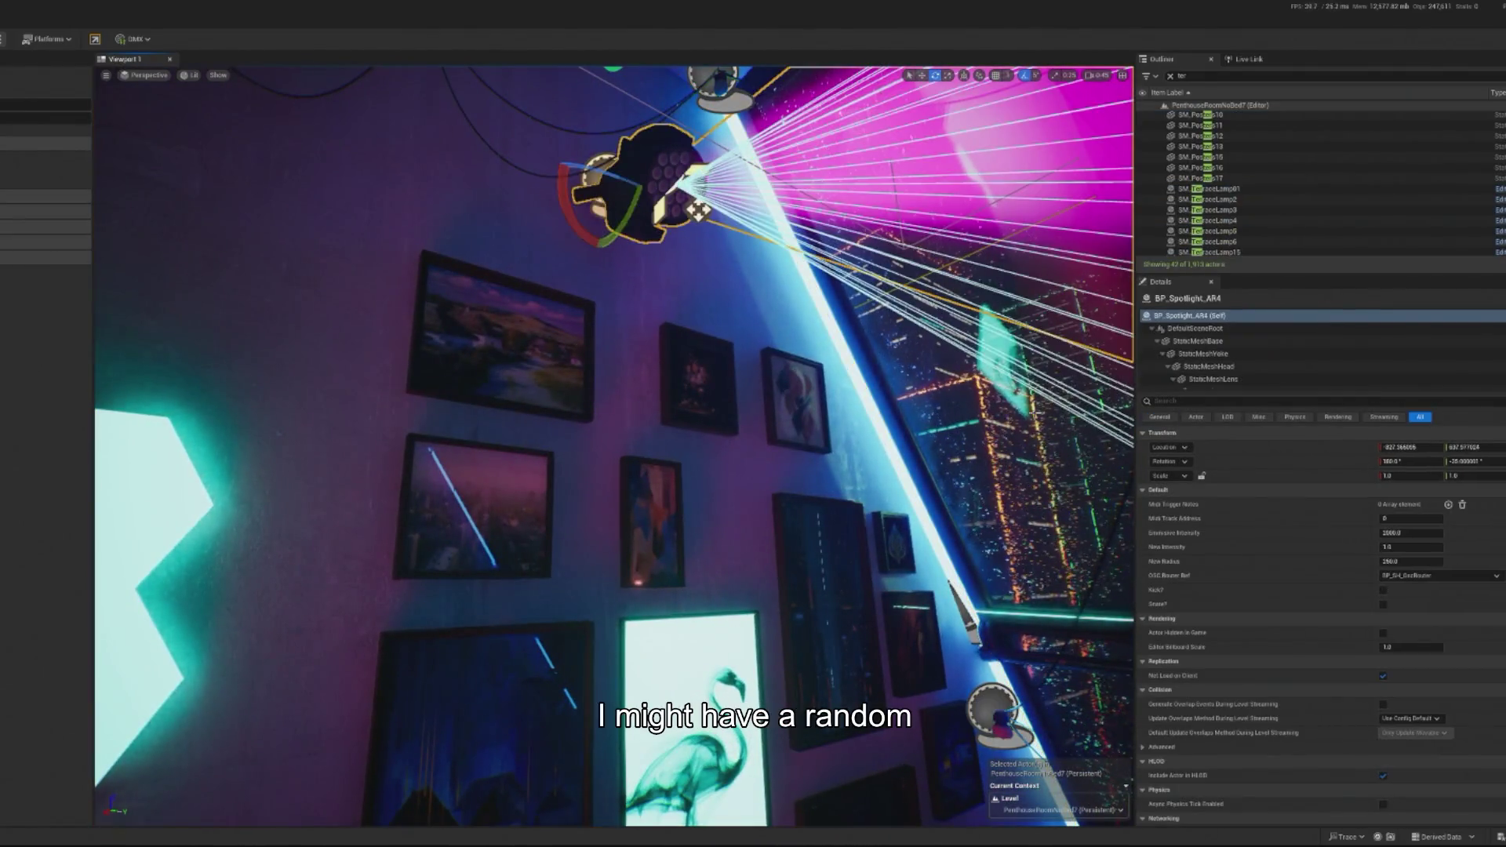
key("ctrl+e")
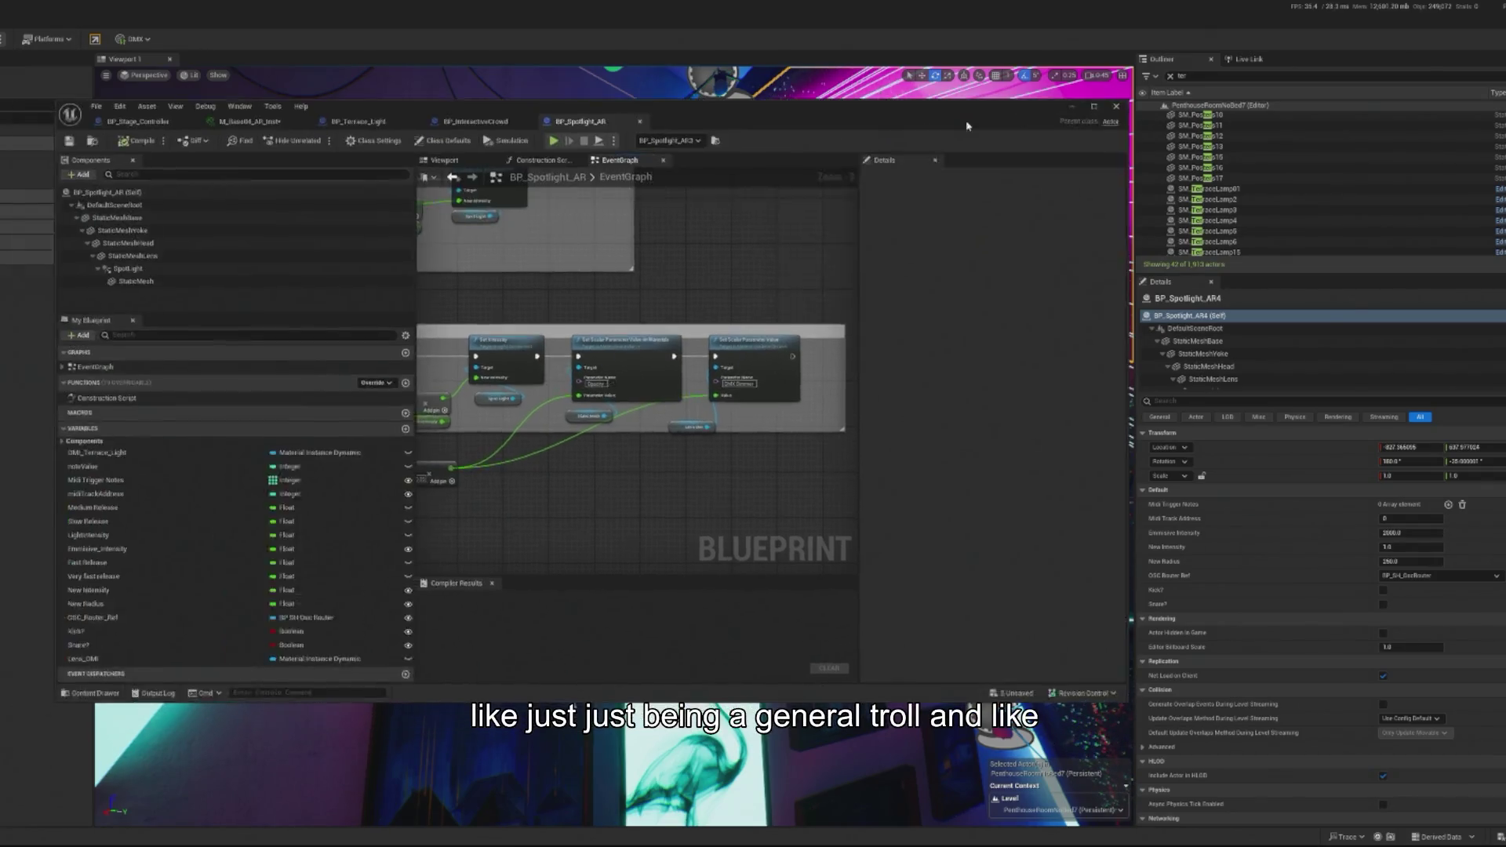
Step: Move the Fire event node down and to the left in the graph
scroll(698, 376, "up", 7)
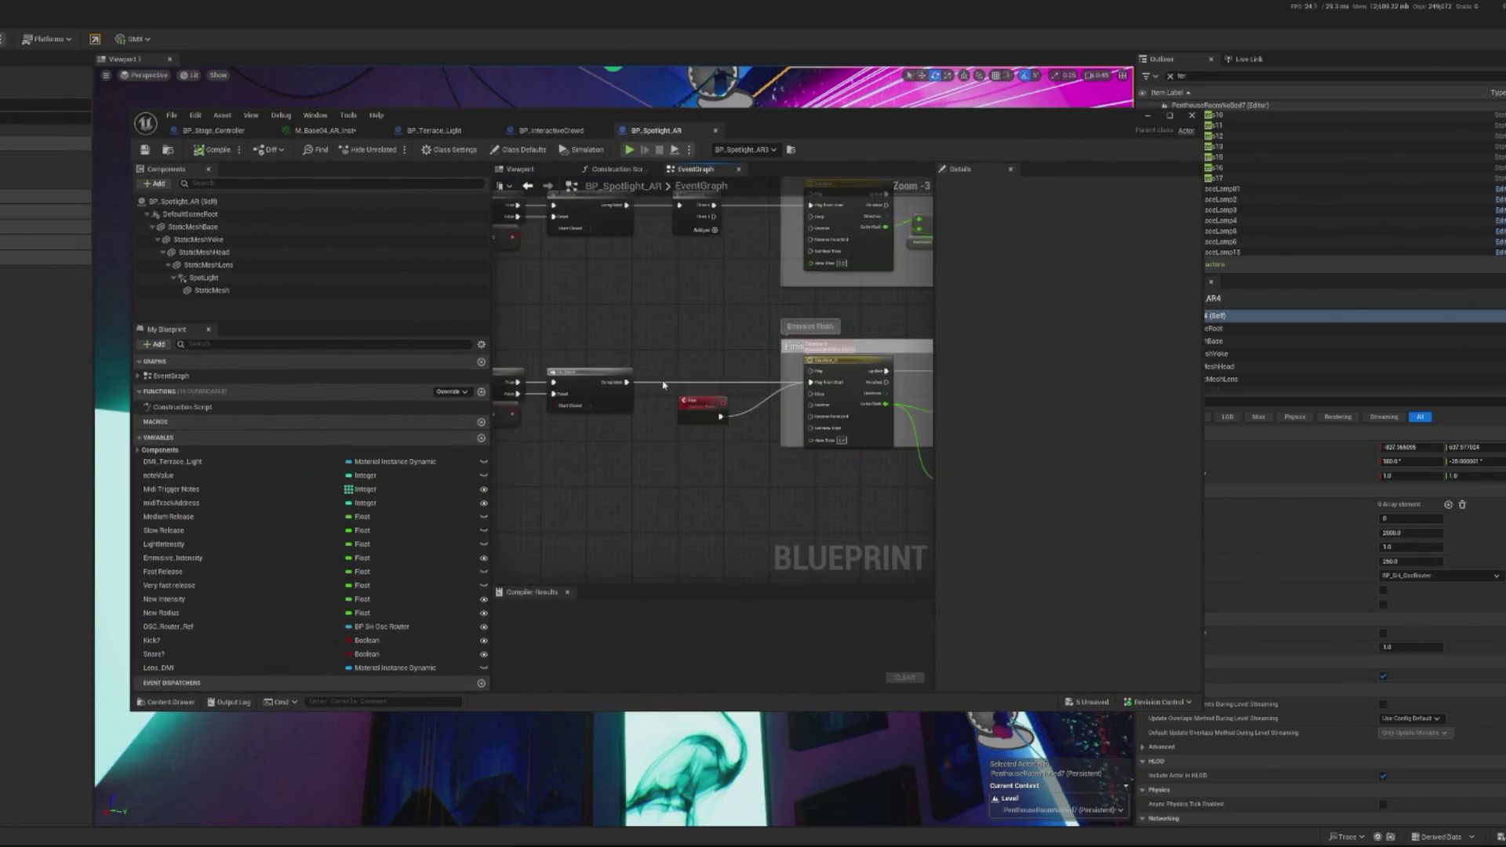
right_click(677, 510)
left_click(584, 376)
scroll(681, 400, "down", 3)
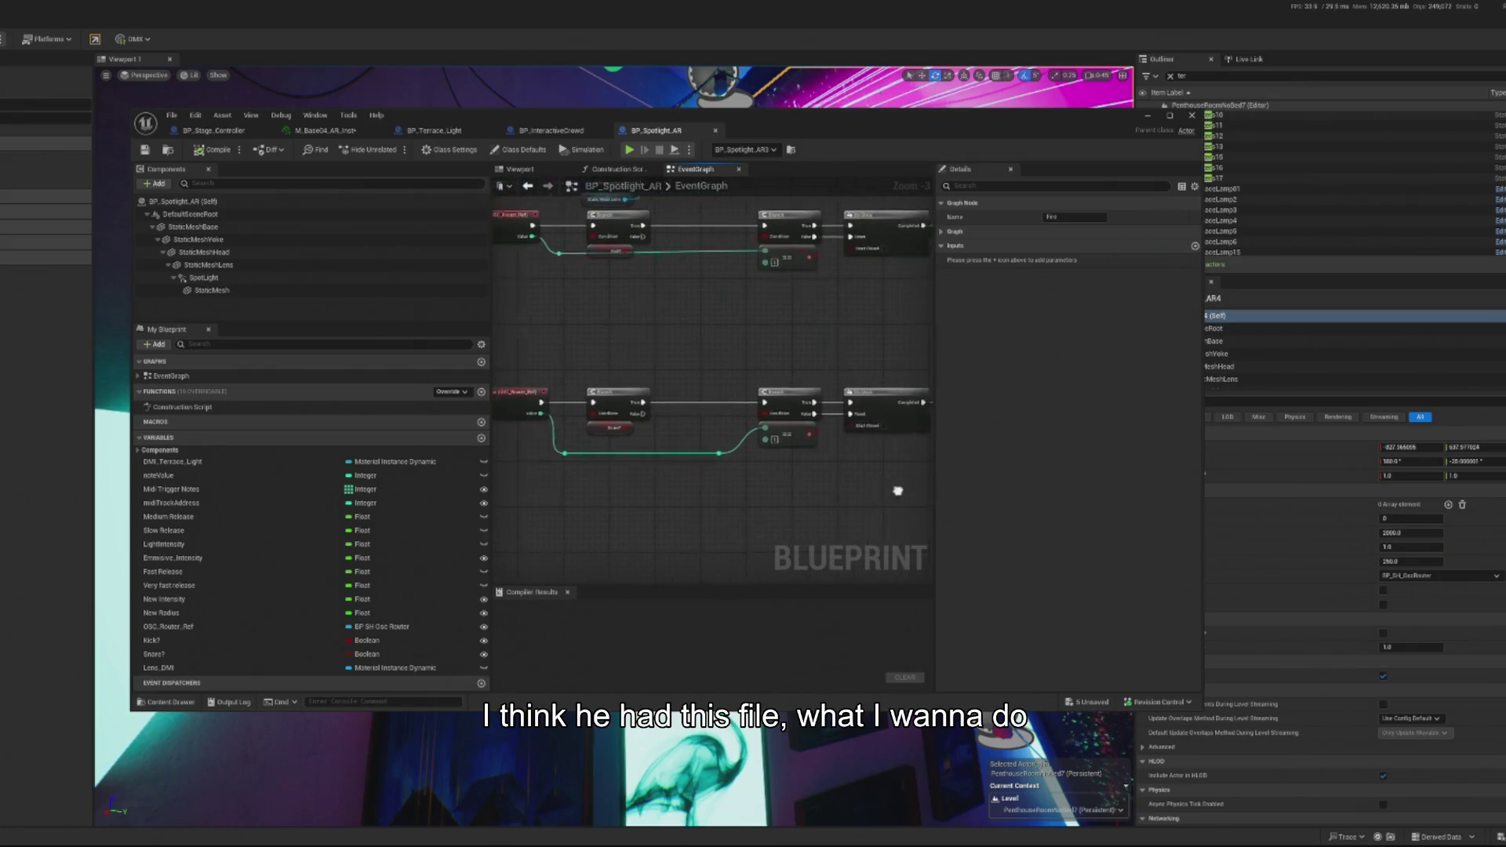
scroll(598, 410, "up", 3)
left_click_drag(698, 349, 592, 396)
left_click_drag(853, 439, 654, 437)
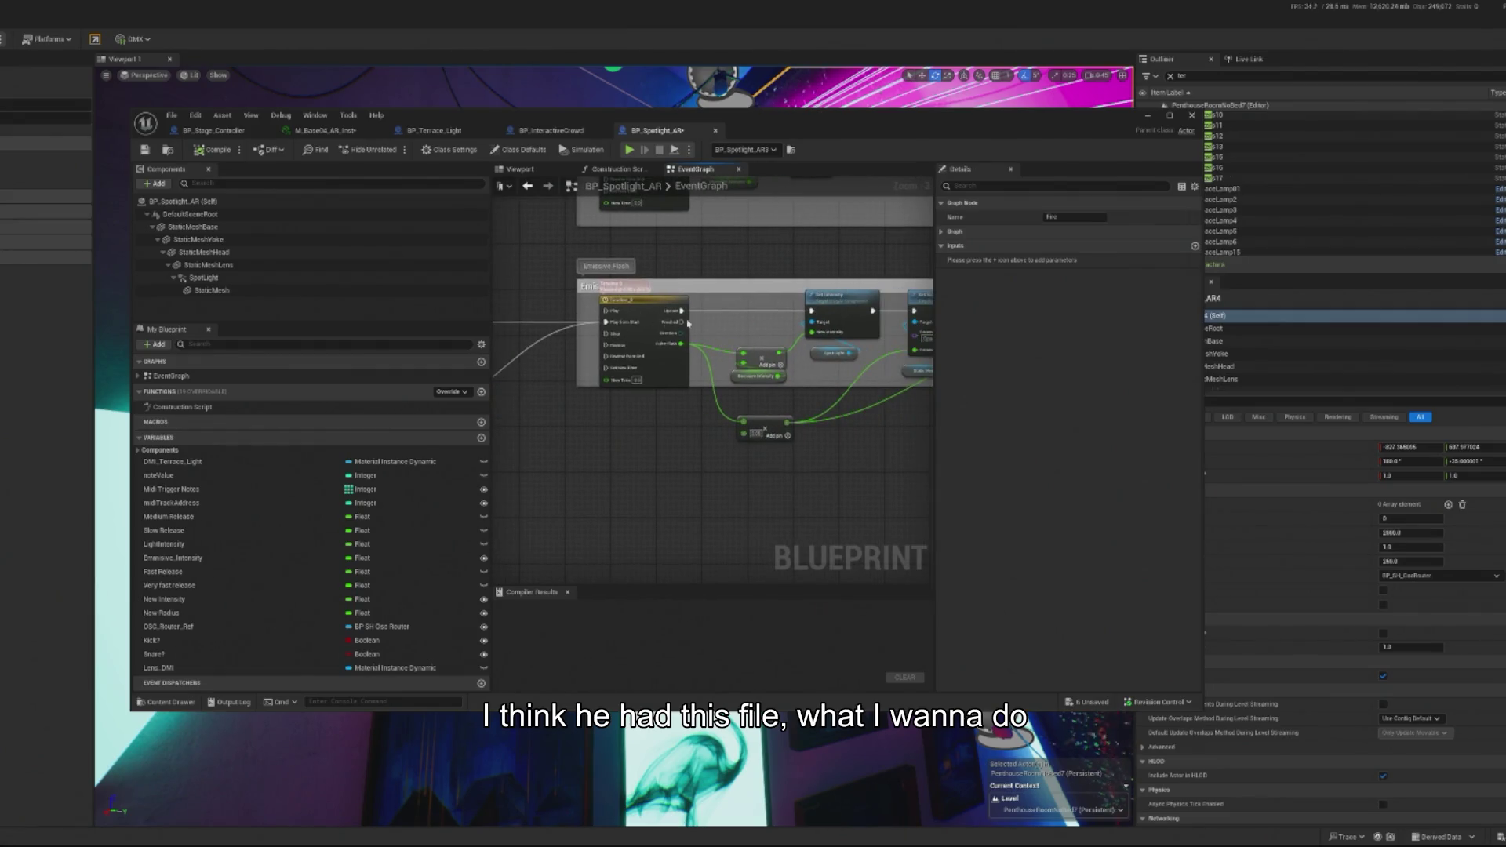
Step: Copy the Emissive Flash comment group below the original, put Fire beside it, and lengthen the box
mouse_move(502, 255)
left_mouse_down()
mouse_move(941, 436)
mouse_move(857, 466)
left_mouse_up()
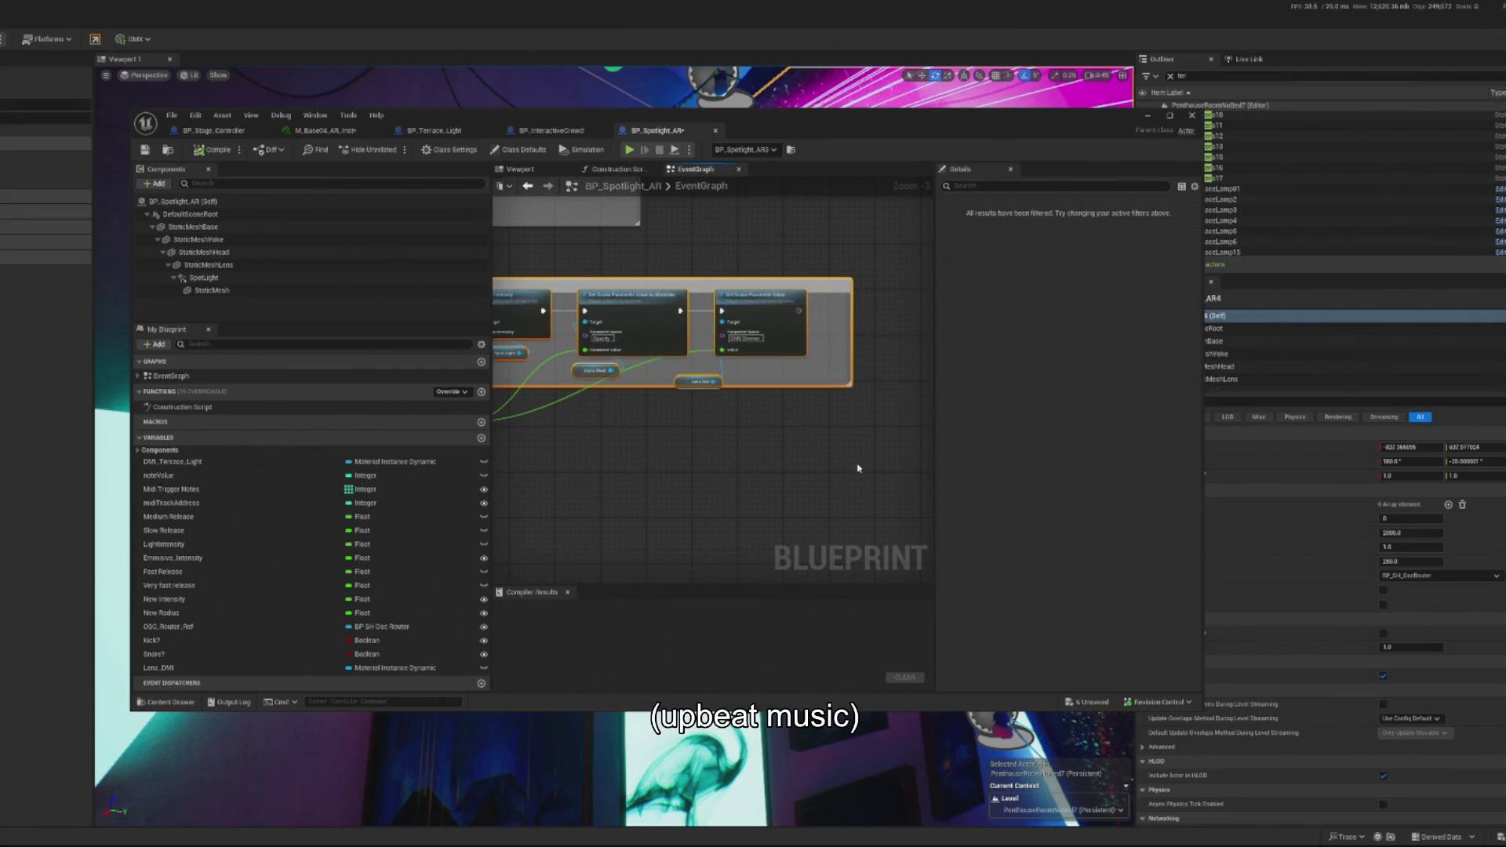
key("ctrl+c")
key("ctrl+v")
scroll(858, 466, "down", 4)
mouse_move(755, 429)
left_mouse_down()
mouse_move(629, 452)
mouse_move(588, 427)
mouse_move(642, 515)
left_mouse_up()
scroll(566, 444, "up", 3)
mouse_move(514, 398)
left_mouse_down()
mouse_move(529, 503)
mouse_move(571, 518)
mouse_move(491, 469)
left_mouse_up()
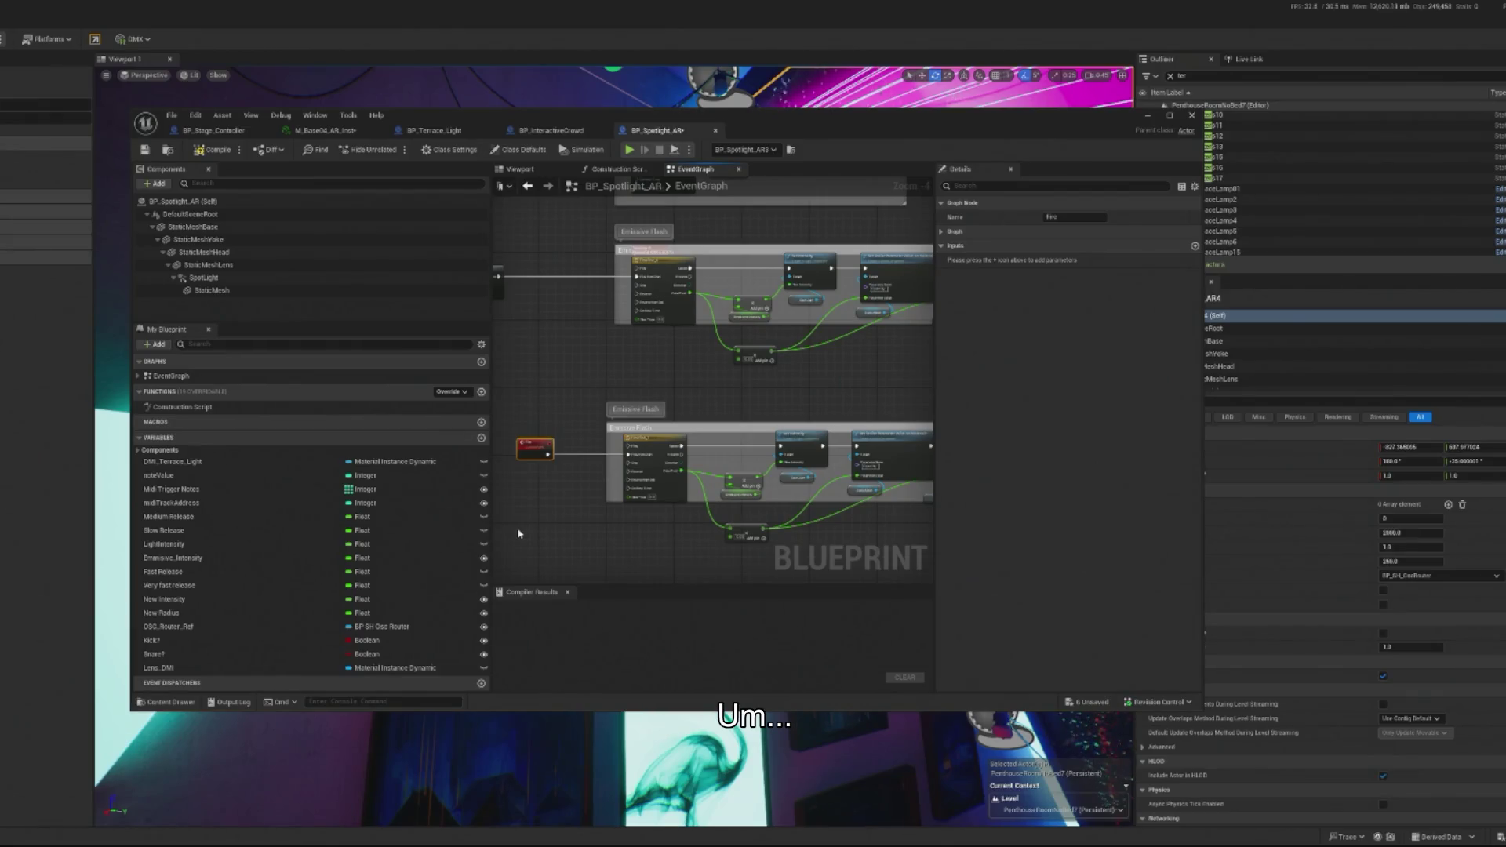
left_click(694, 506)
left_click_drag(696, 503, 699, 558)
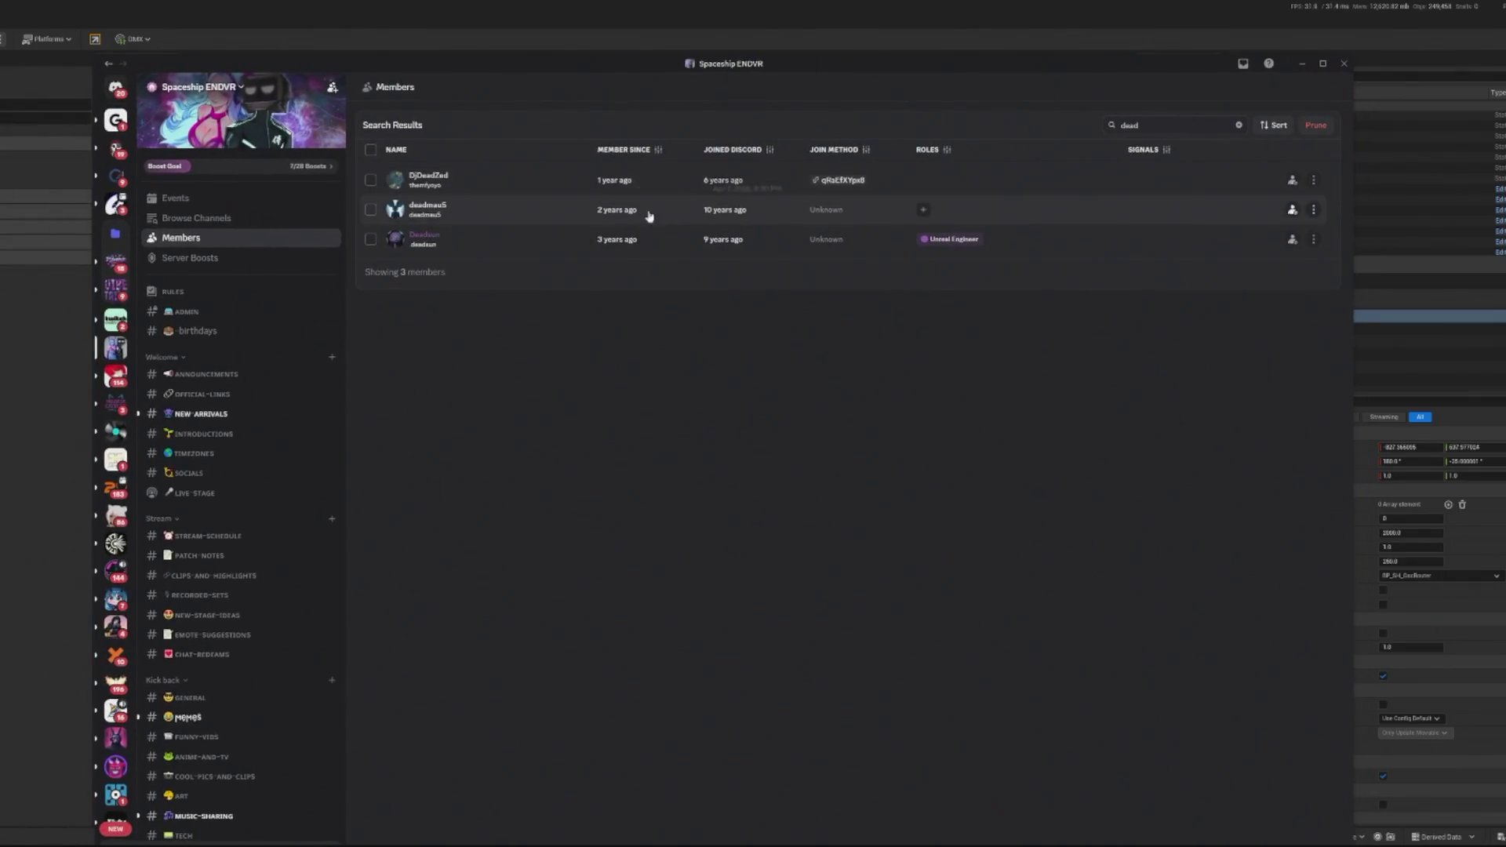
mouse_move(616, 220)
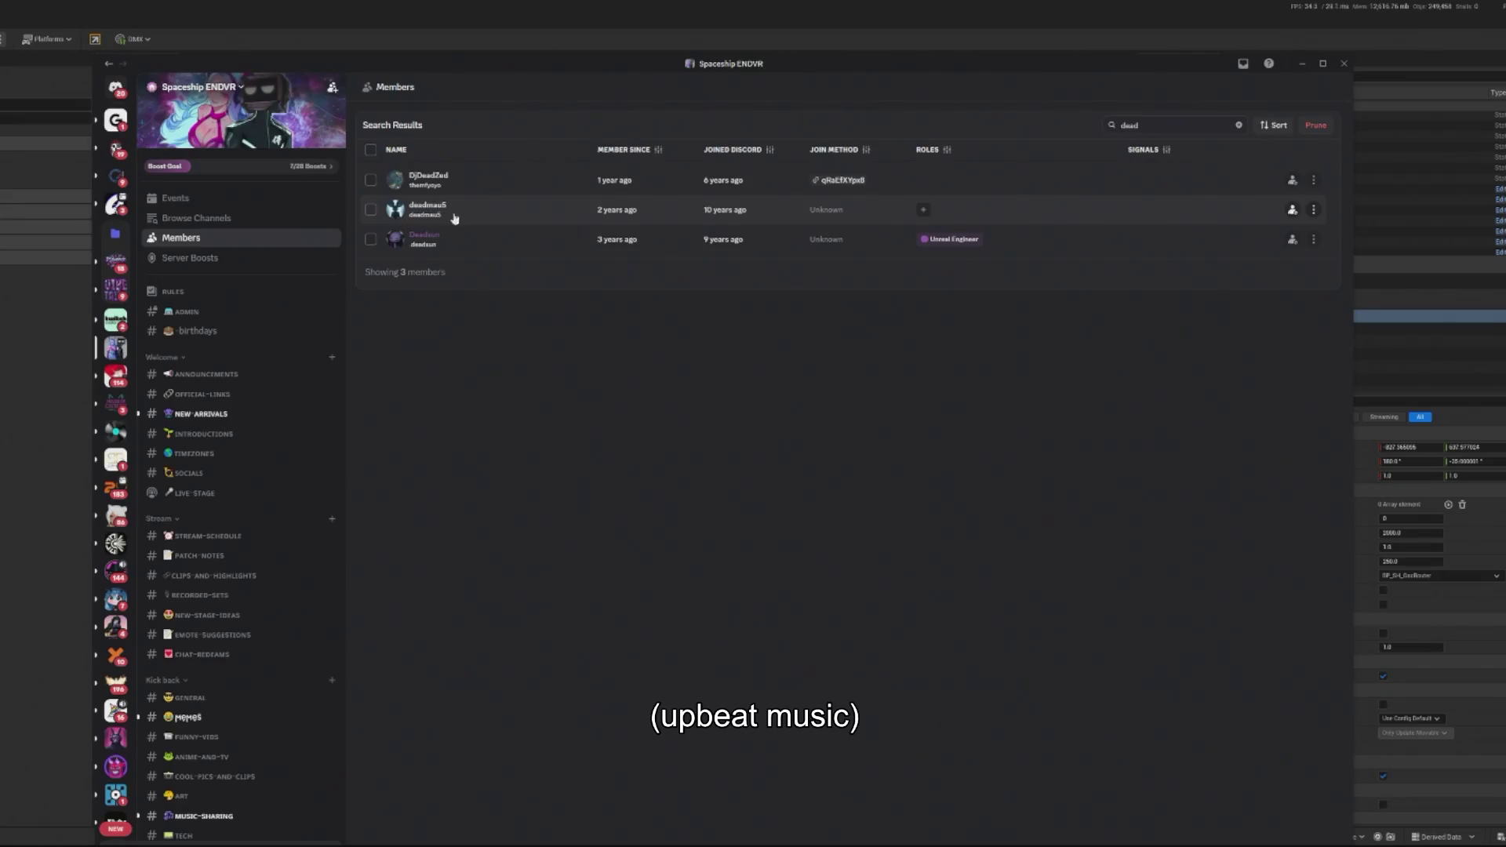
mouse_move(822, 213)
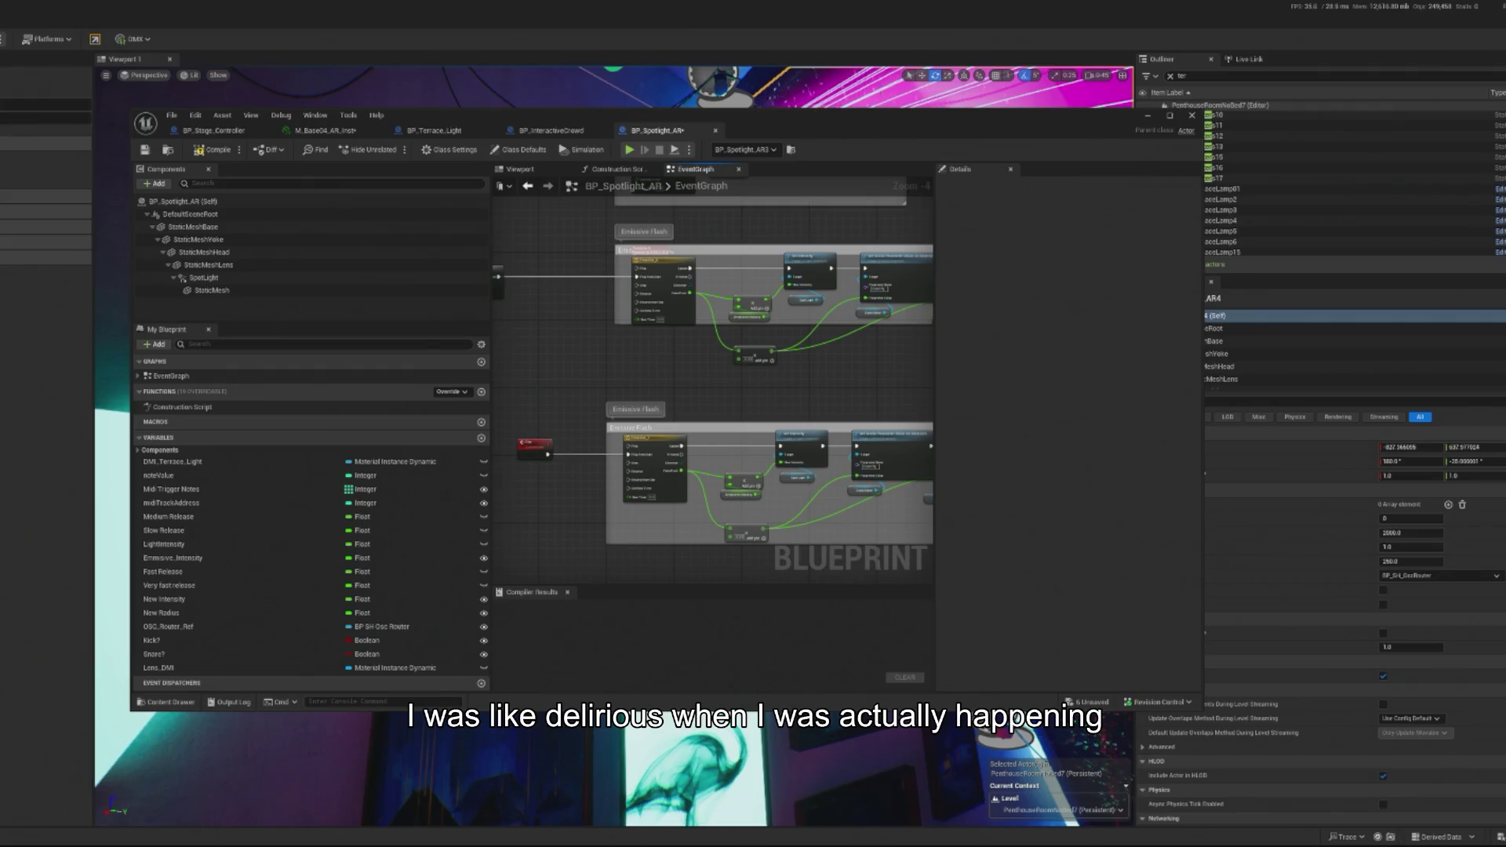
Step: Add a DoOnce node after the Fire event and arrange the two nodes
scroll(437, 444, "up", 3)
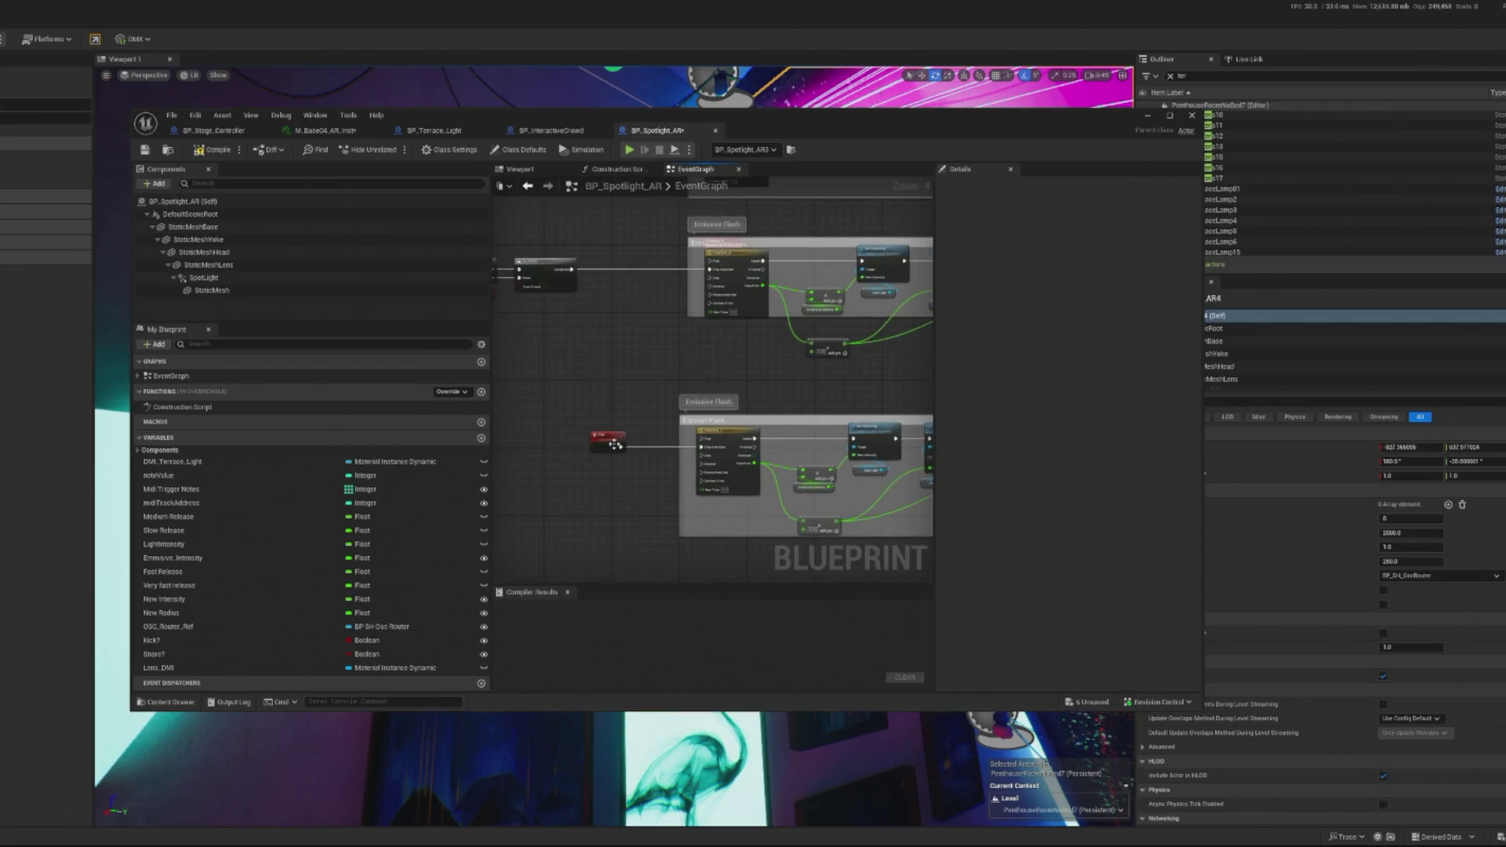
left_click_drag(611, 440, 518, 446)
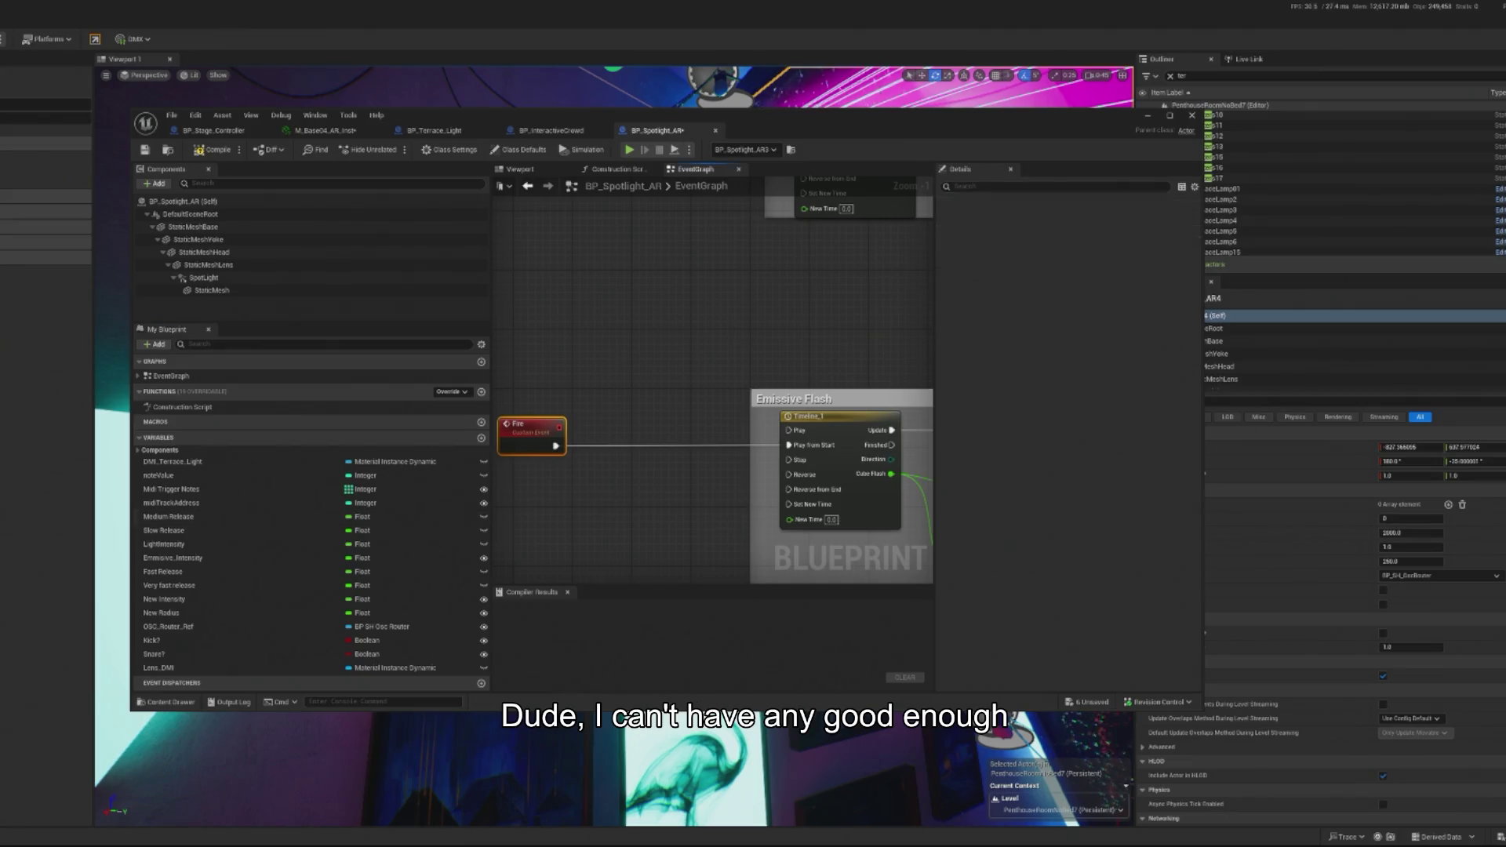
left_click_drag(567, 496, 643, 495)
right_click(662, 494)
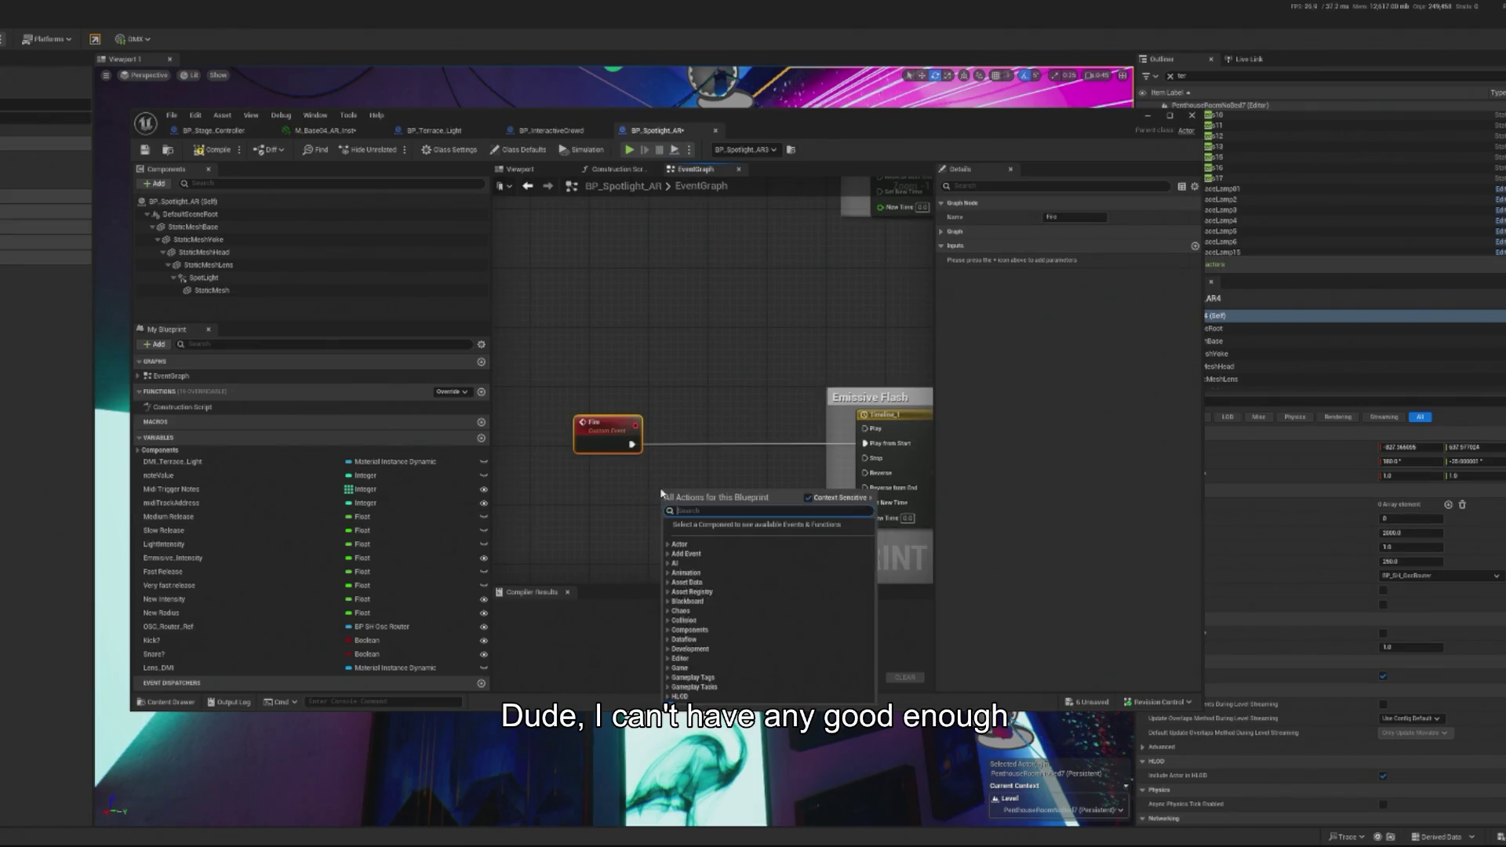
type("do once")
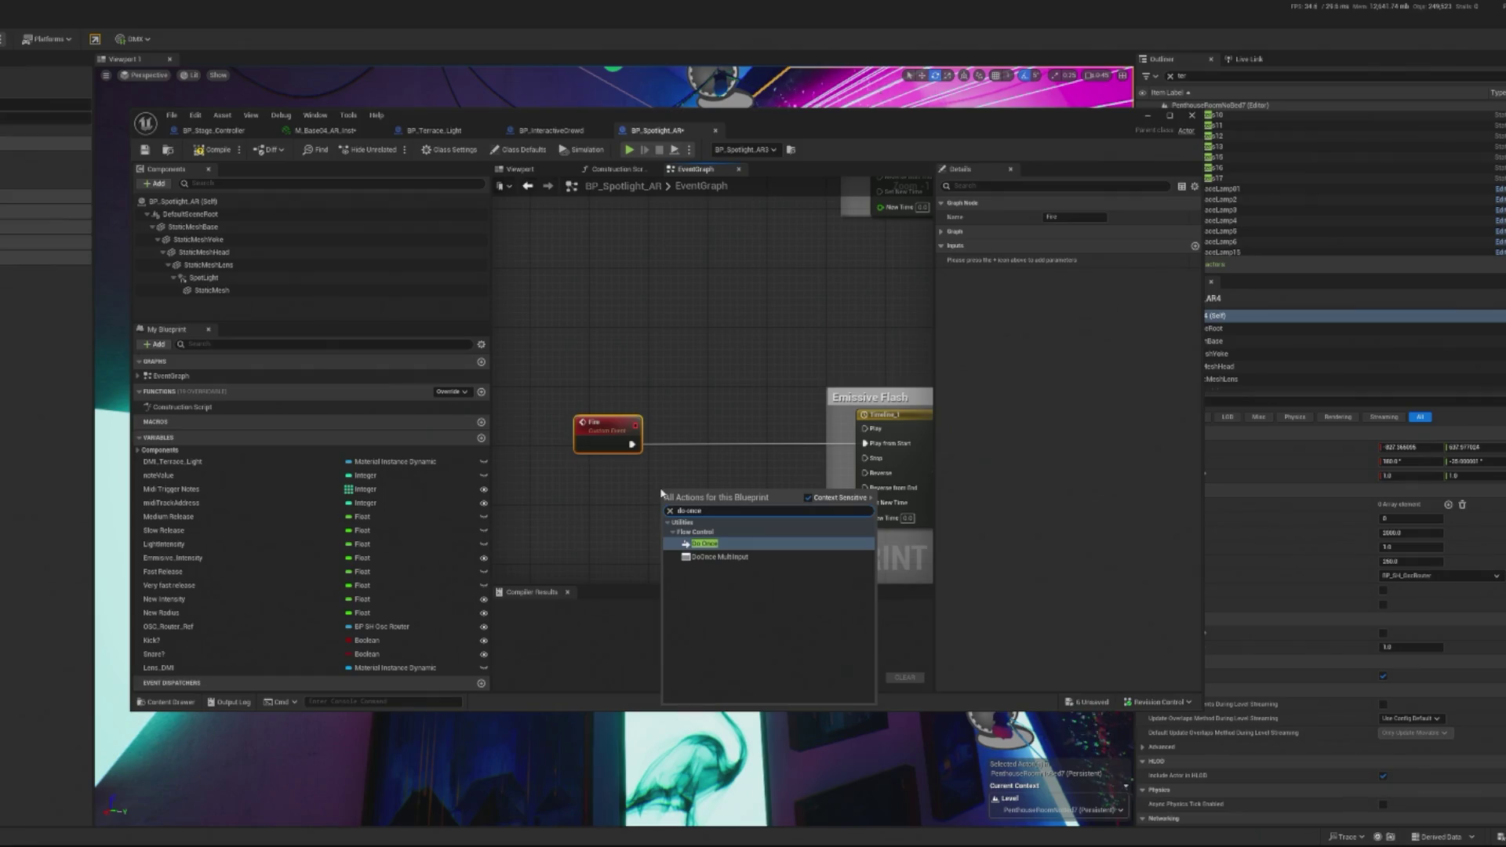
left_click(720, 552)
left_click_drag(608, 432, 536, 433)
left_click_drag(701, 513, 658, 456)
scroll(665, 494, "down", 2)
mouse_move(682, 455)
left_mouse_down()
mouse_move(578, 421)
mouse_move(549, 376)
mouse_move(612, 439)
mouse_move(533, 415)
mouse_move(690, 388)
mouse_move(711, 538)
left_mouse_up()
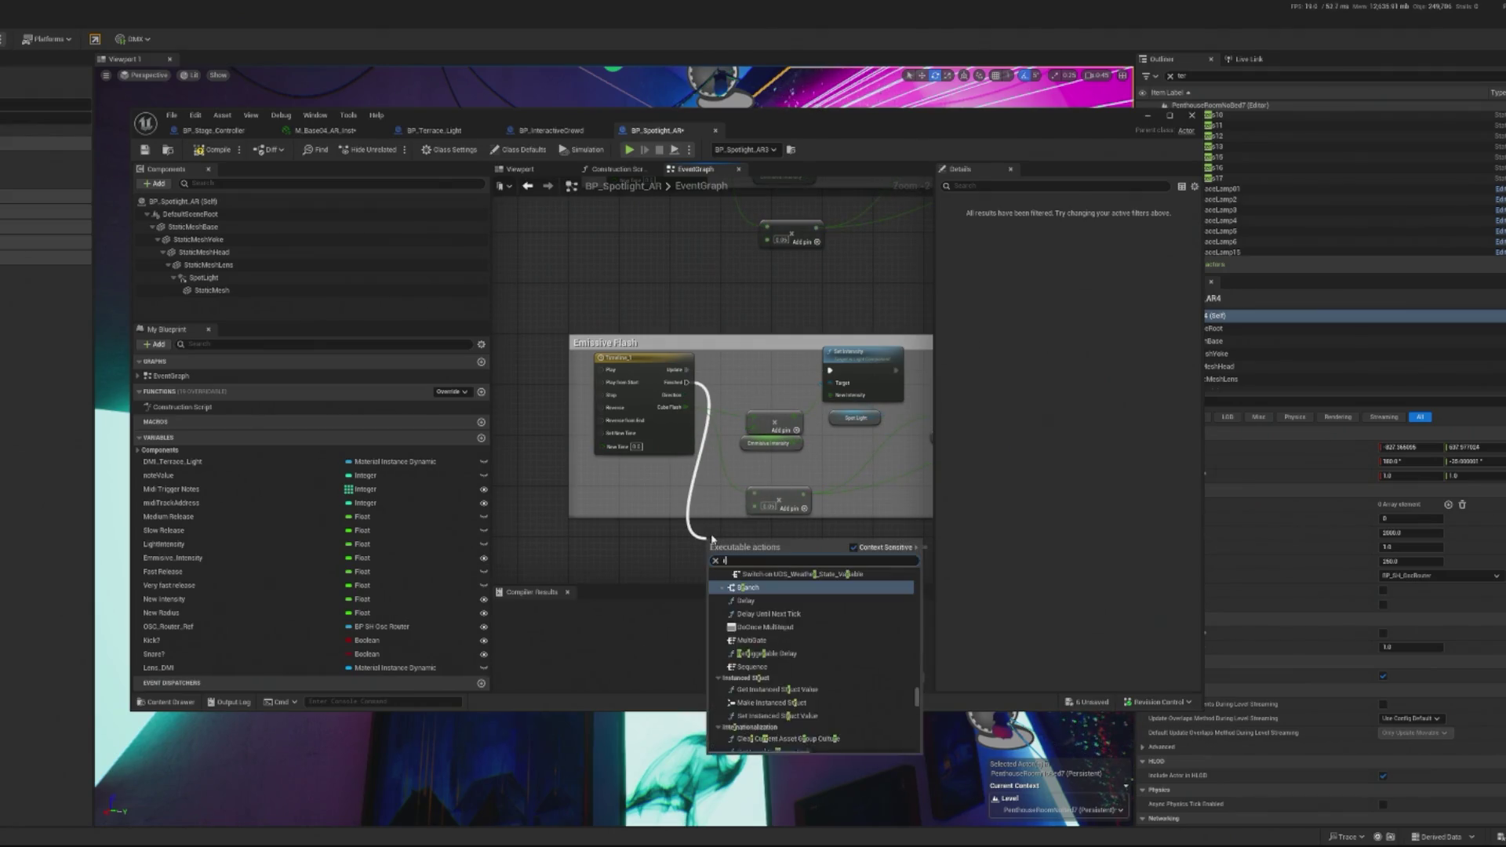
Step: Create a custom event named Reset and place it beside the DoOnce node
type("cus")
left_click(701, 552)
right_click(701, 552)
type("custom")
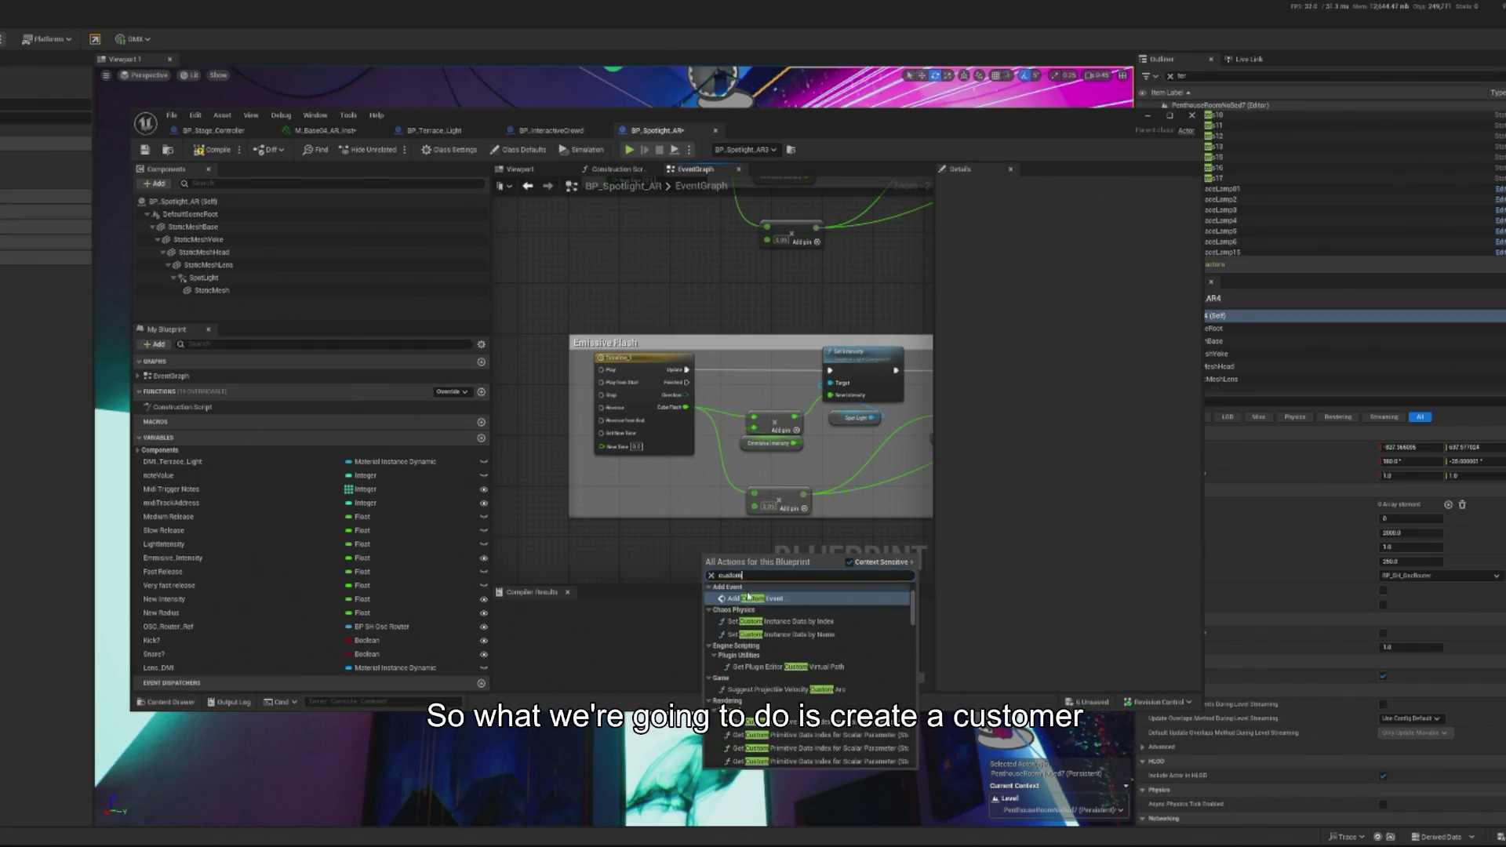
left_click(753, 599)
type("F")
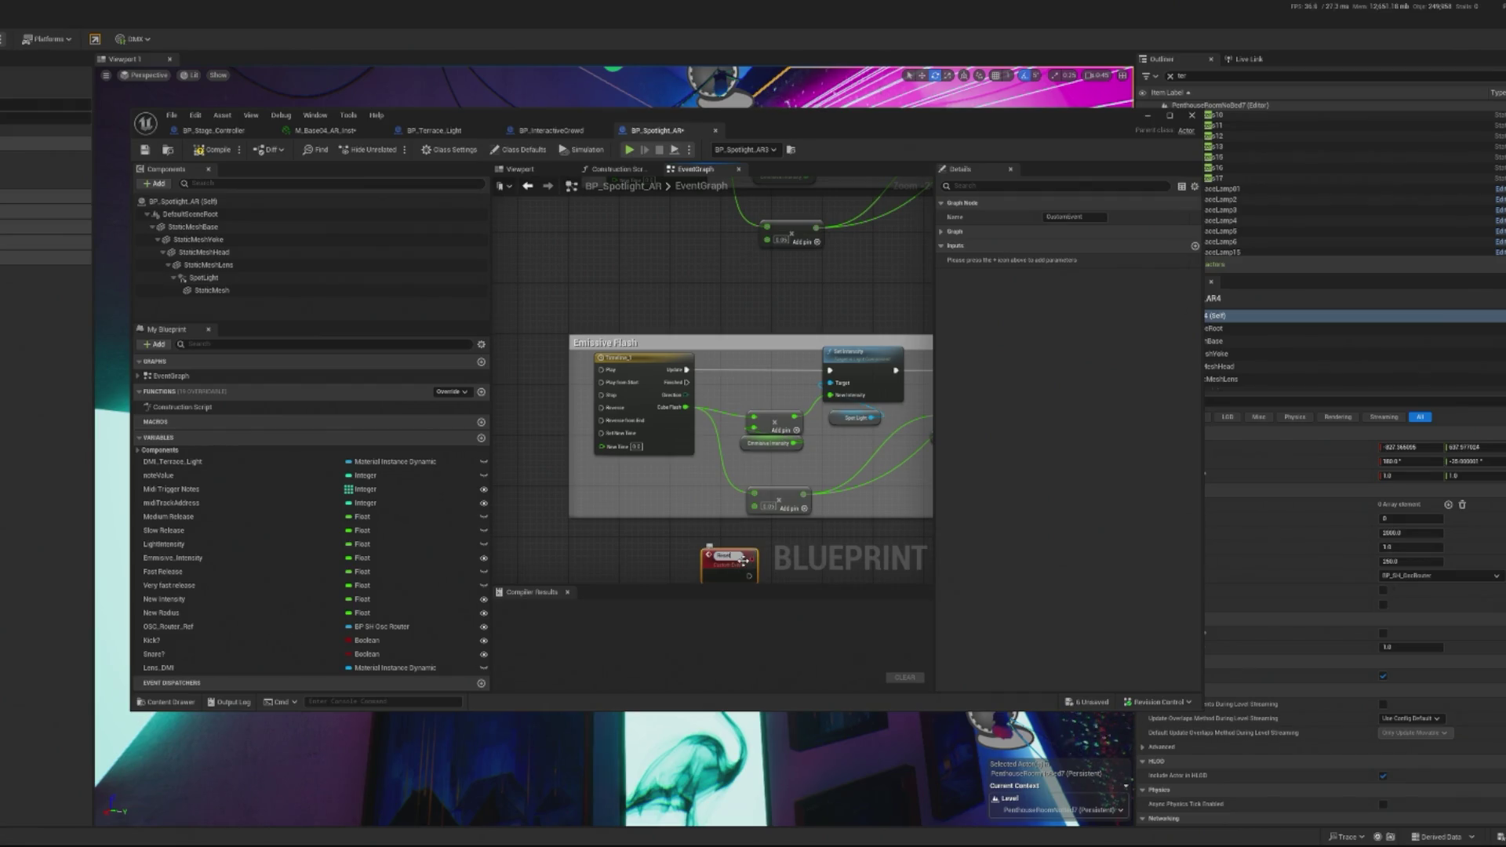
key("Return")
mouse_move(744, 558)
left_mouse_down()
mouse_move(523, 451)
mouse_move(632, 448)
mouse_move(691, 395)
left_mouse_up()
Step: Wire Reset into DoOnce's Reset pin and DoOnce Completed into the timeline's Play from Start
left_click_drag(777, 445, 591, 440)
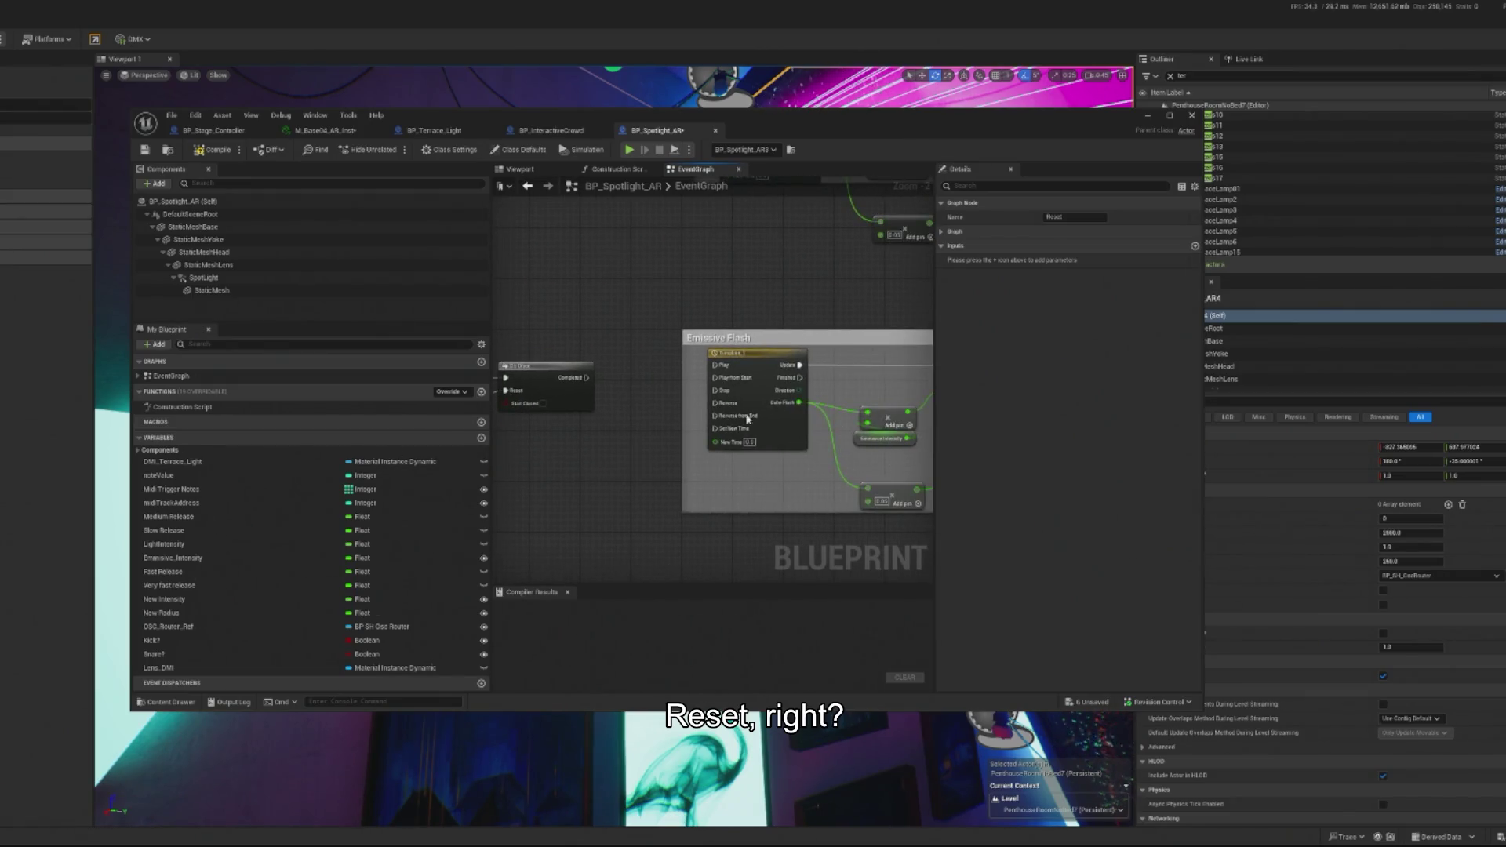
left_click(587, 384)
left_click_drag(587, 384, 775, 388)
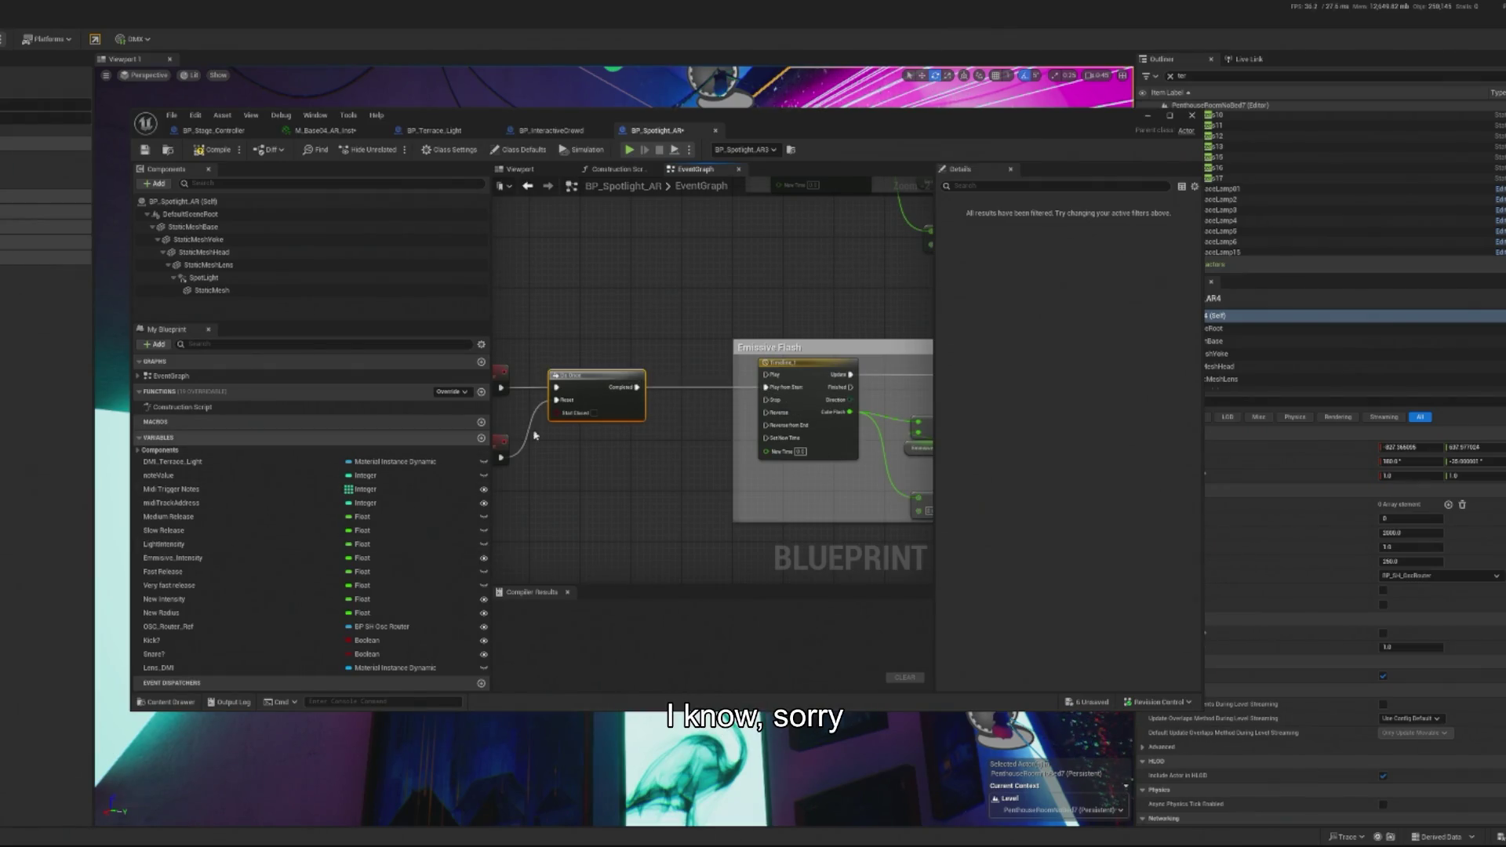
Step: Drop a Timeline_1 reference into the graph and add a Set Play Rate node wired to it
right_click(584, 476)
type("set p")
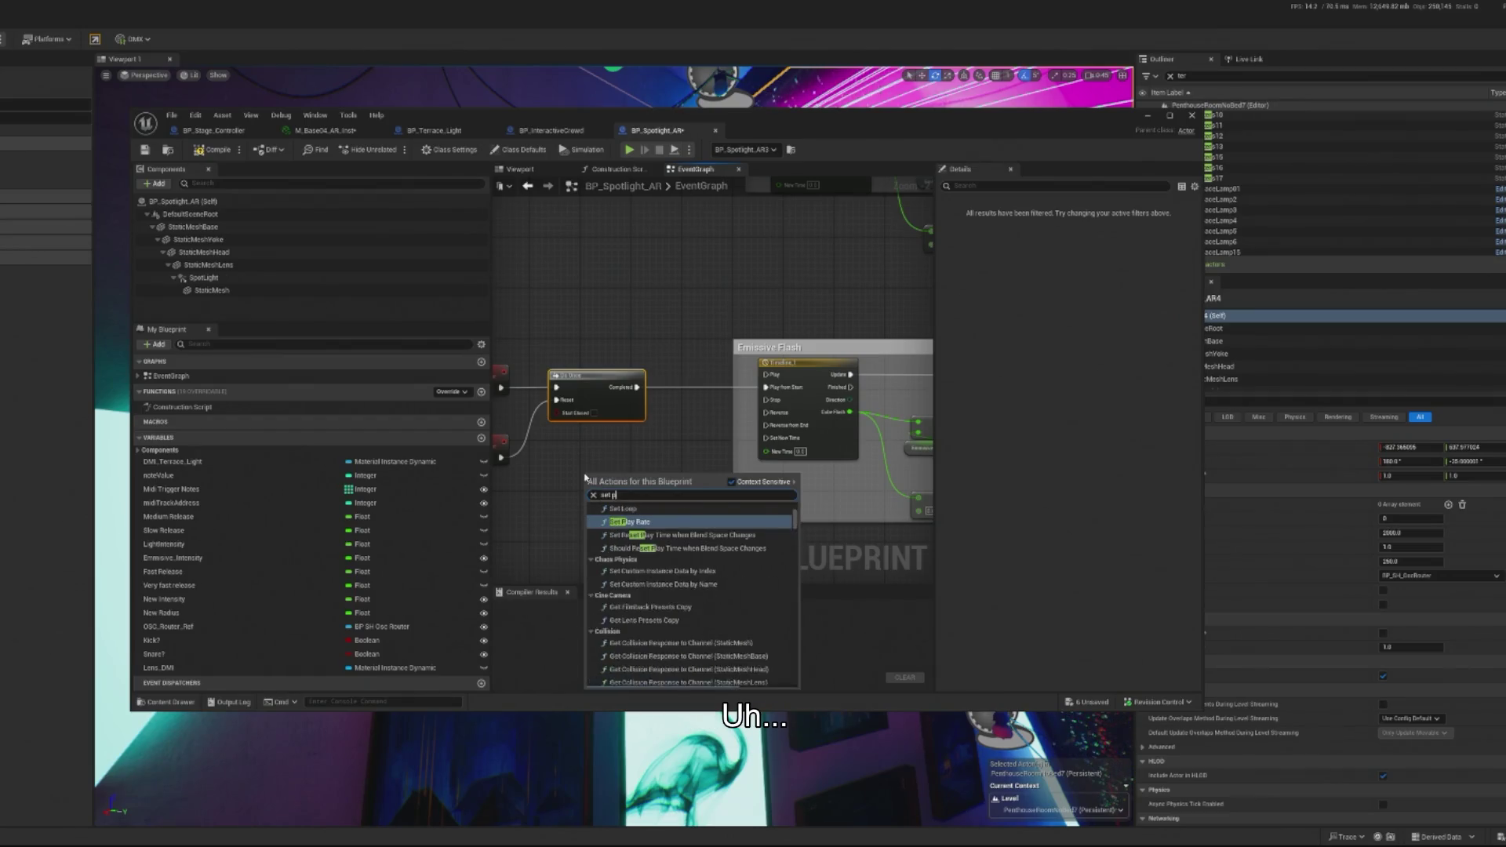
type("lay")
left_click(648, 524)
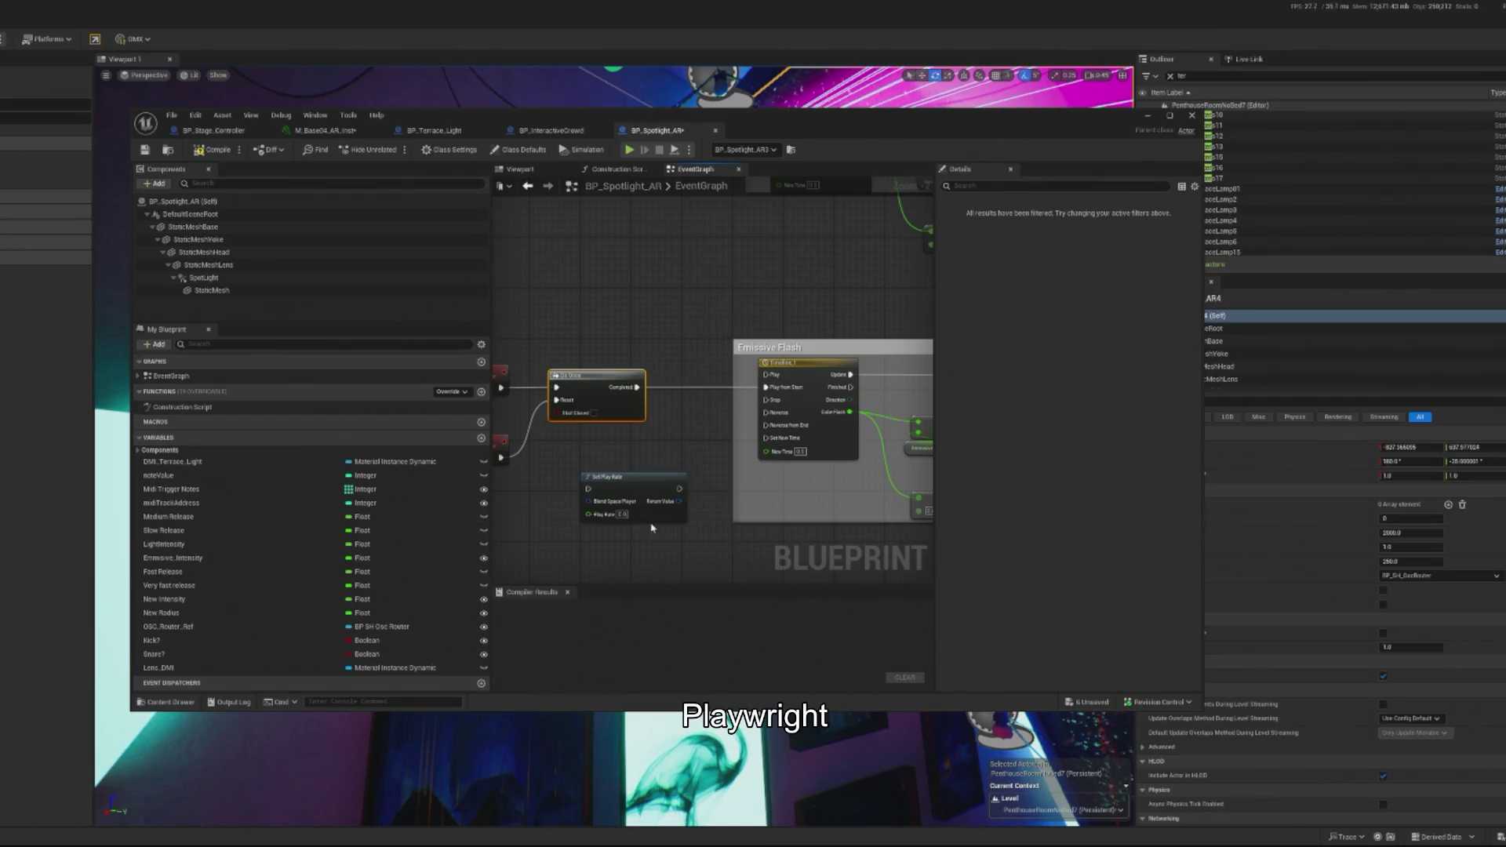
scroll(651, 483, "up", 2)
key("Delete")
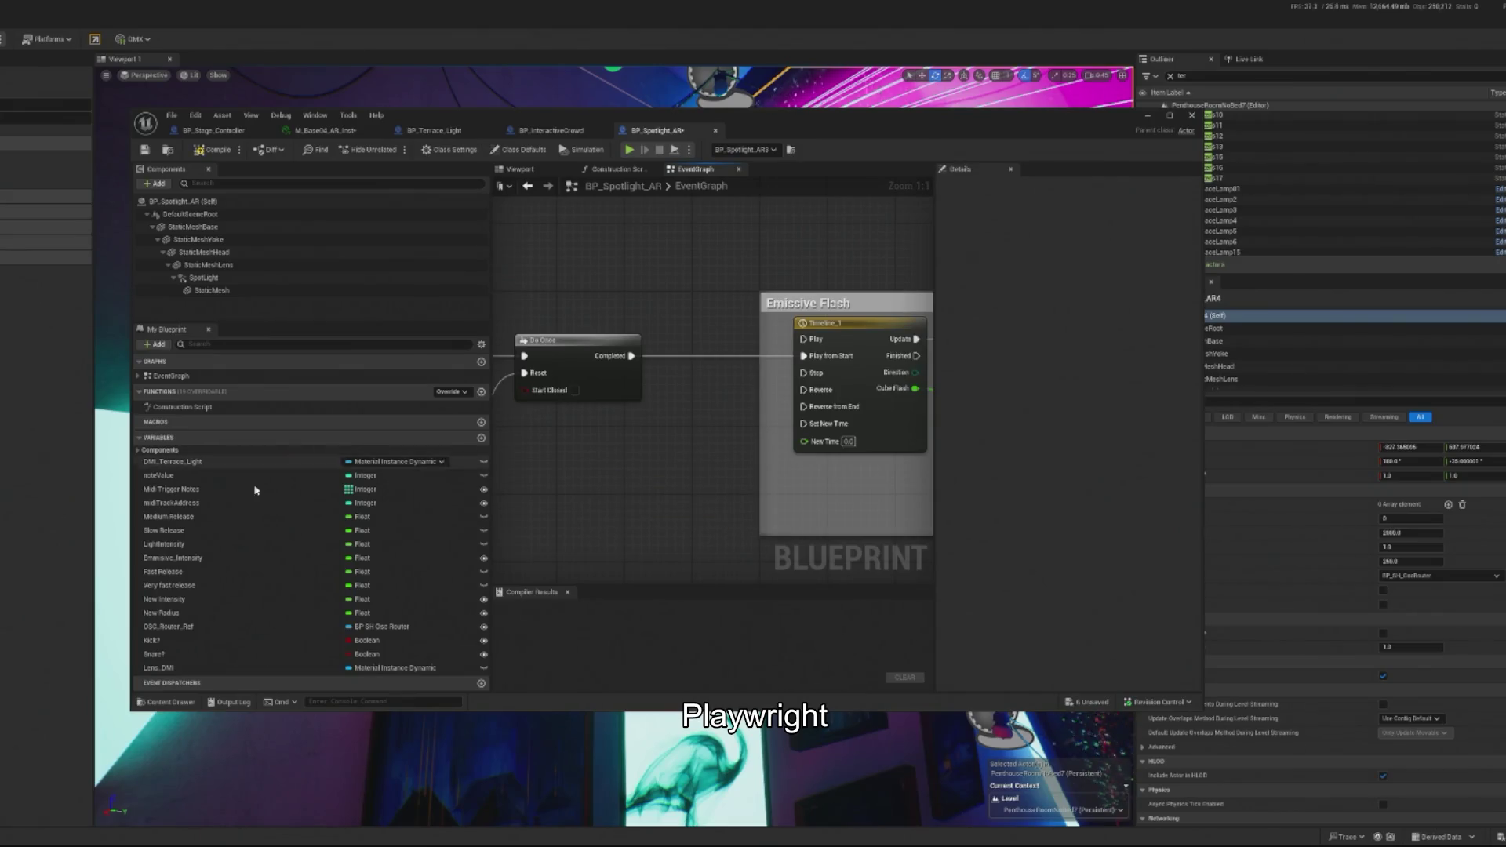
left_click(139, 451)
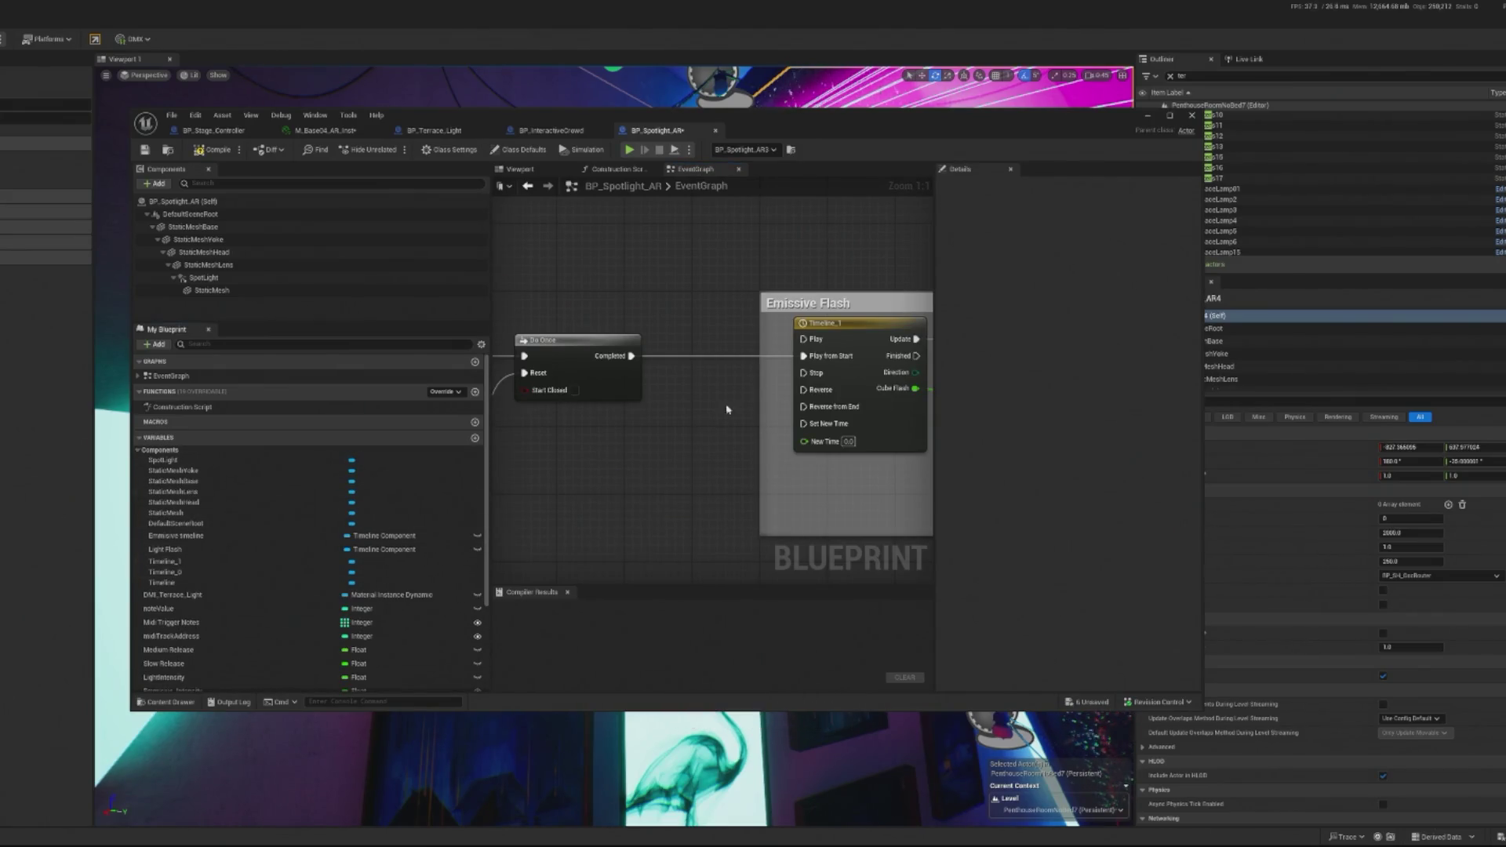
left_click(376, 561)
mouse_move(377, 562)
left_mouse_down()
mouse_move(594, 469)
mouse_move(655, 413)
left_mouse_up()
left_click(627, 481)
type("set play")
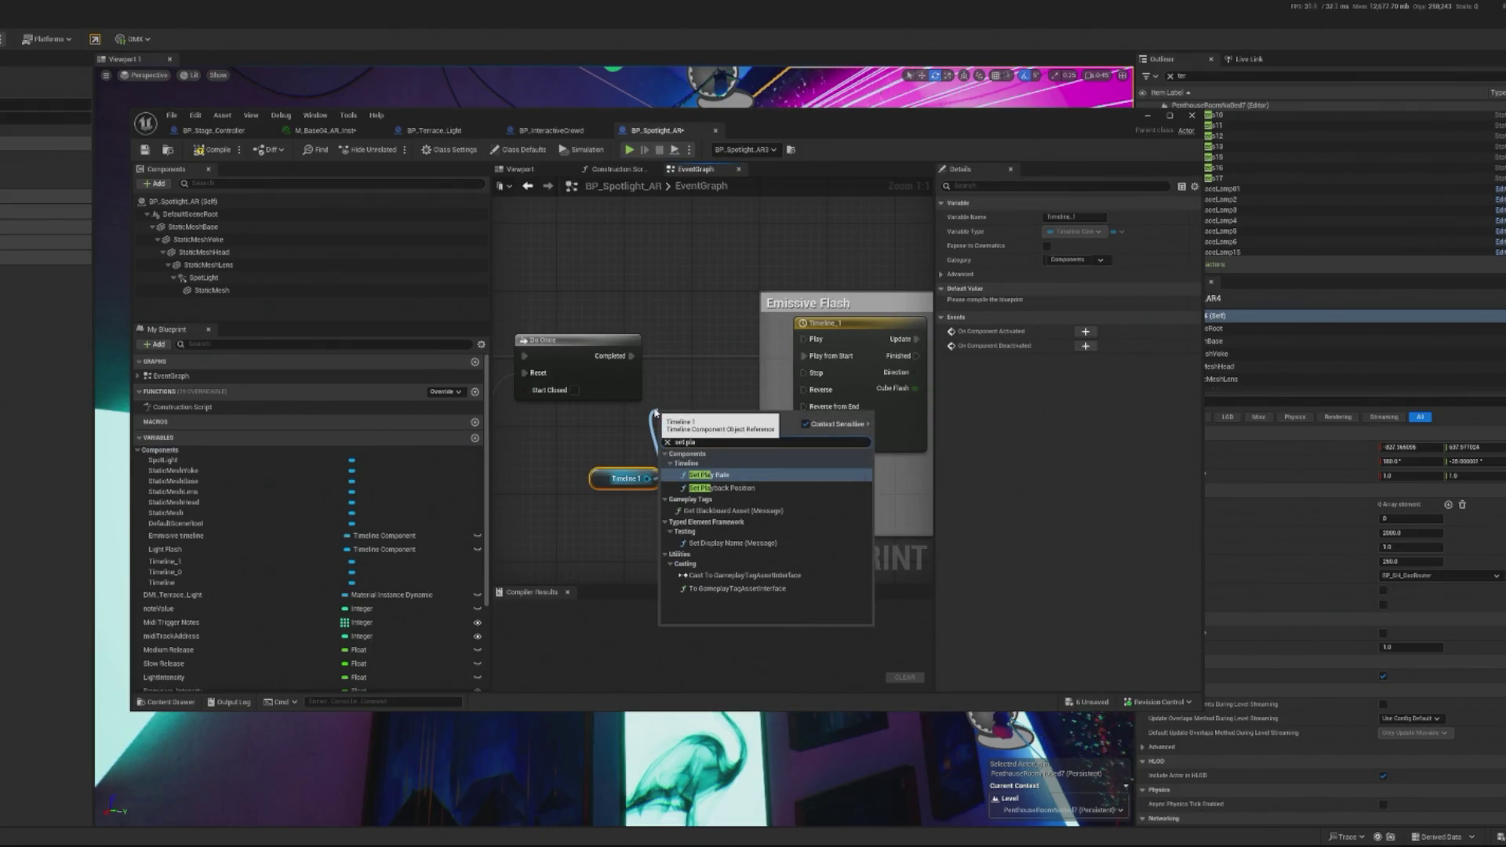
key("Return")
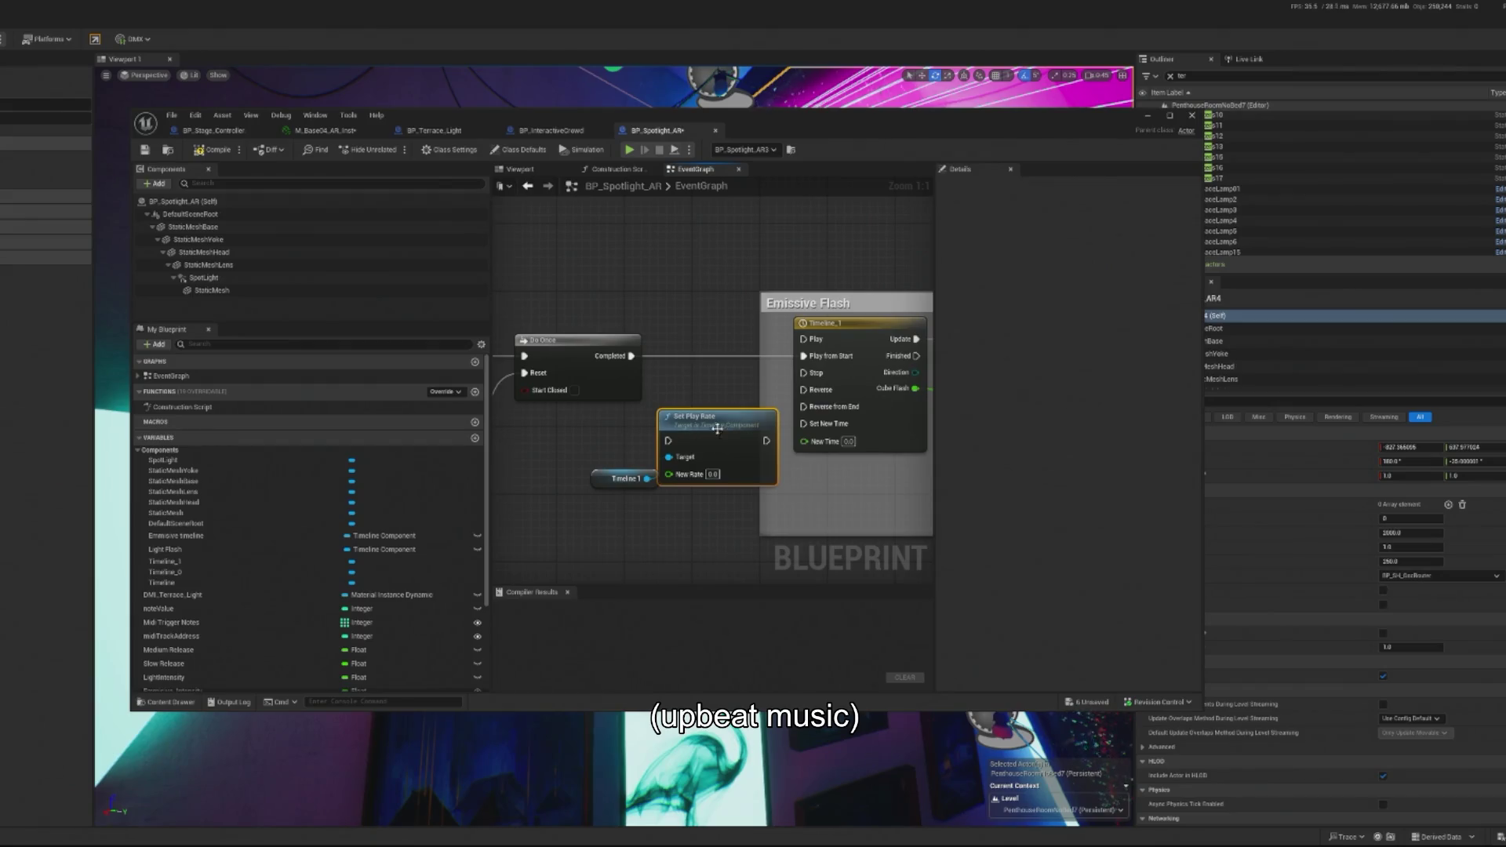
Step: Add a Random Float in Range node beside Set Play Rate, replacing a mistaken In Range node
left_click_drag(710, 409, 710, 398)
left_click_drag(624, 490, 545, 498)
right_click(586, 522)
type("float in range")
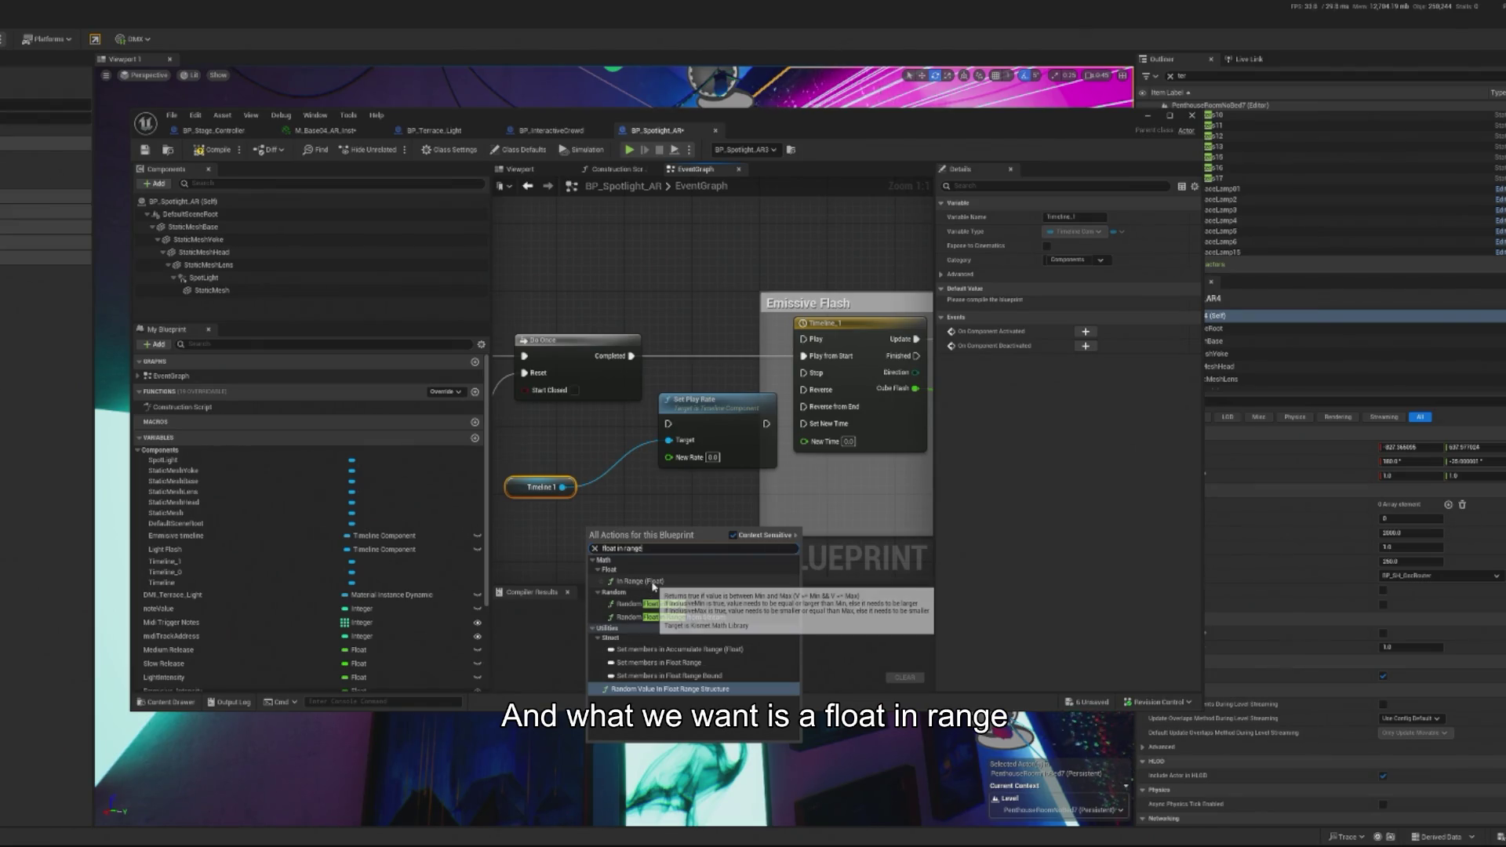
left_click(654, 584)
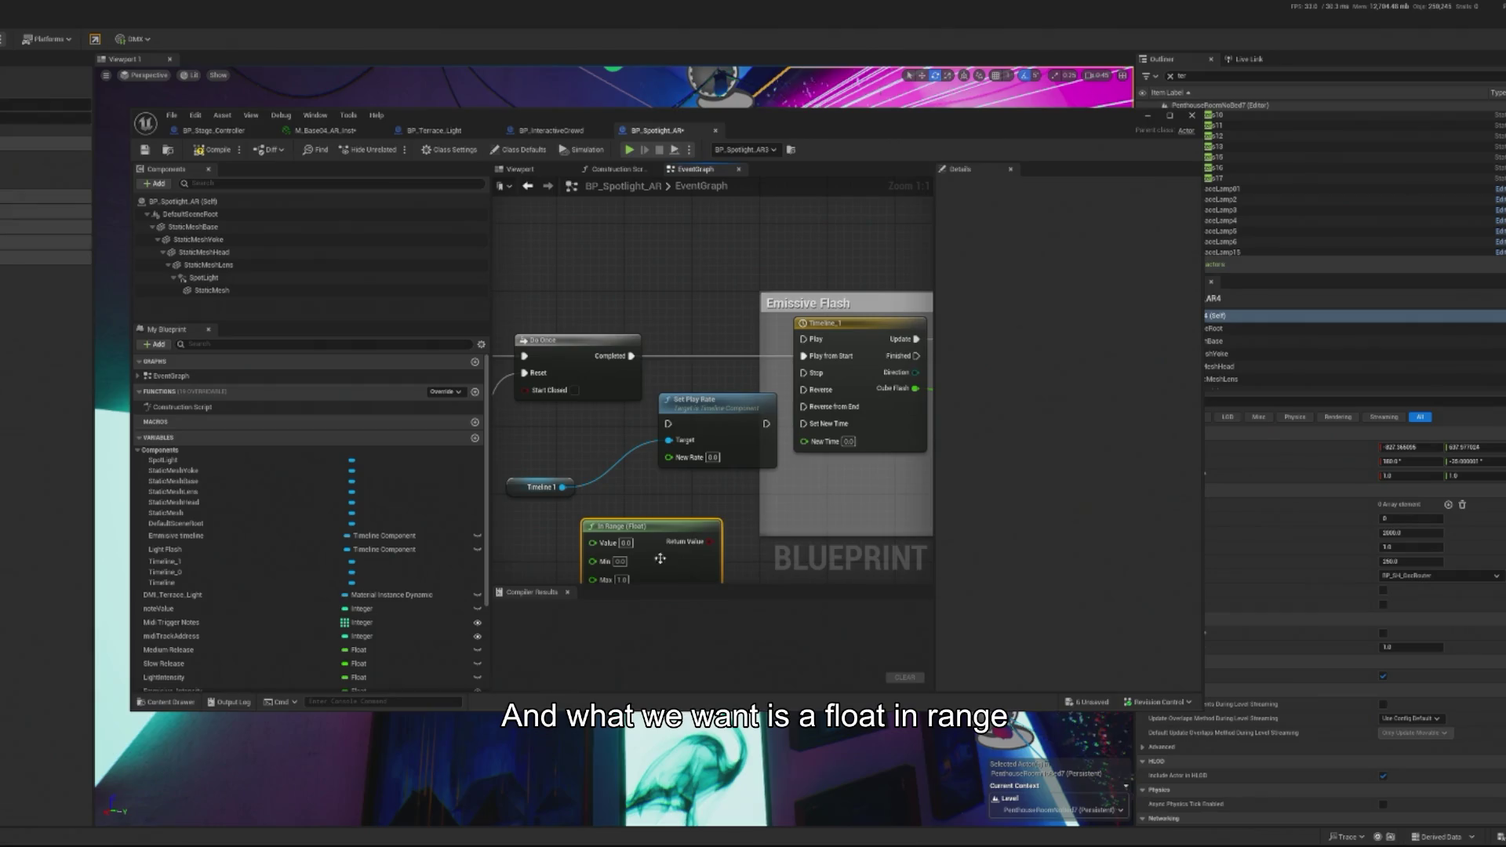
key("Delete")
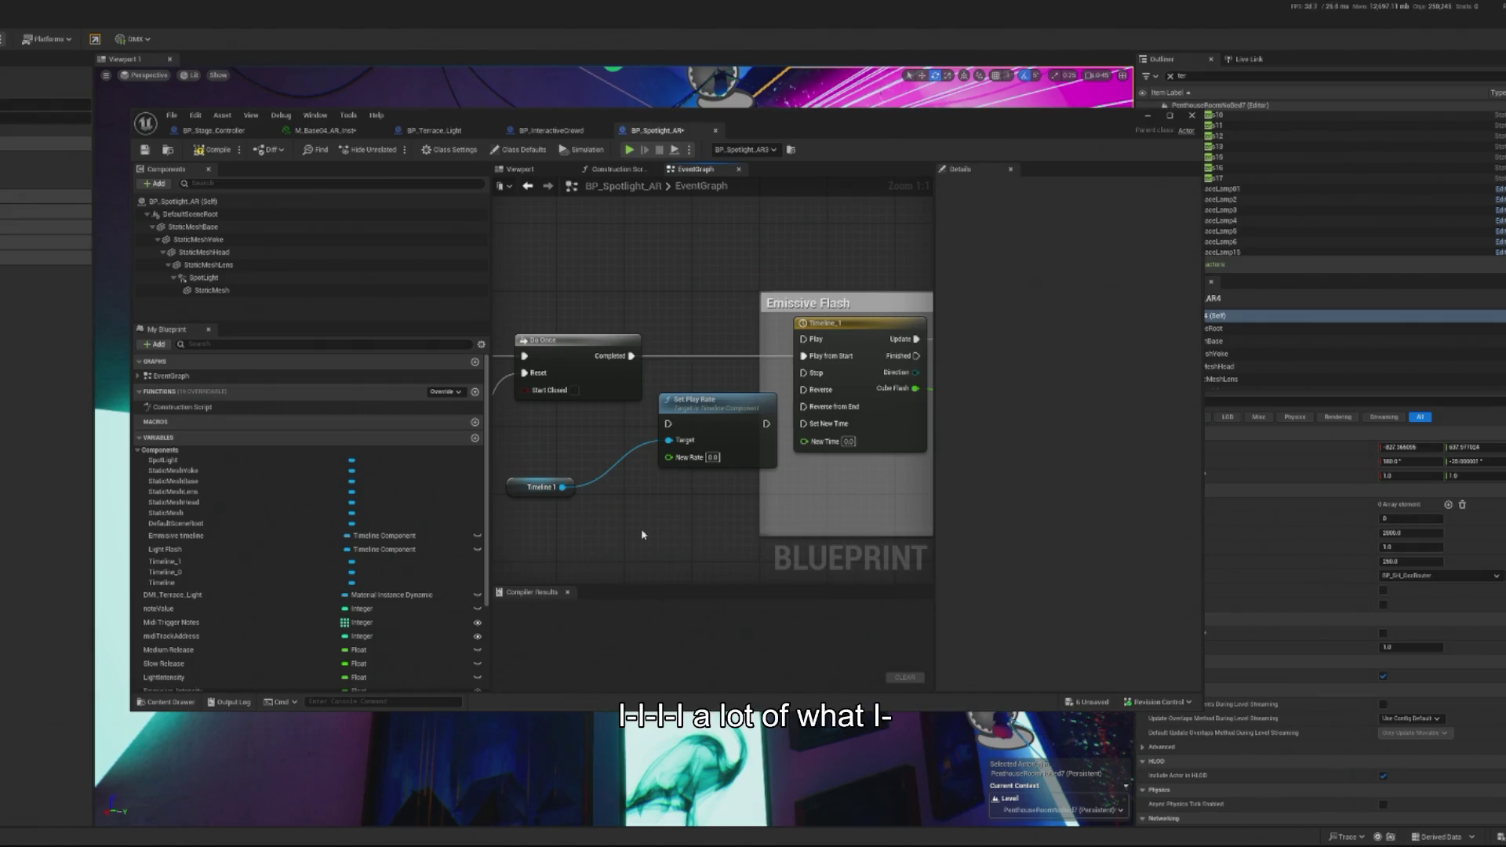
right_click(642, 534)
type("random float in")
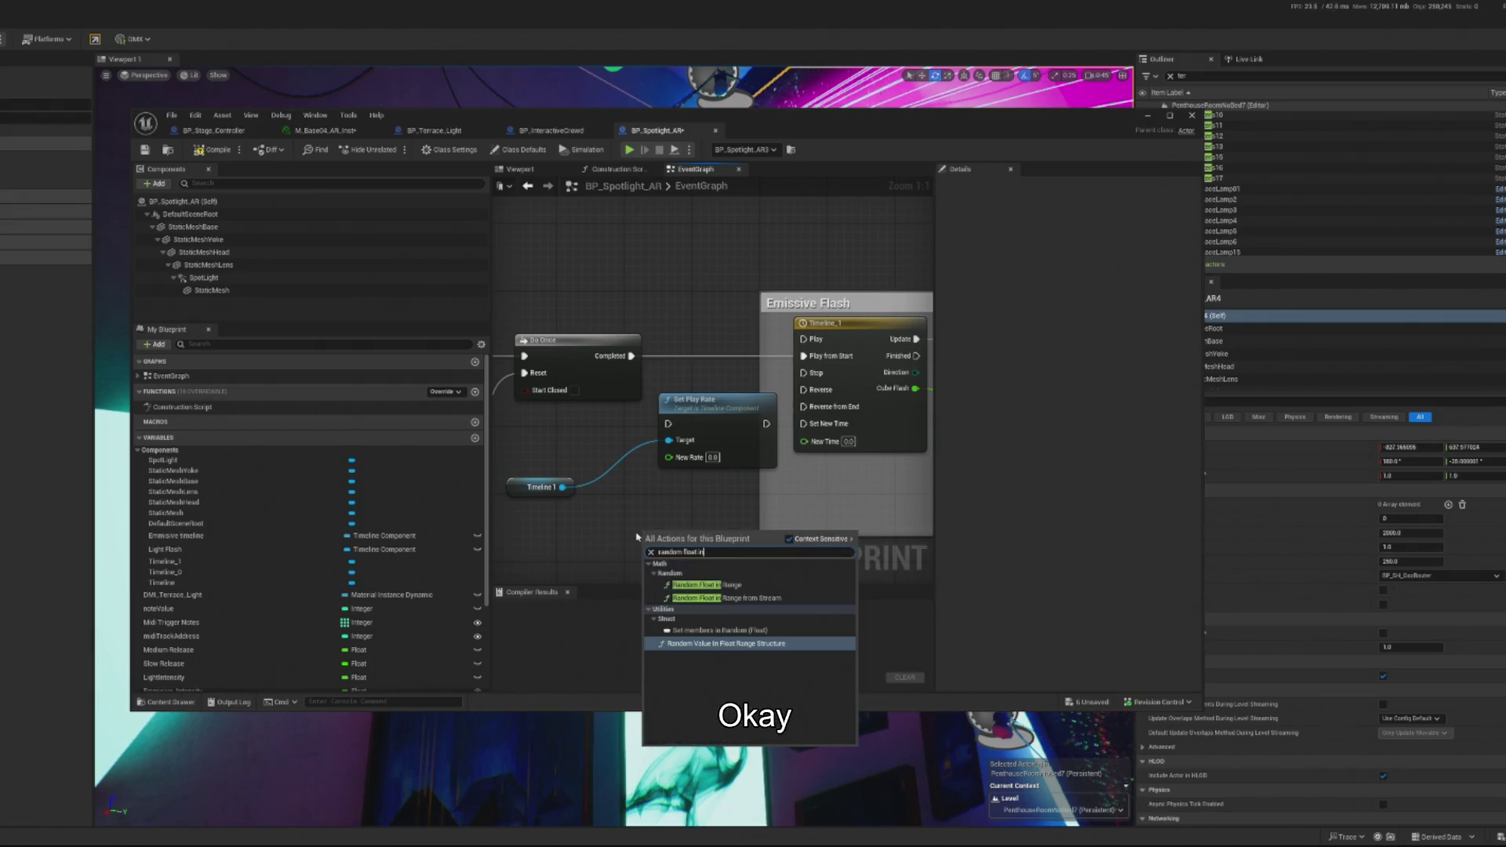
left_click(694, 585)
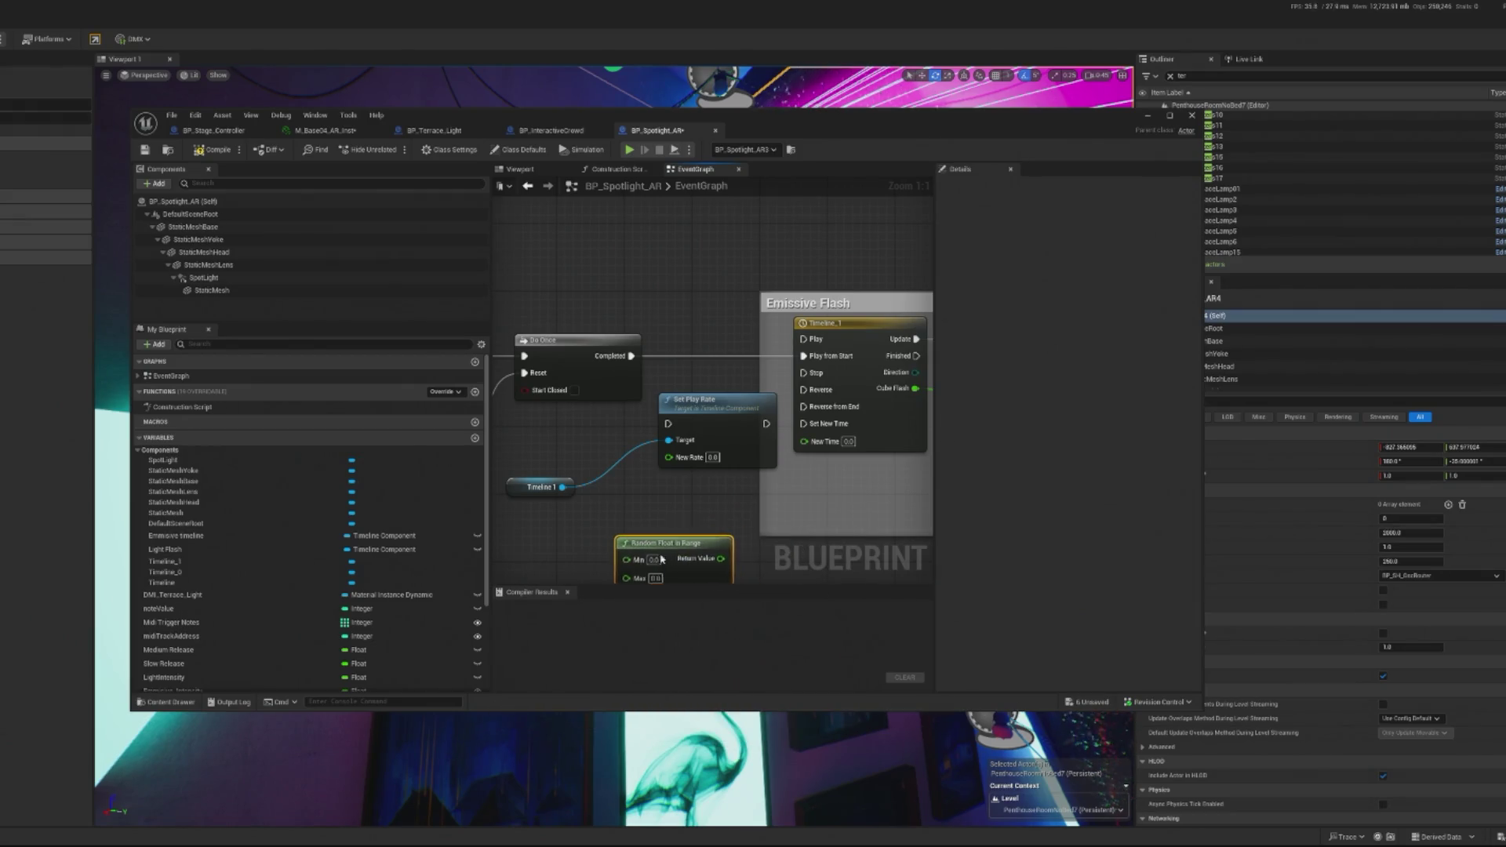
left_click_drag(665, 559, 606, 559)
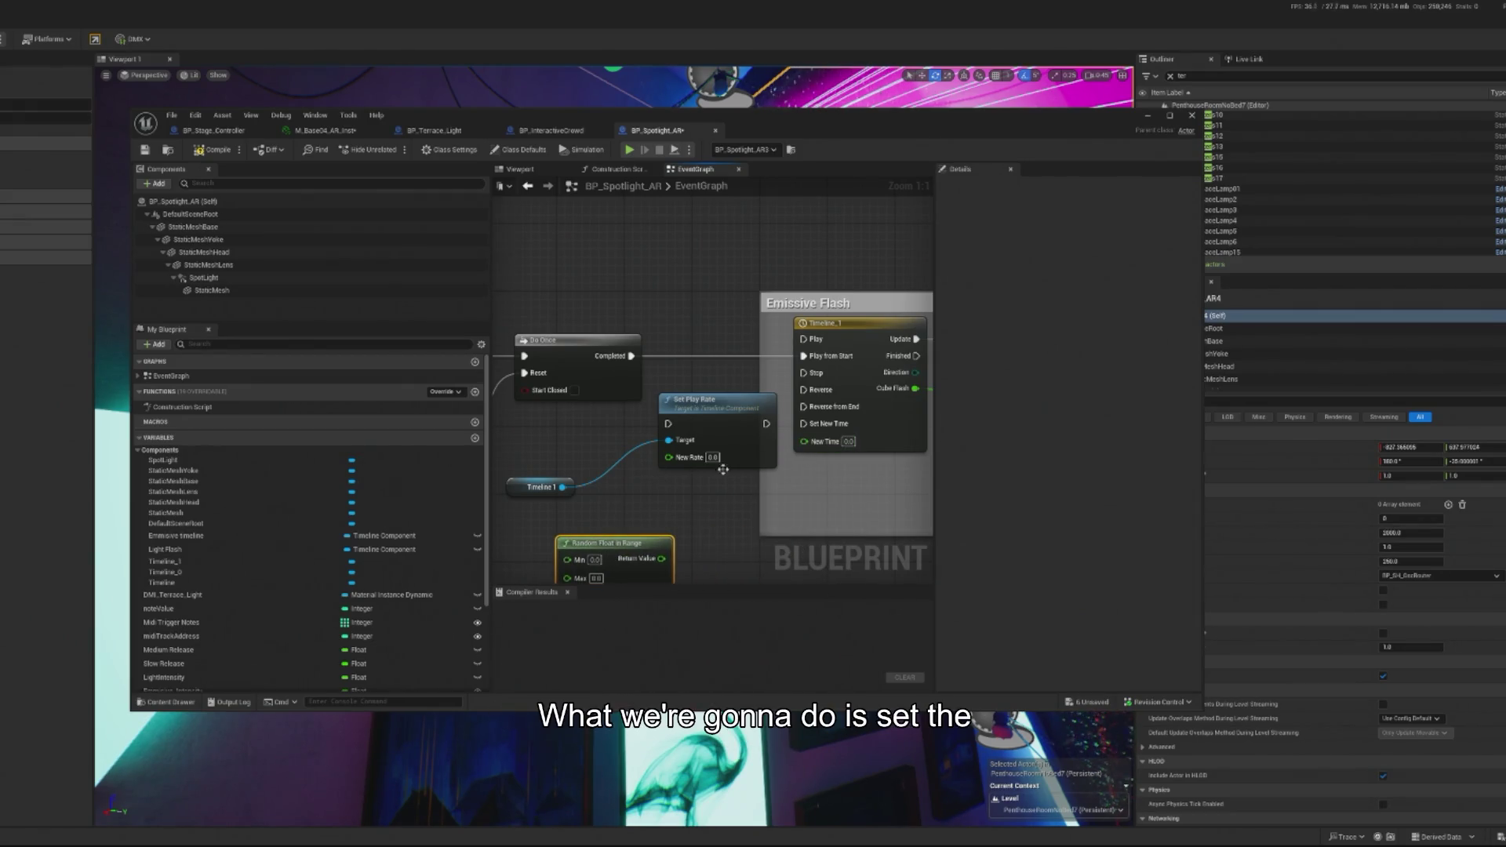
Step: Search Timeline 1's available actions for a Get Current action
left_click_drag(561, 487, 560, 446)
type("set")
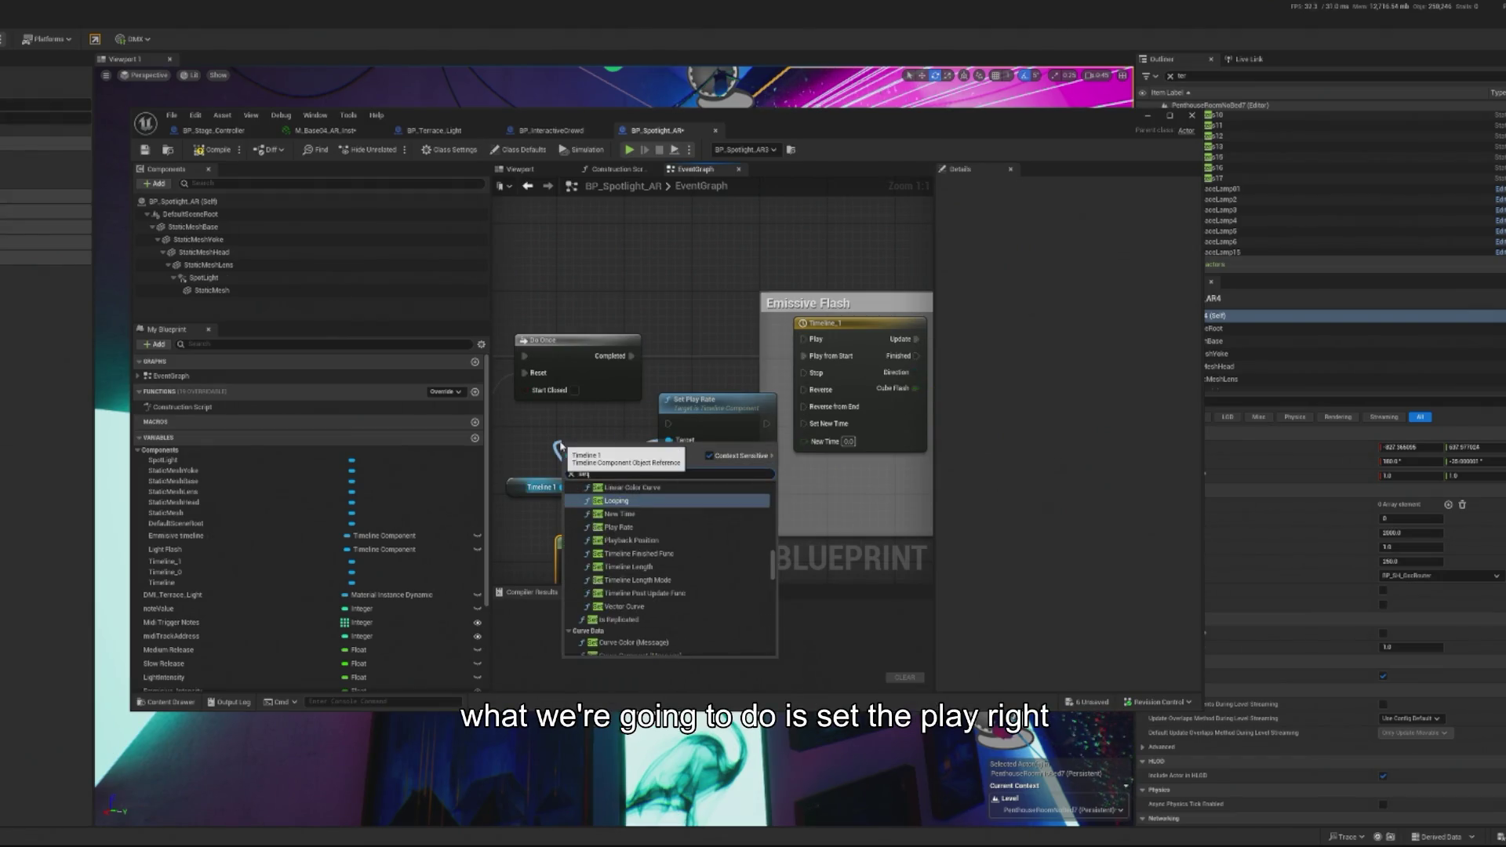
key("BackSpace")
key("BackSpace")
key("BackSpace")
type("get cu")
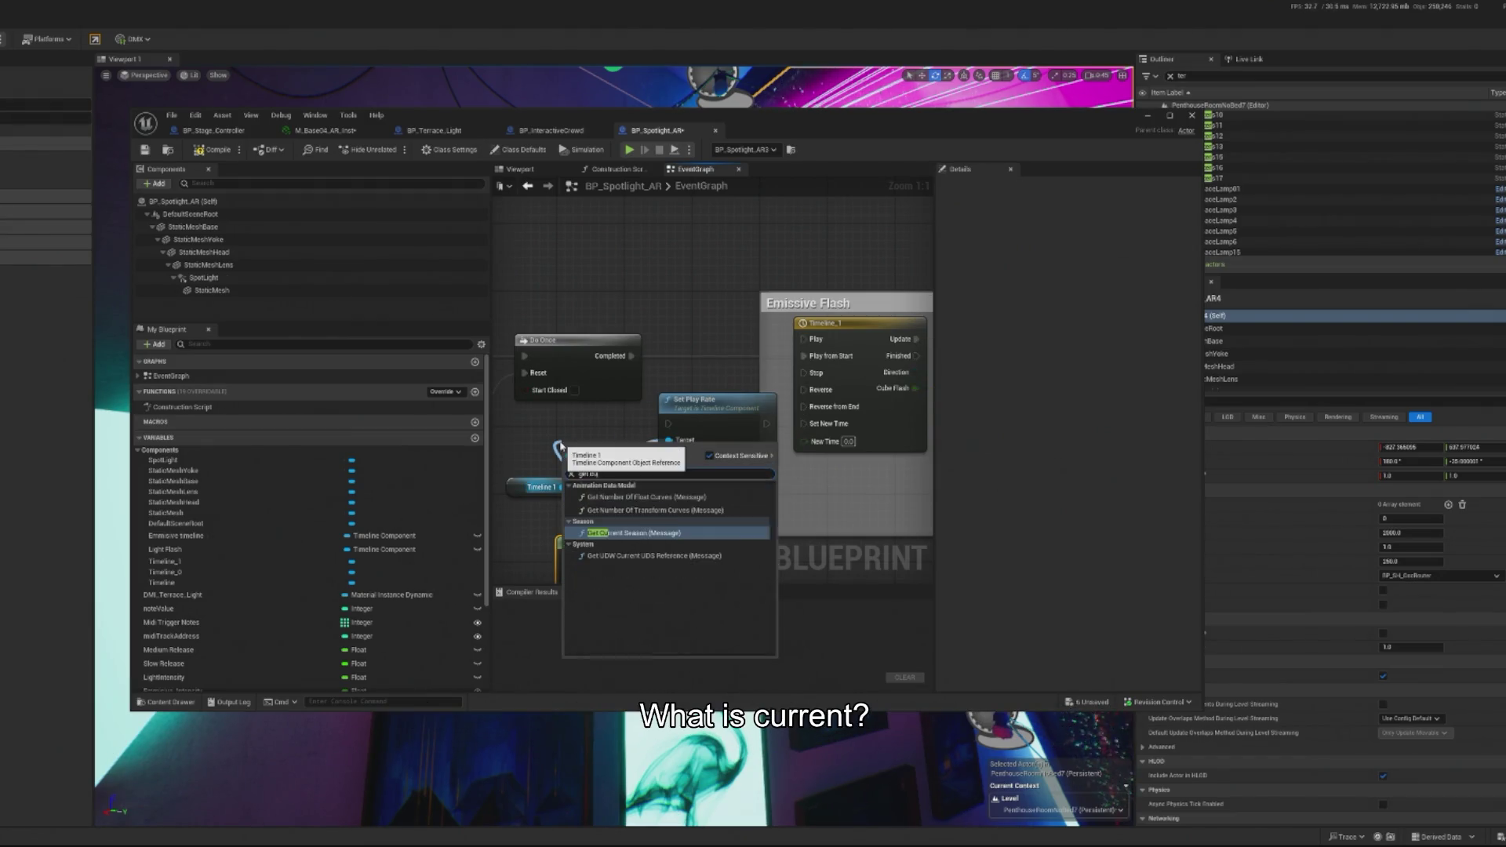
type("rrent")
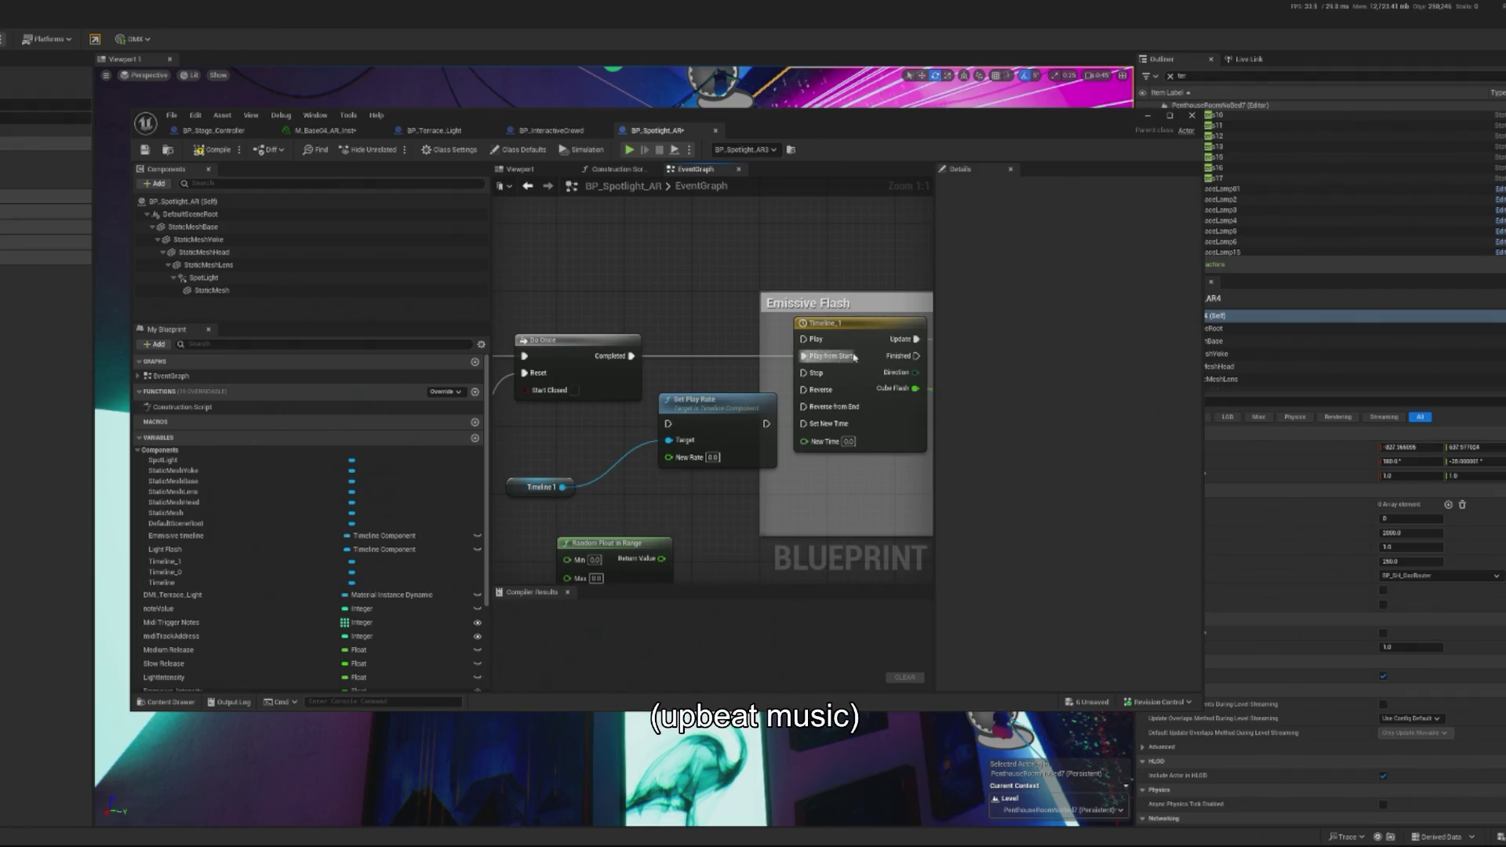
Step: Set the random range's Min to 1, enter its Max value, and wire it into New Rate
left_click(598, 560)
left_click_drag(606, 597, 606, 570)
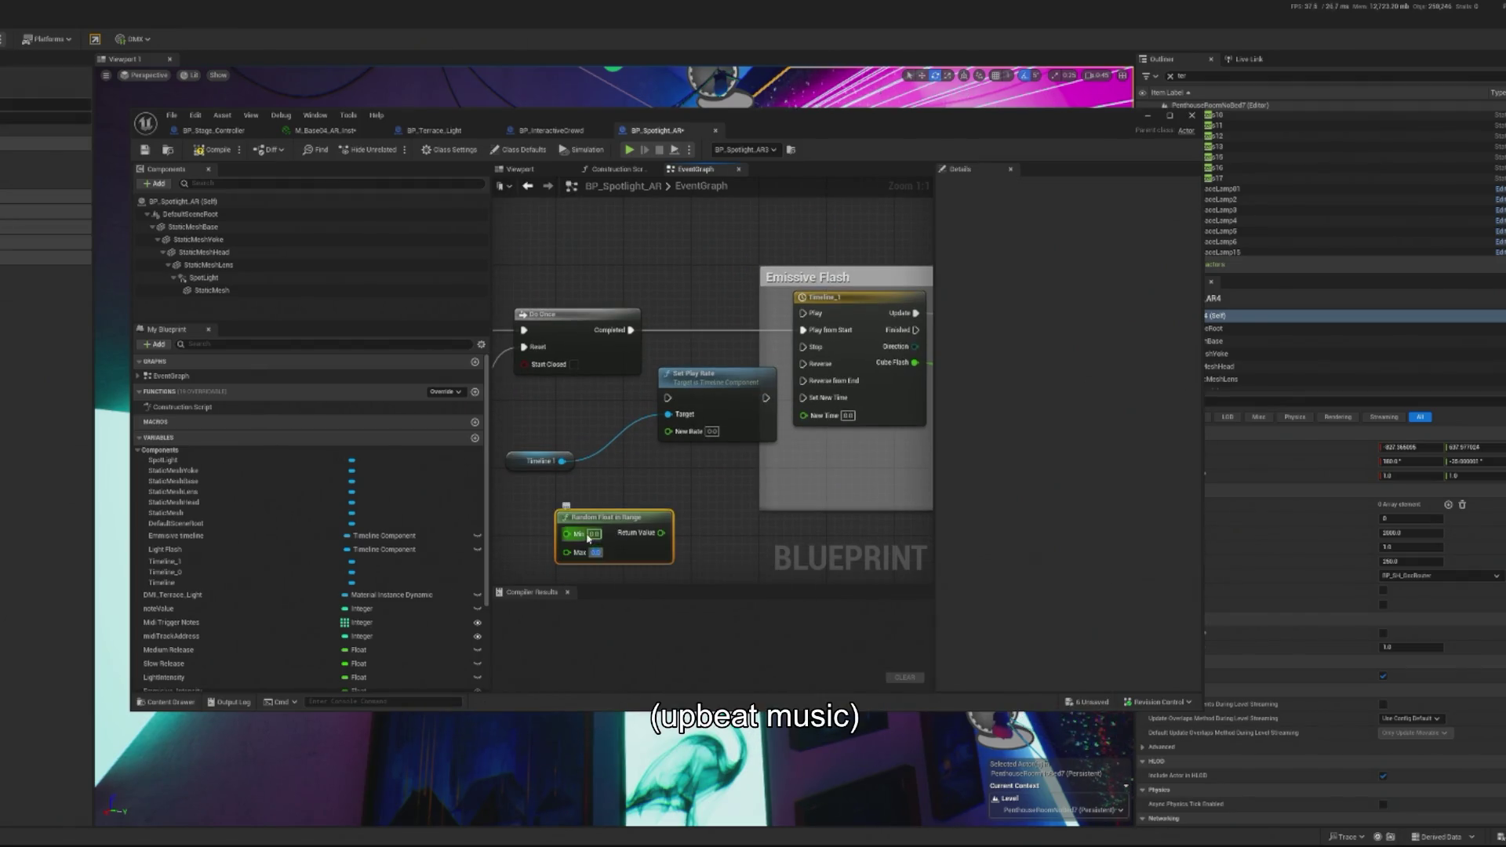
left_click(594, 534)
type("1")
key("Return")
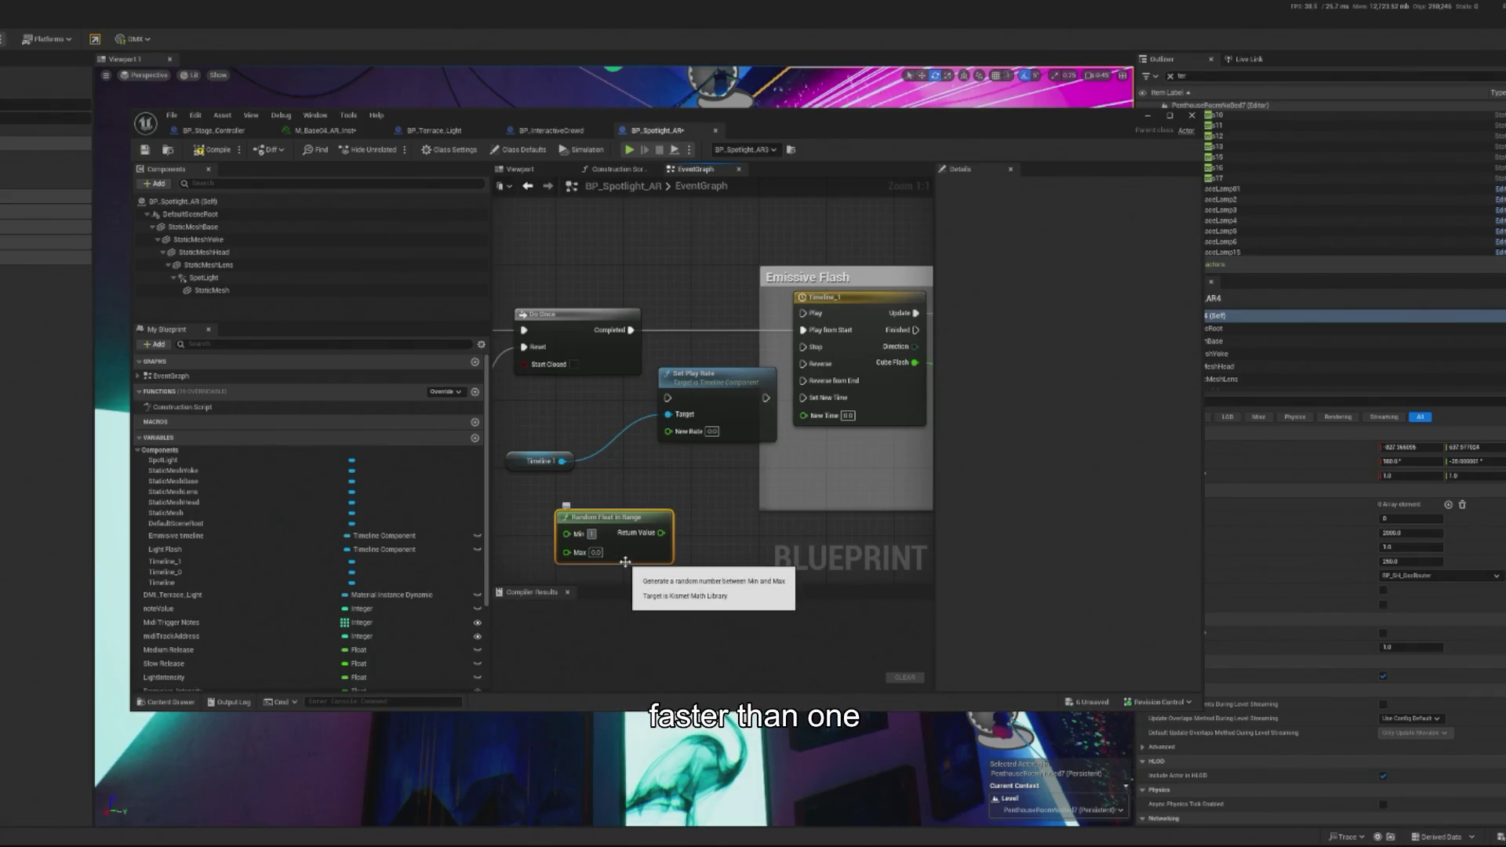
left_click(596, 552)
type("1")
left_click(669, 568)
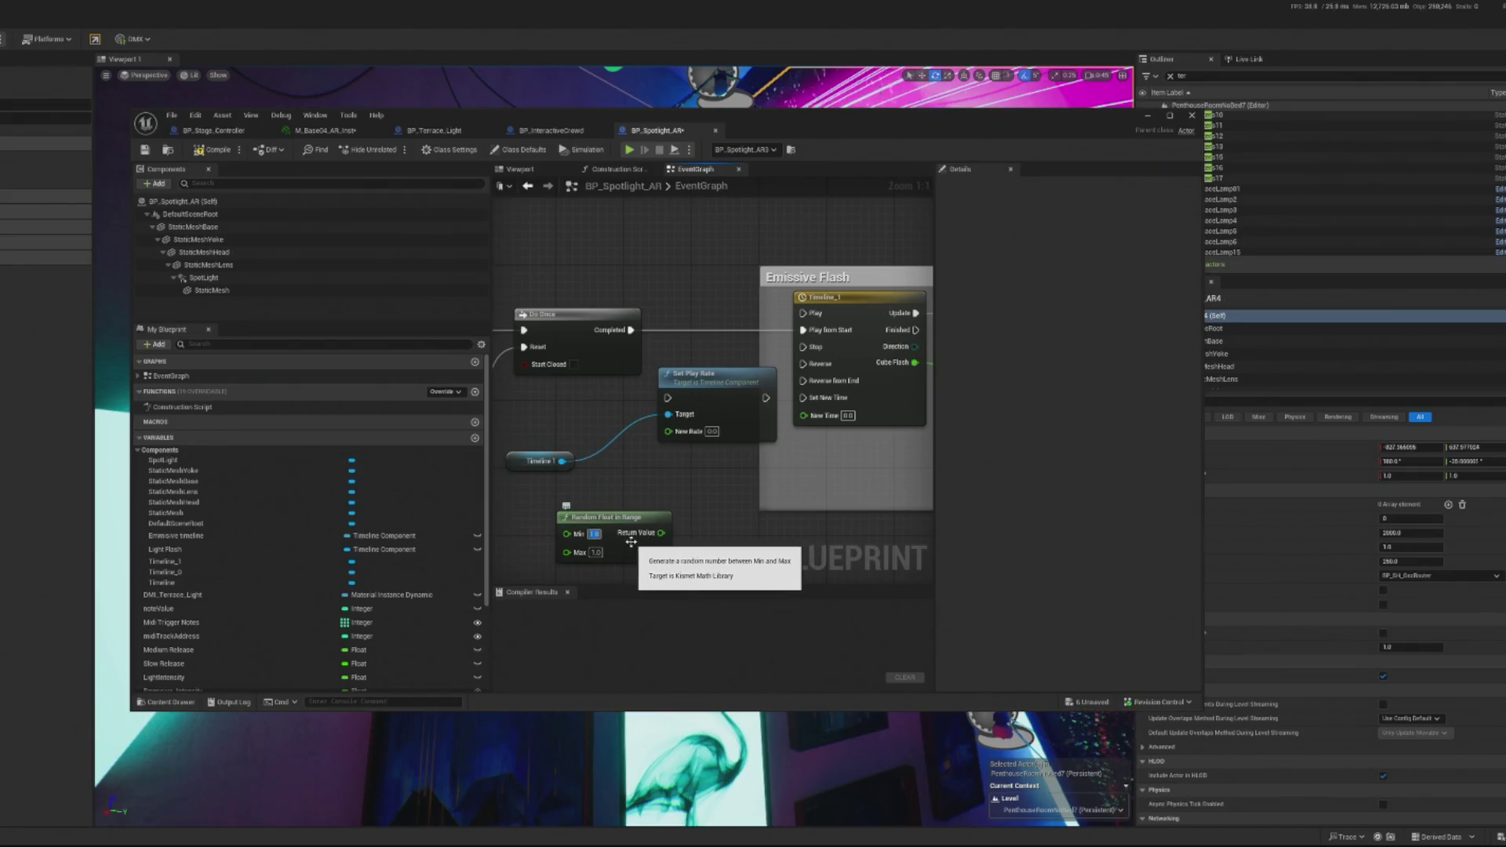
type("2")
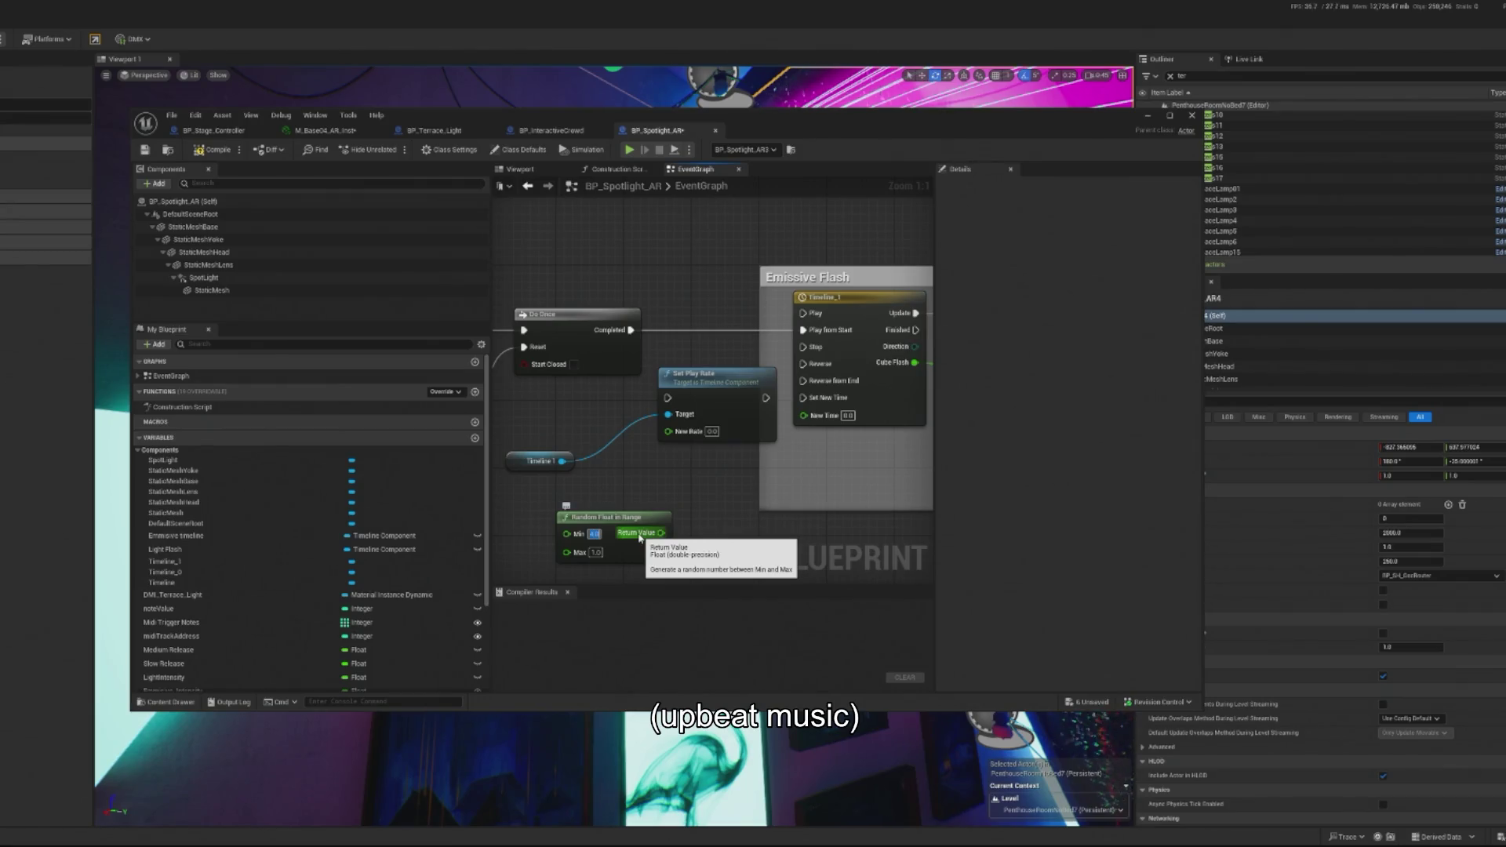
mouse_move(662, 534)
left_mouse_down()
mouse_move(695, 338)
mouse_move(802, 329)
left_mouse_up()
scroll(767, 377, "down", 1)
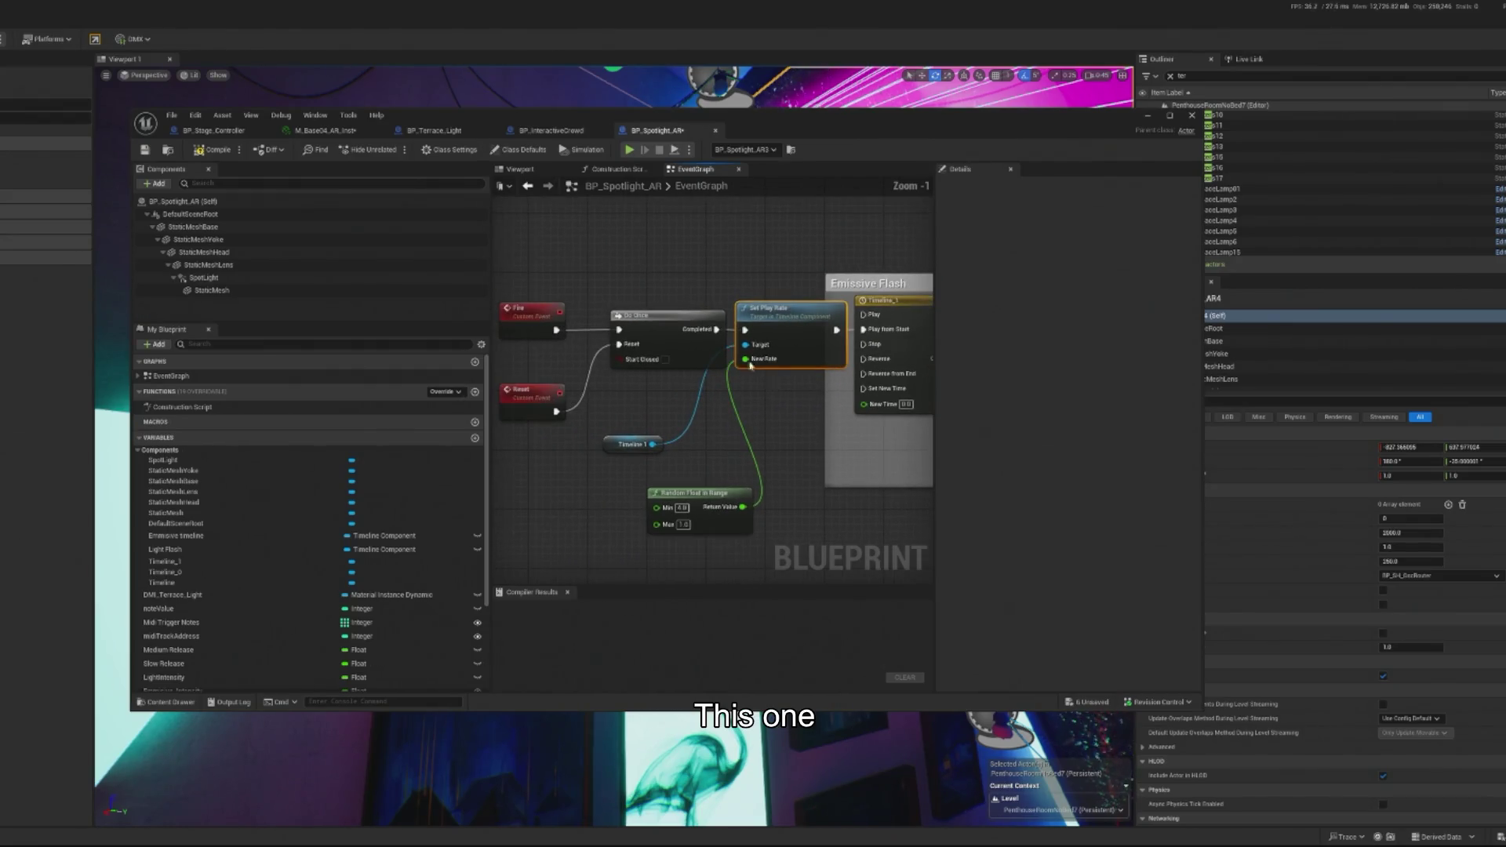
Step: Compile BP_Spotlight_AR, add a Reset node off the timeline's Finished output, and play-test the lights
left_click(225, 154)
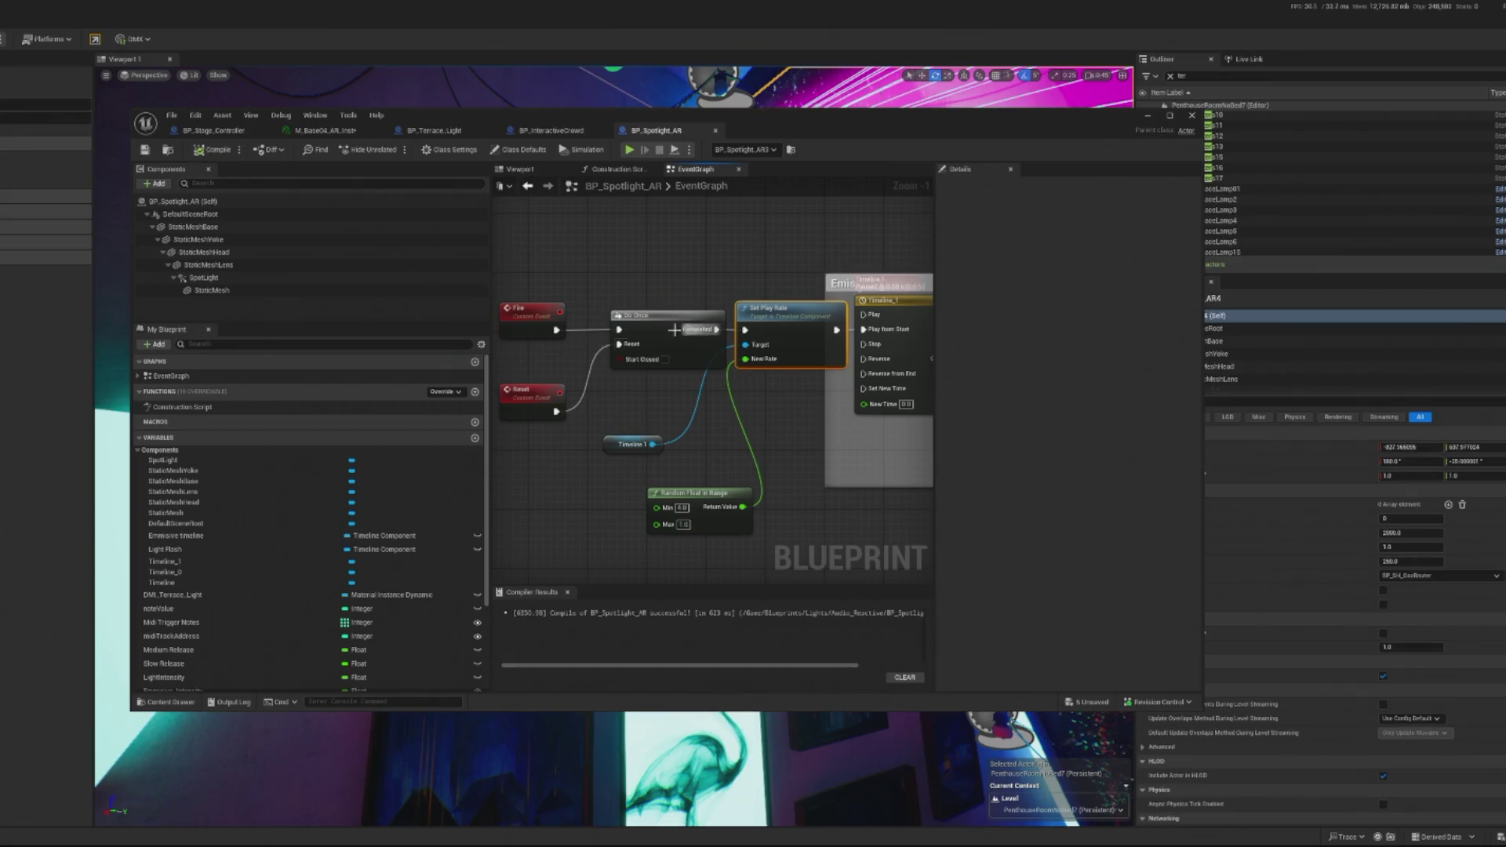
mouse_move(930, 404)
left_mouse_down()
mouse_move(673, 406)
mouse_move(772, 396)
left_mouse_up()
mouse_move(808, 321)
left_mouse_down()
mouse_move(831, 445)
mouse_move(889, 522)
mouse_move(748, 500)
left_mouse_up()
type("reset")
key("Return")
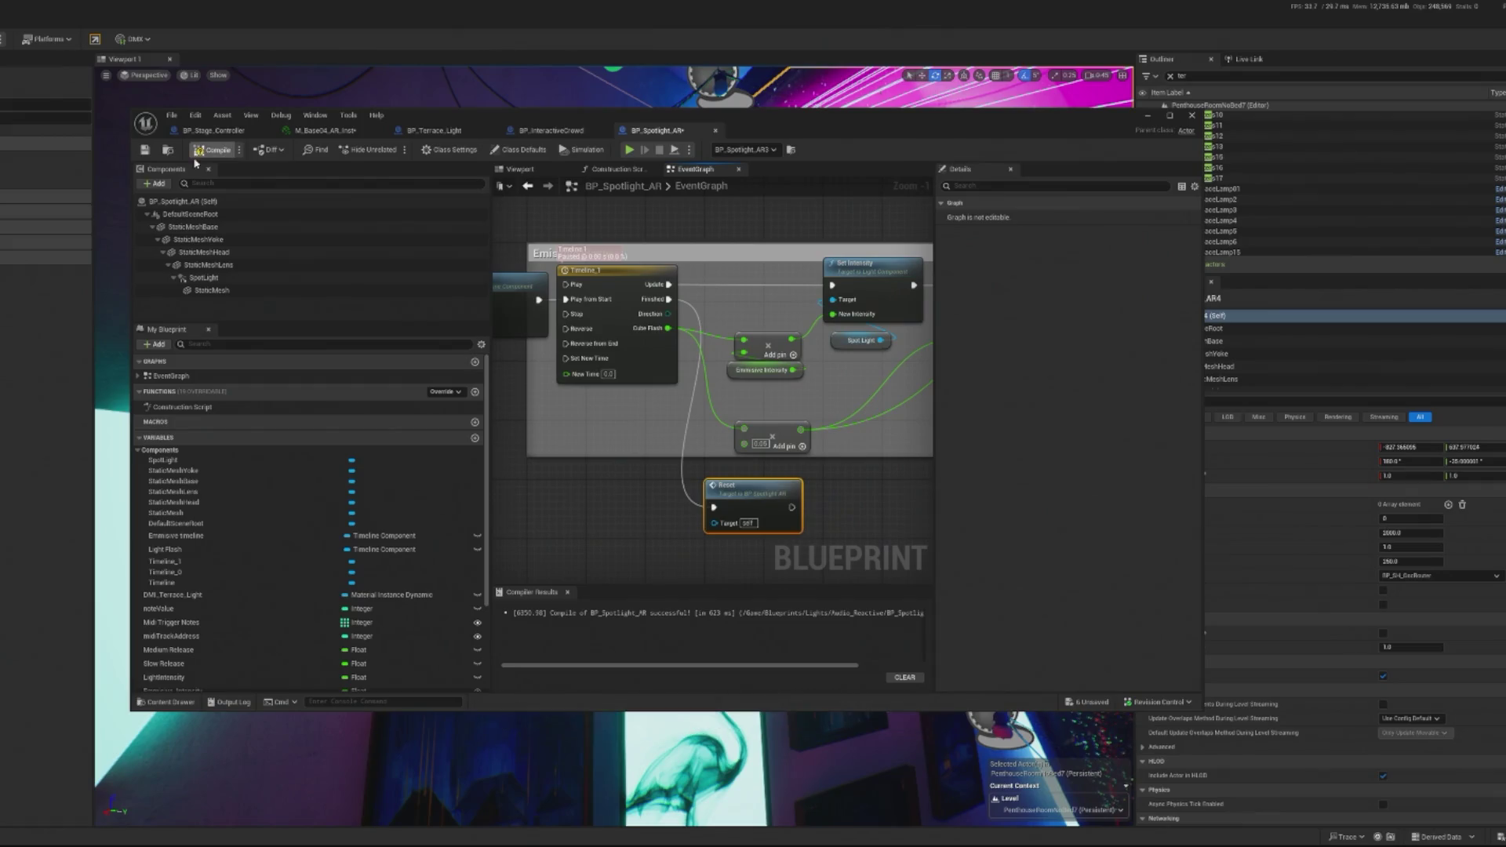
left_click(629, 149)
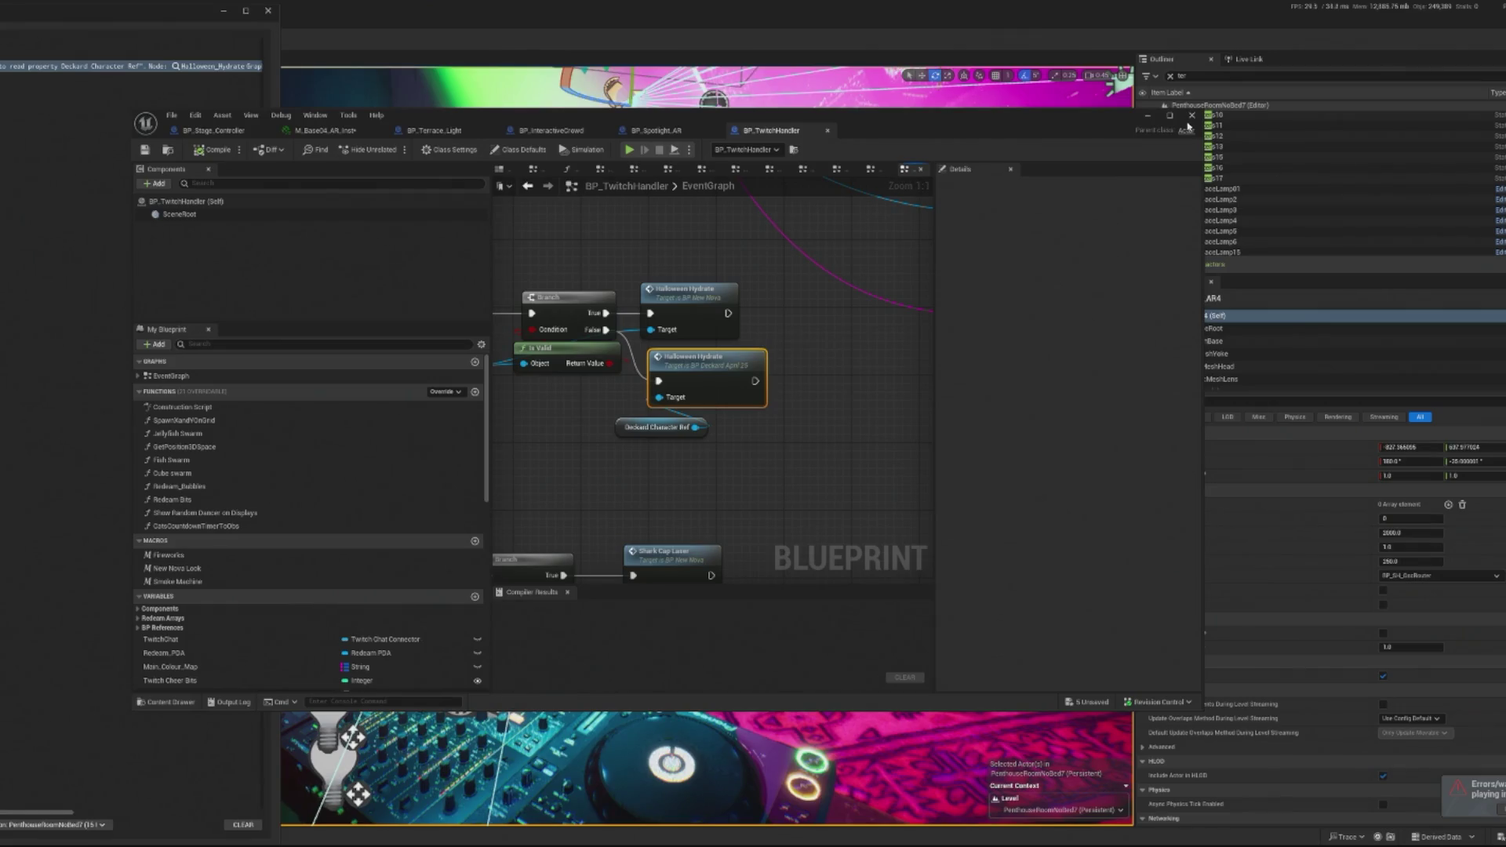
Step: Dismiss the message log and close the BP_TwitchHandler Blueprint
left_click(267, 10)
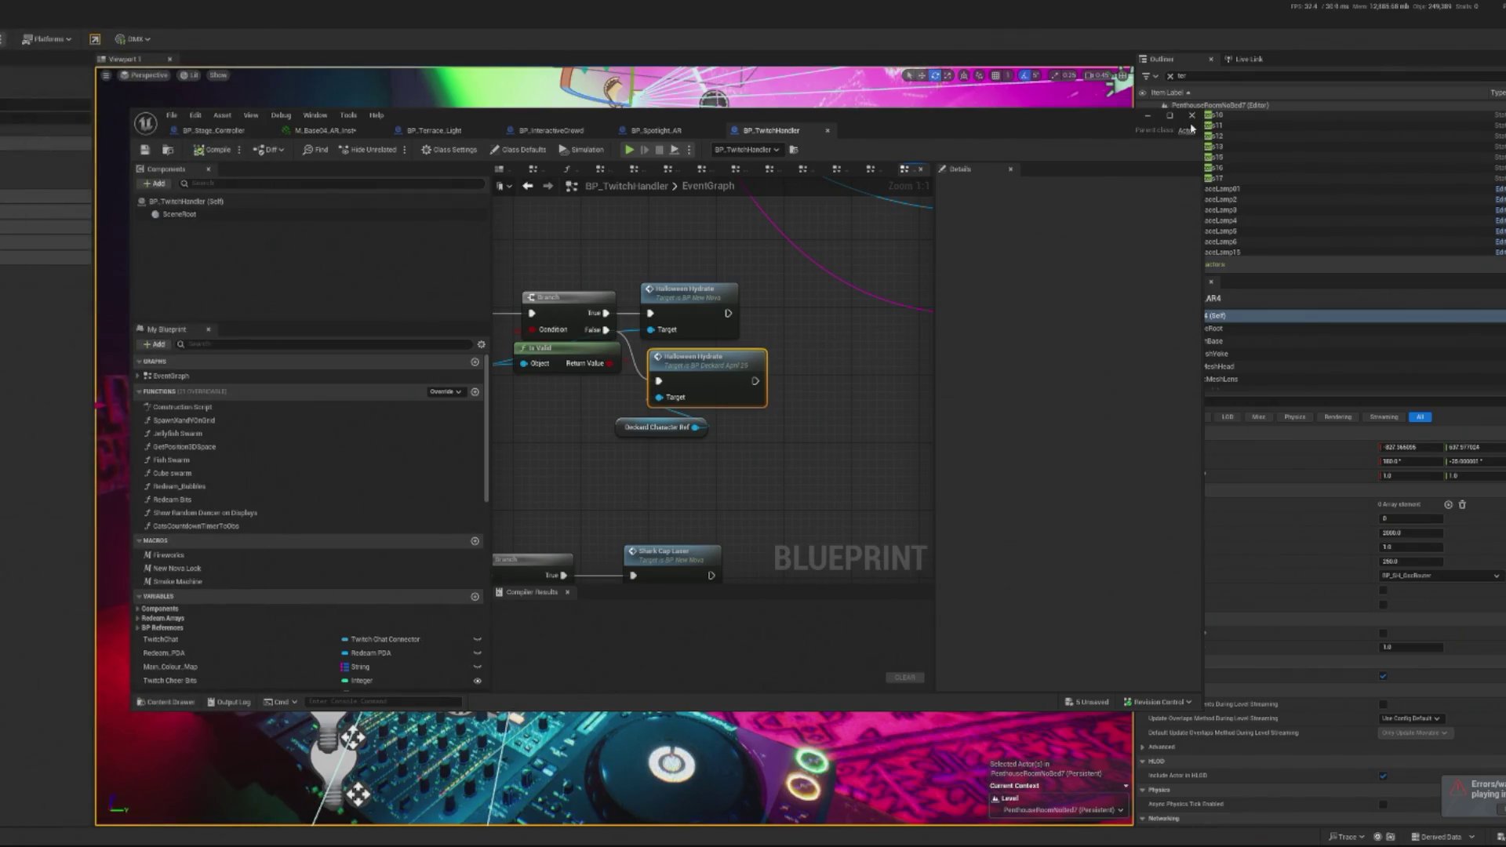
left_click(1169, 118)
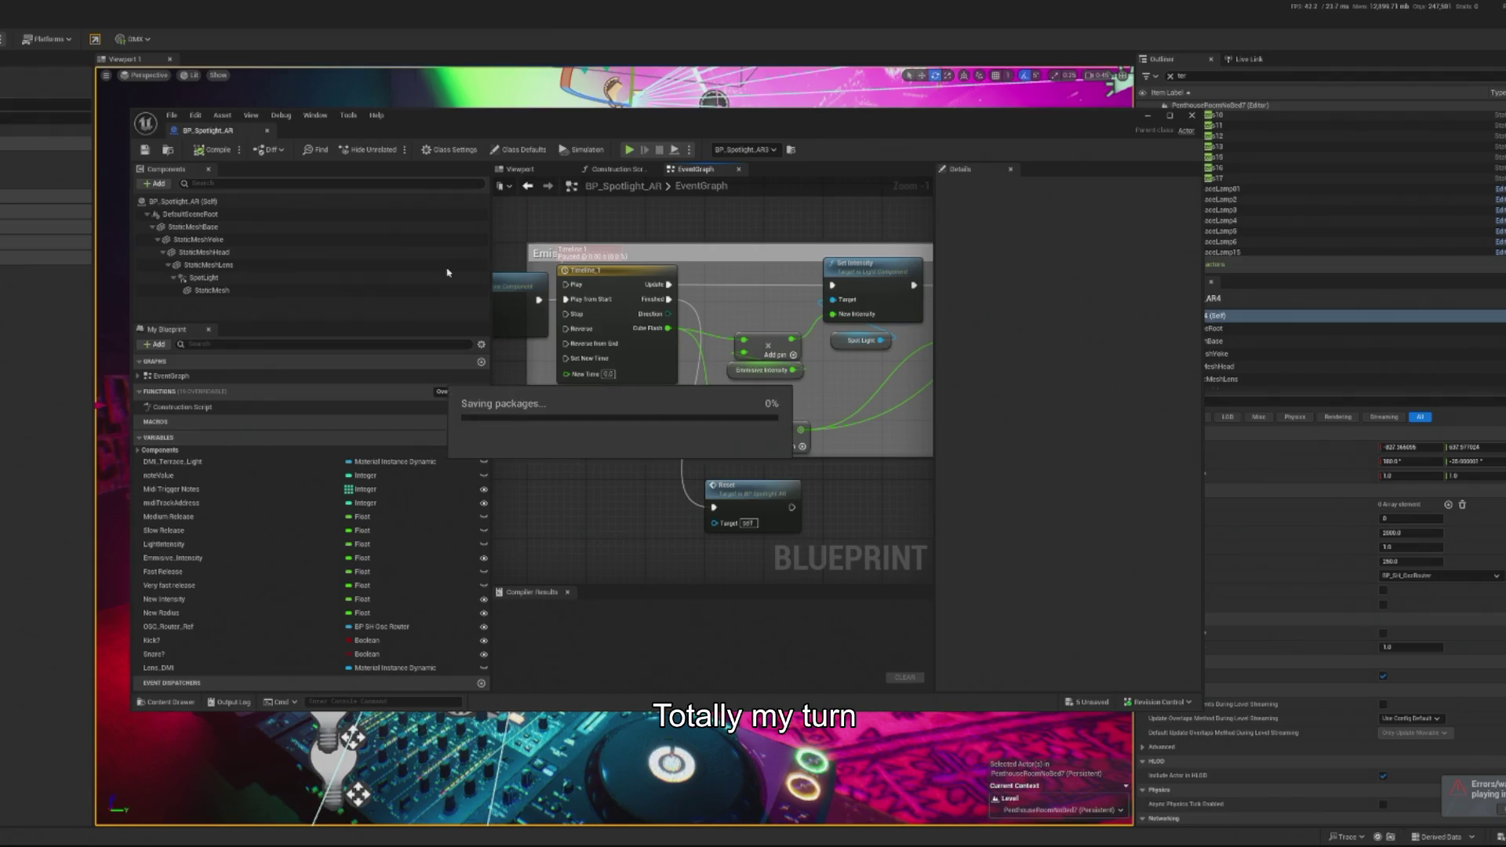
mouse_move(510, 488)
left_mouse_down()
mouse_move(471, 491)
mouse_move(616, 502)
left_mouse_up()
scroll(520, 494, "up", 1)
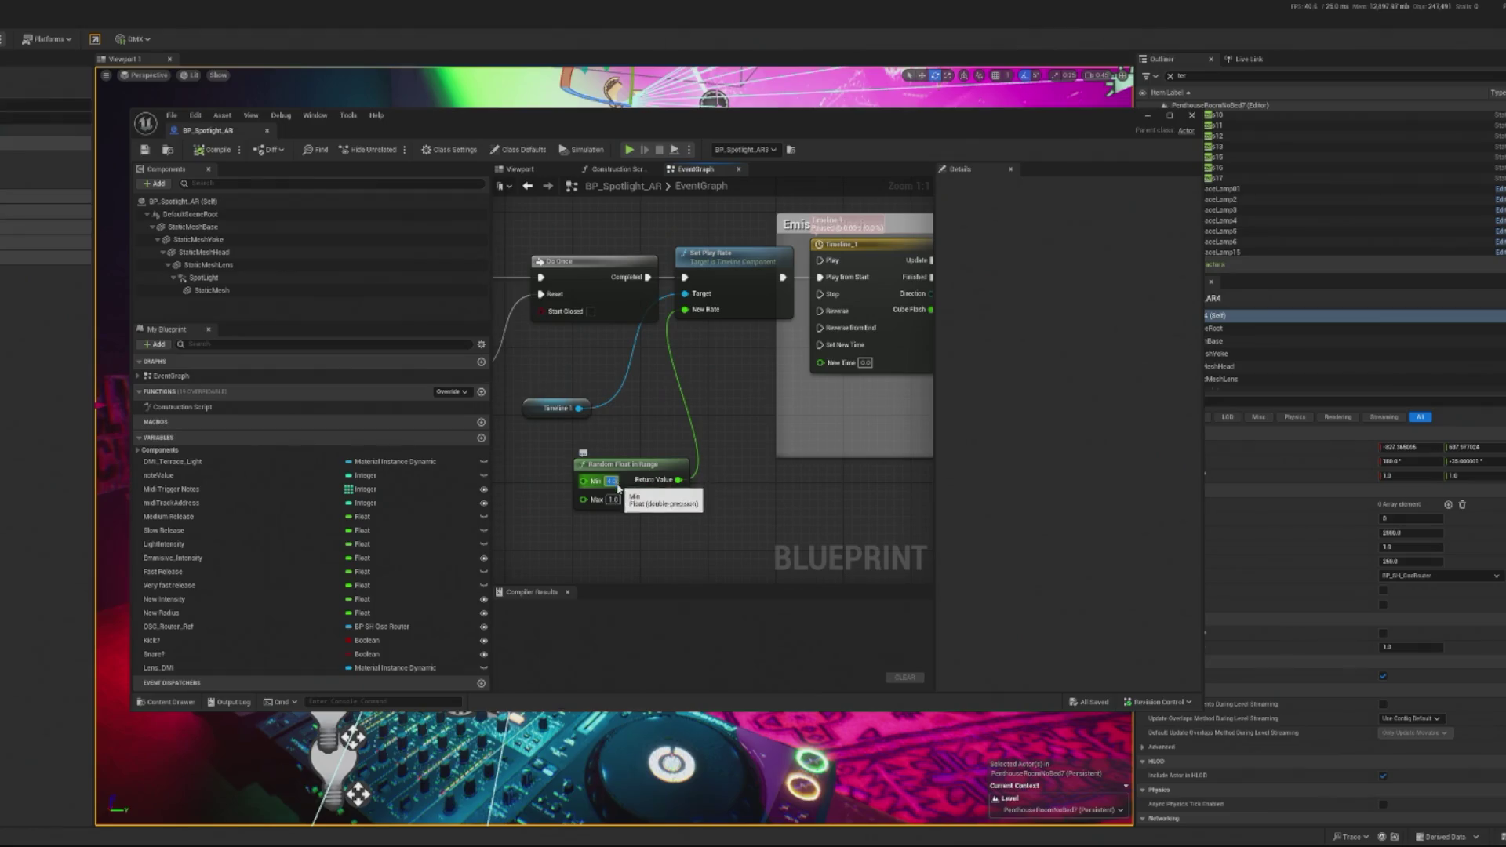
Step: Change Random Float in Range's minimum from 4.0 to 0.25, then compile and save BP_Spotlight_AR
left_click(613, 481)
type("0")
key("Return")
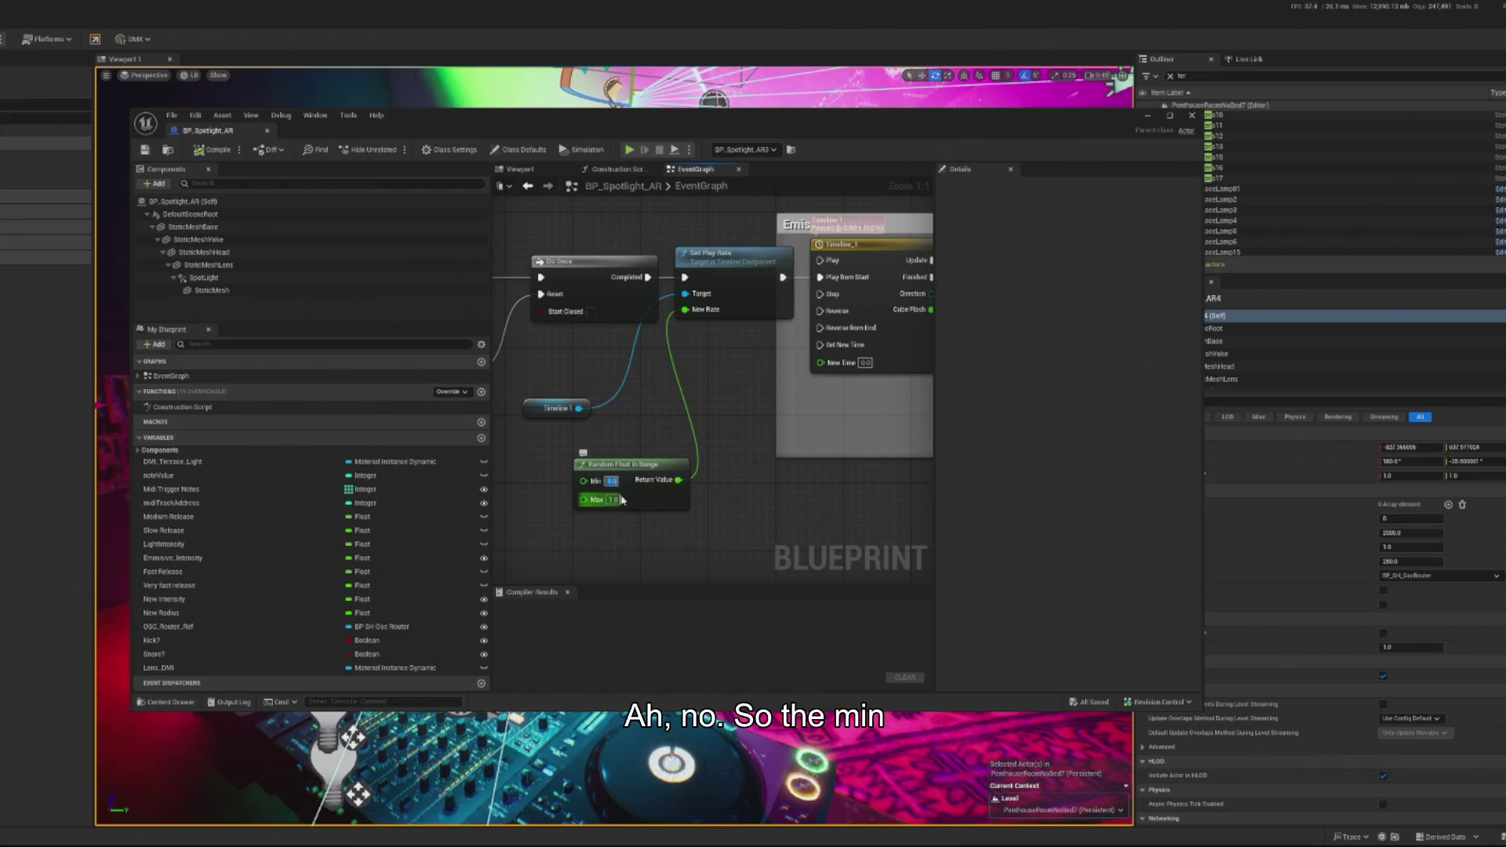
type("0.25")
key("Return")
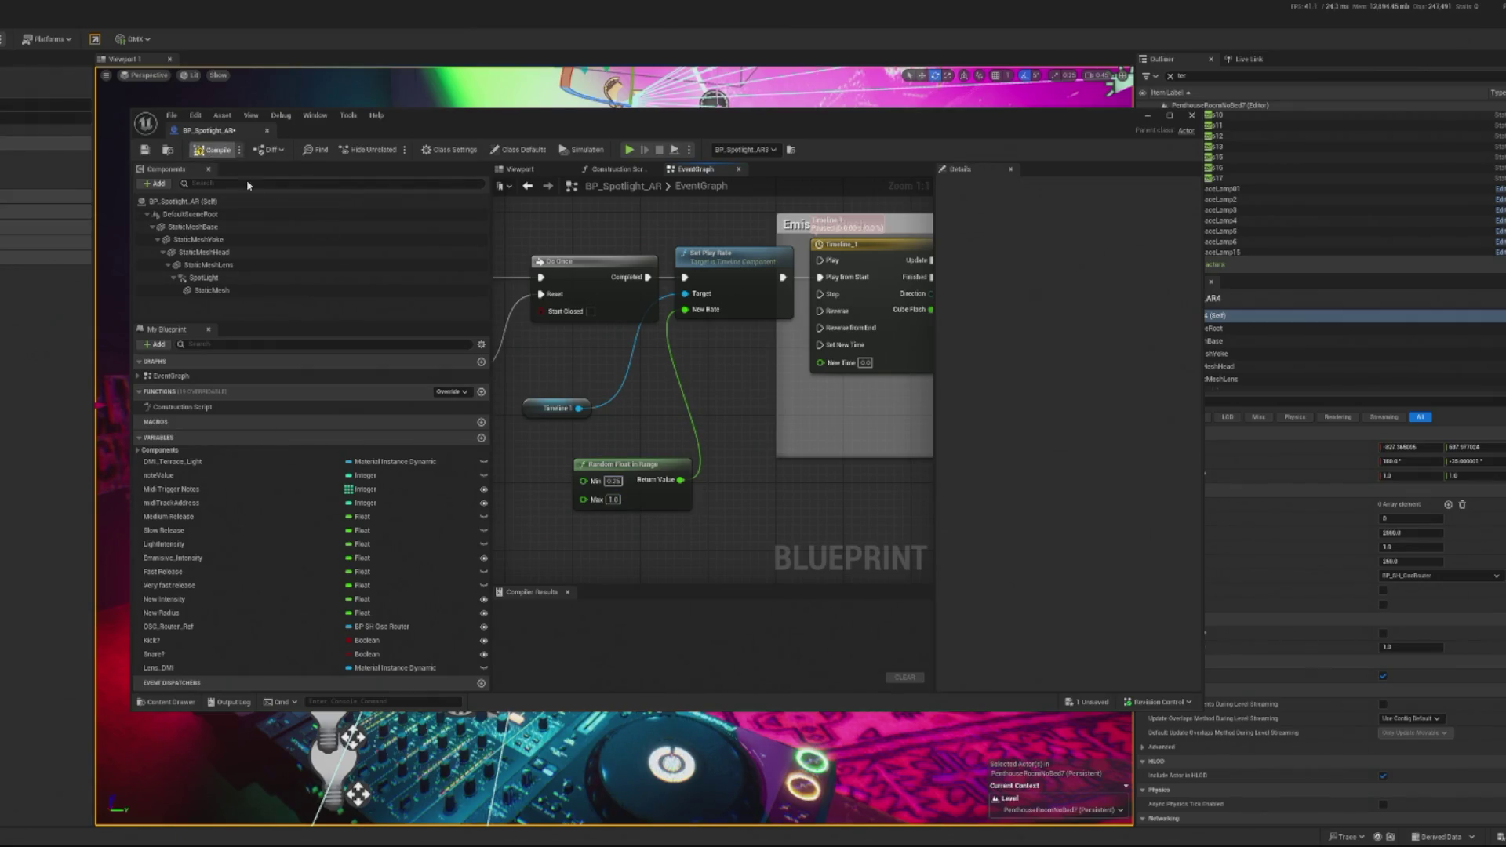
key("ctrl+s")
left_click_drag(926, 337, 699, 329)
left_click(1148, 115)
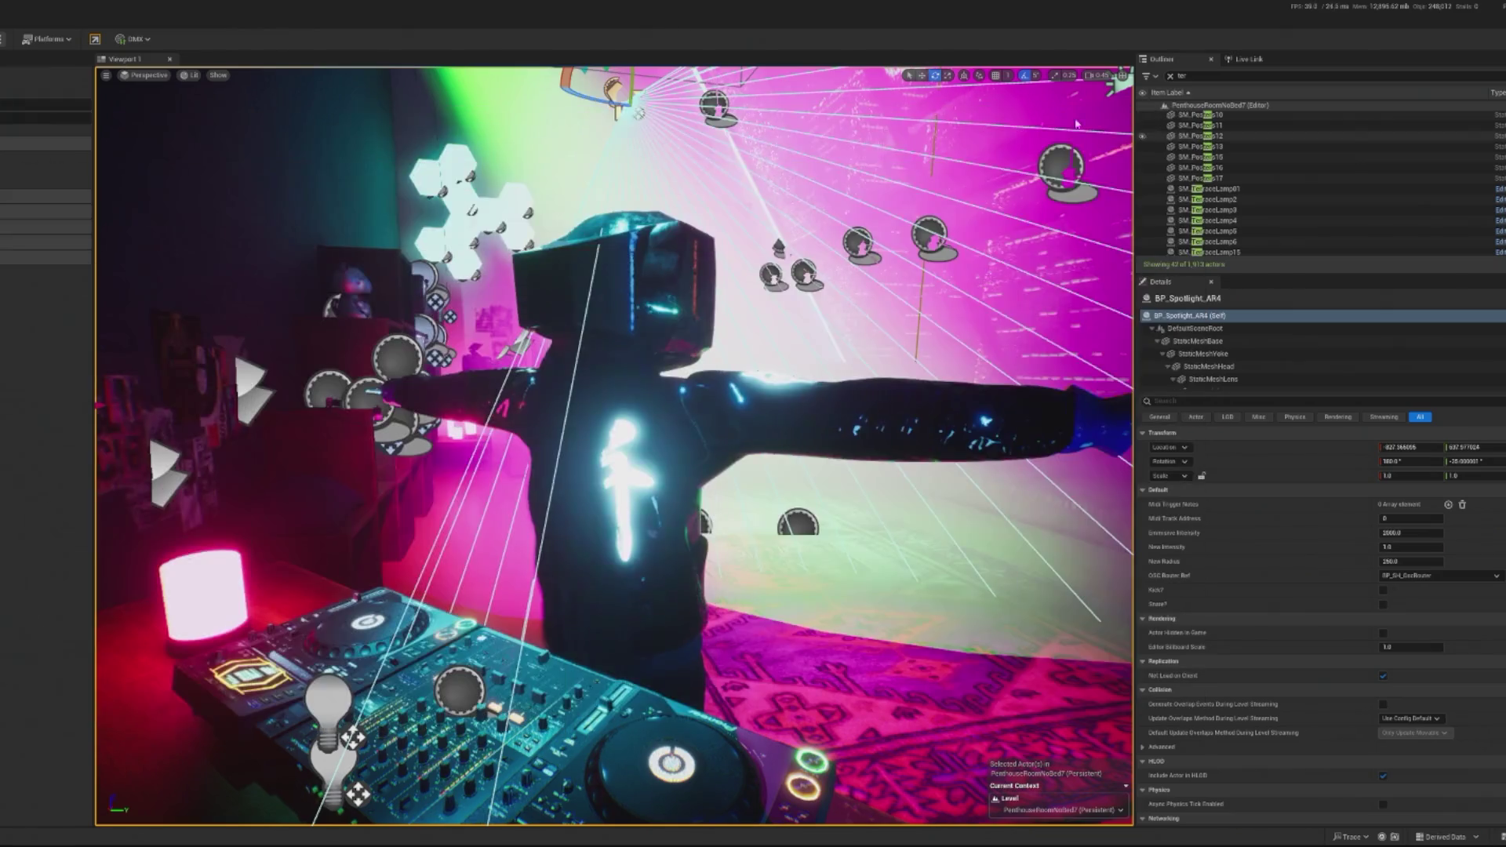
key("alt+p")
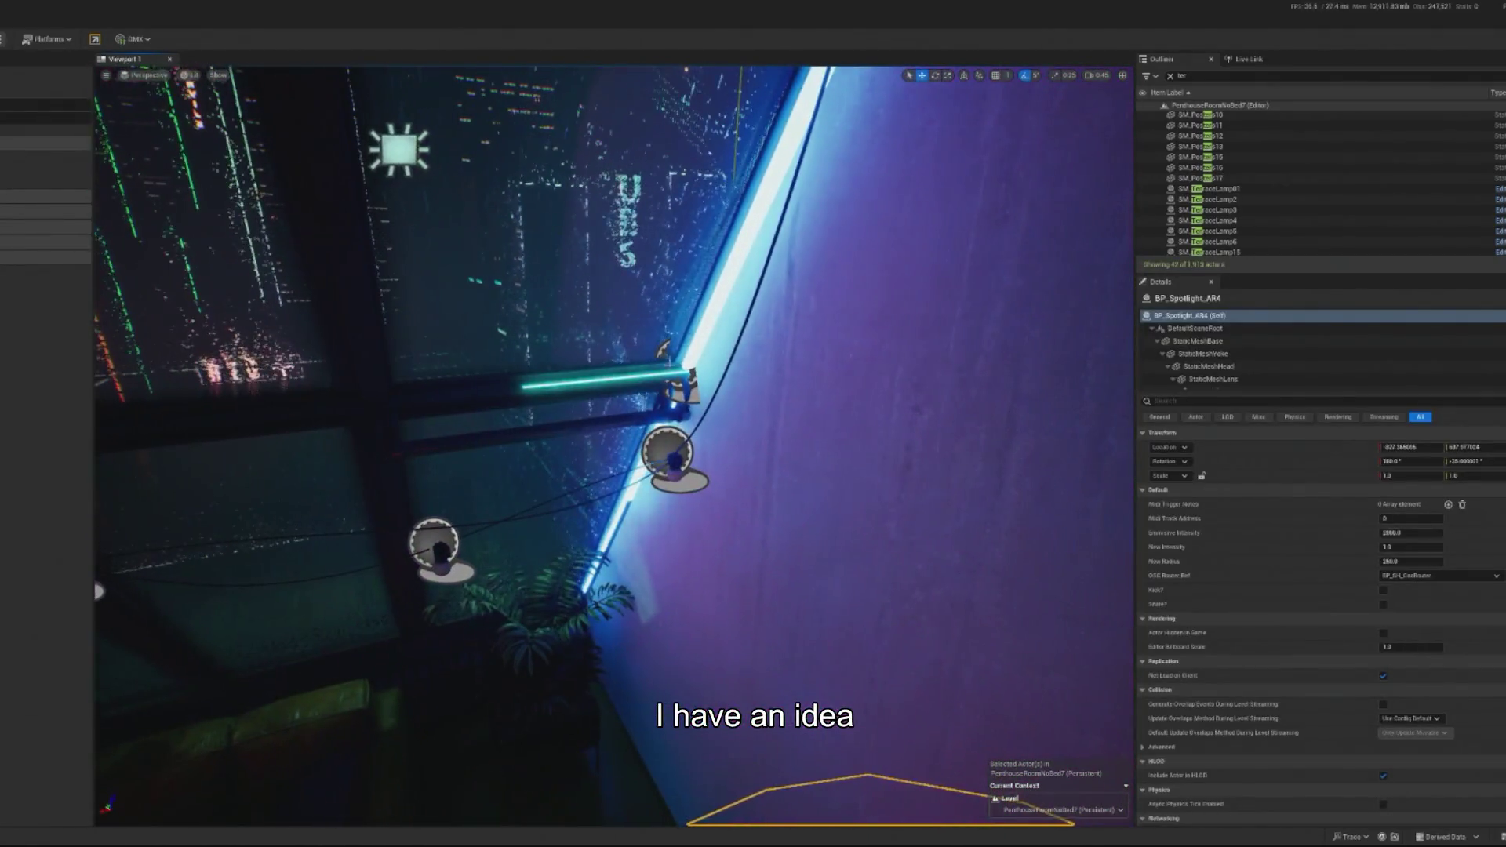
Step: Select the cyan light cylinder BP_Light_Cylinder2 in the level
left_click(589, 382)
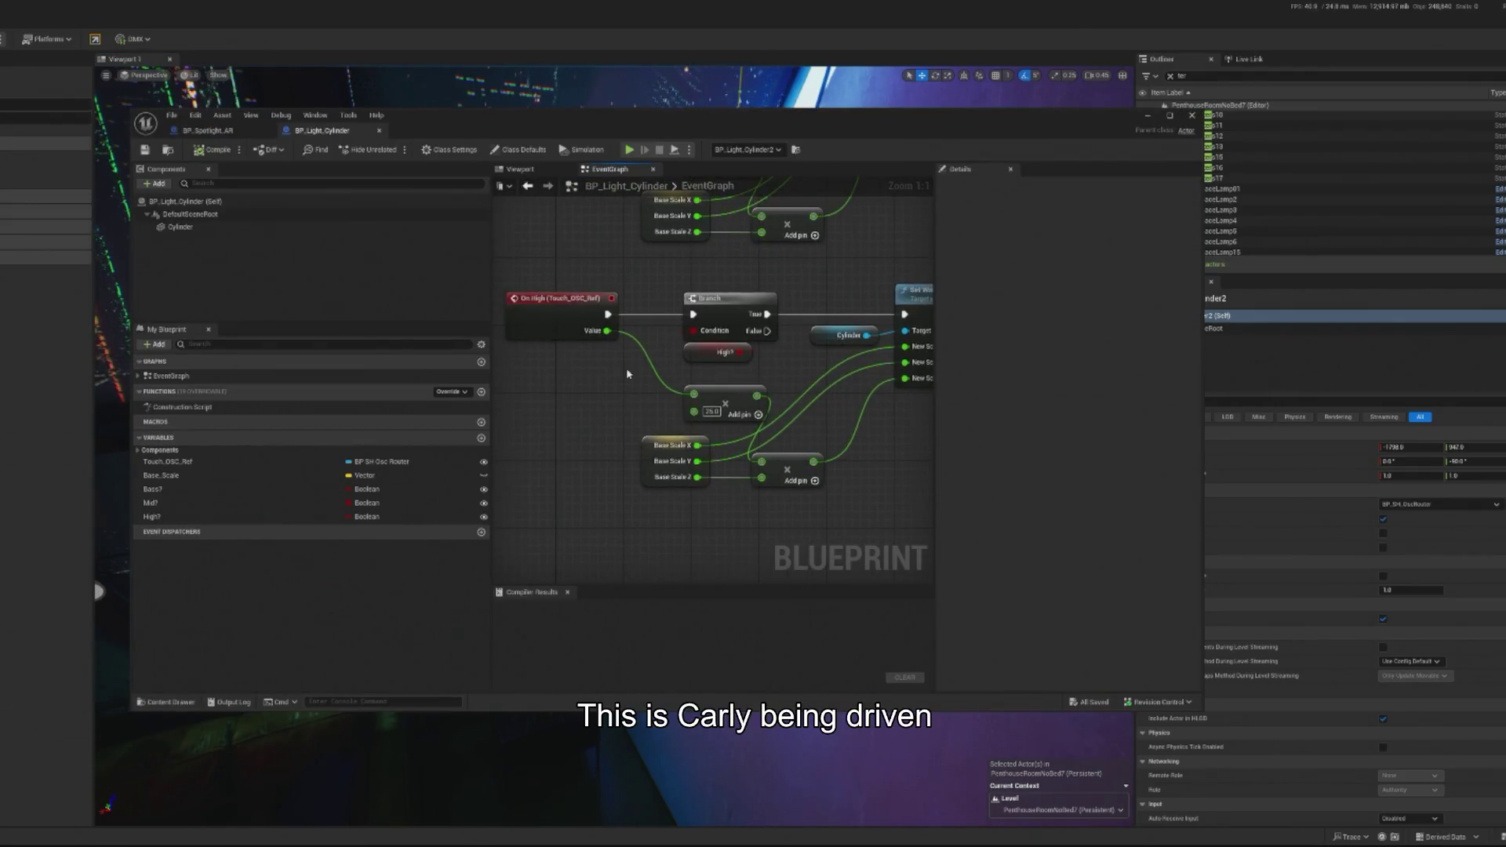
scroll(626, 374, "down", 2)
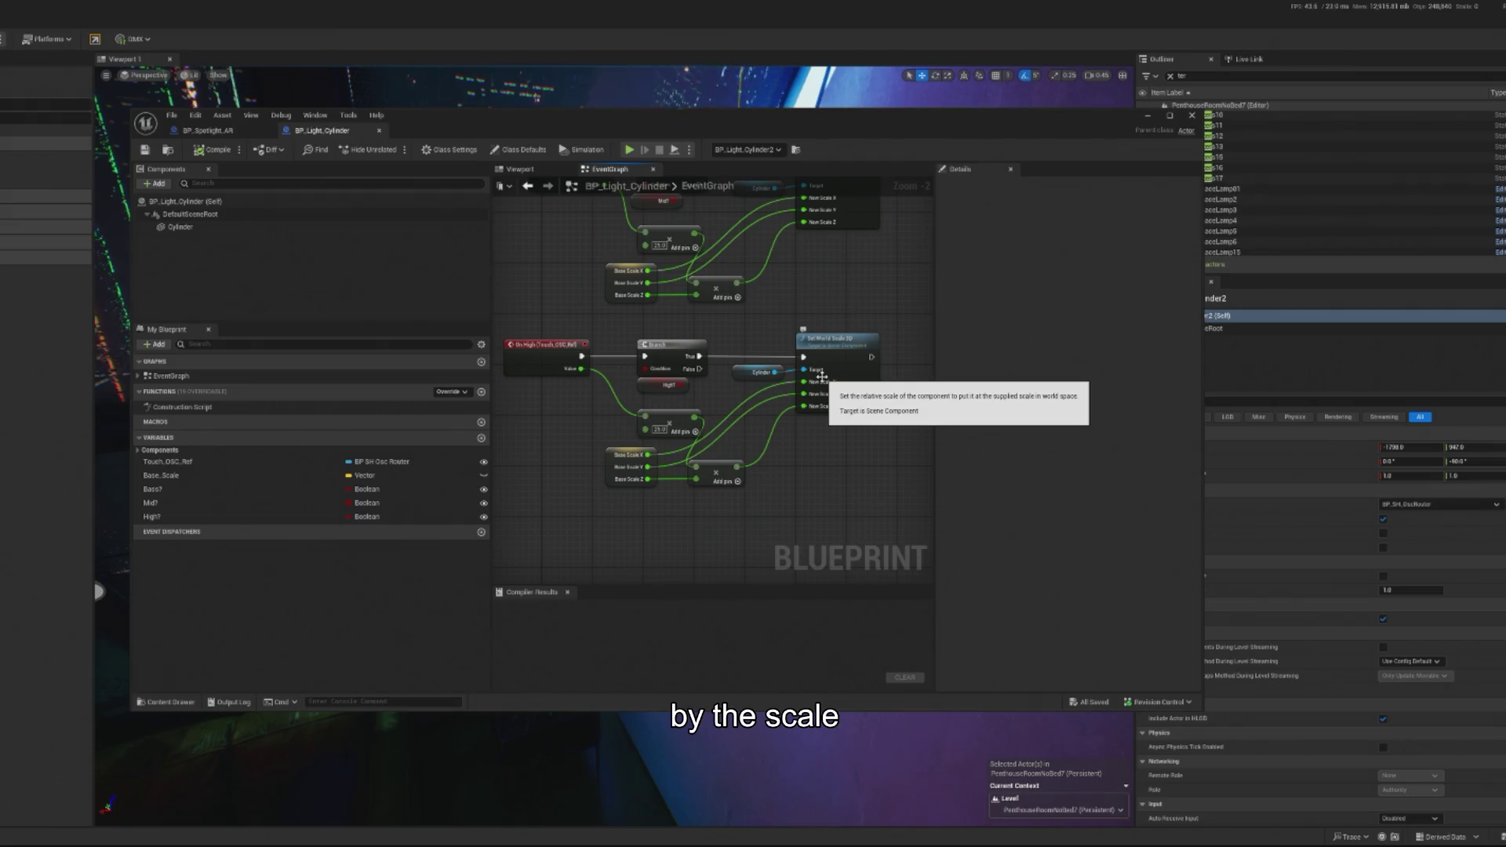
scroll(821, 377, "up", 5)
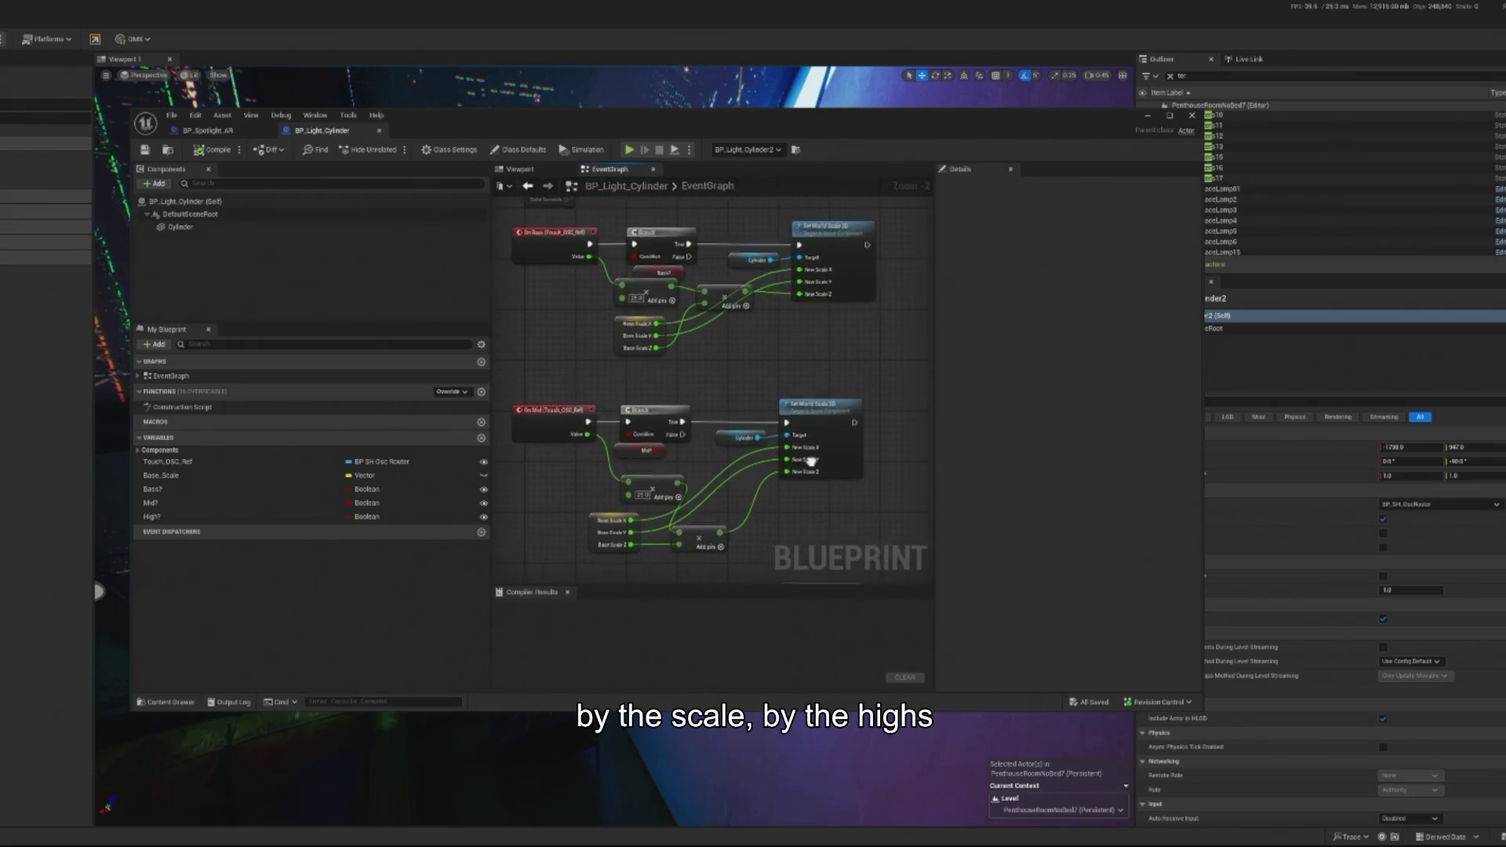
scroll(816, 376, "down", 1)
scroll(799, 300, "up", 1)
Step: Pan the event graph across the On Bass and On Mid cylinder-scaling logic
left_click_drag(800, 300, 773, 369)
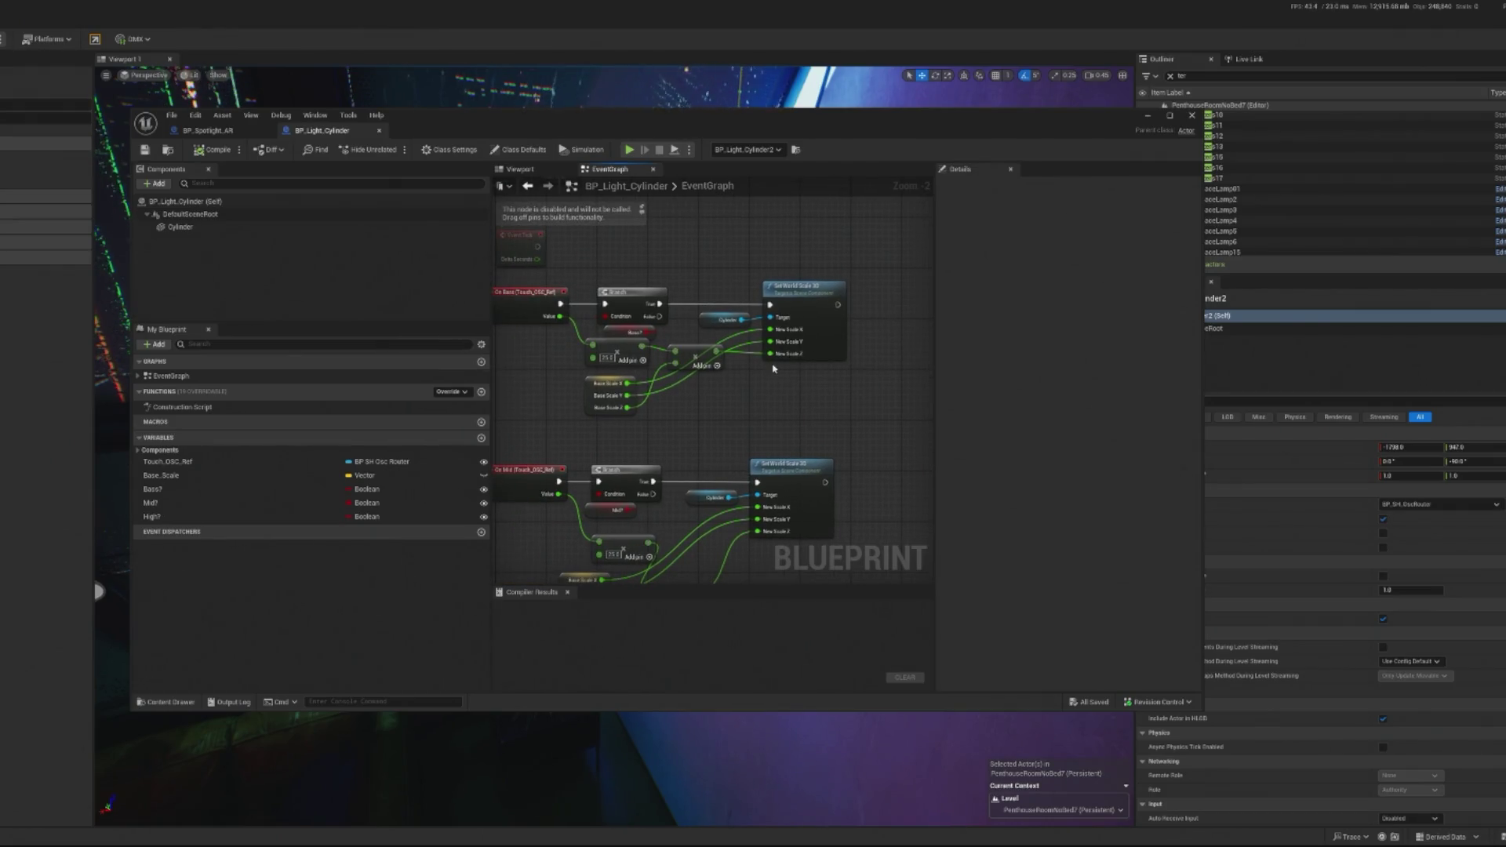
mouse_move(793, 437)
left_mouse_down()
mouse_move(837, 445)
mouse_move(802, 436)
left_mouse_up()
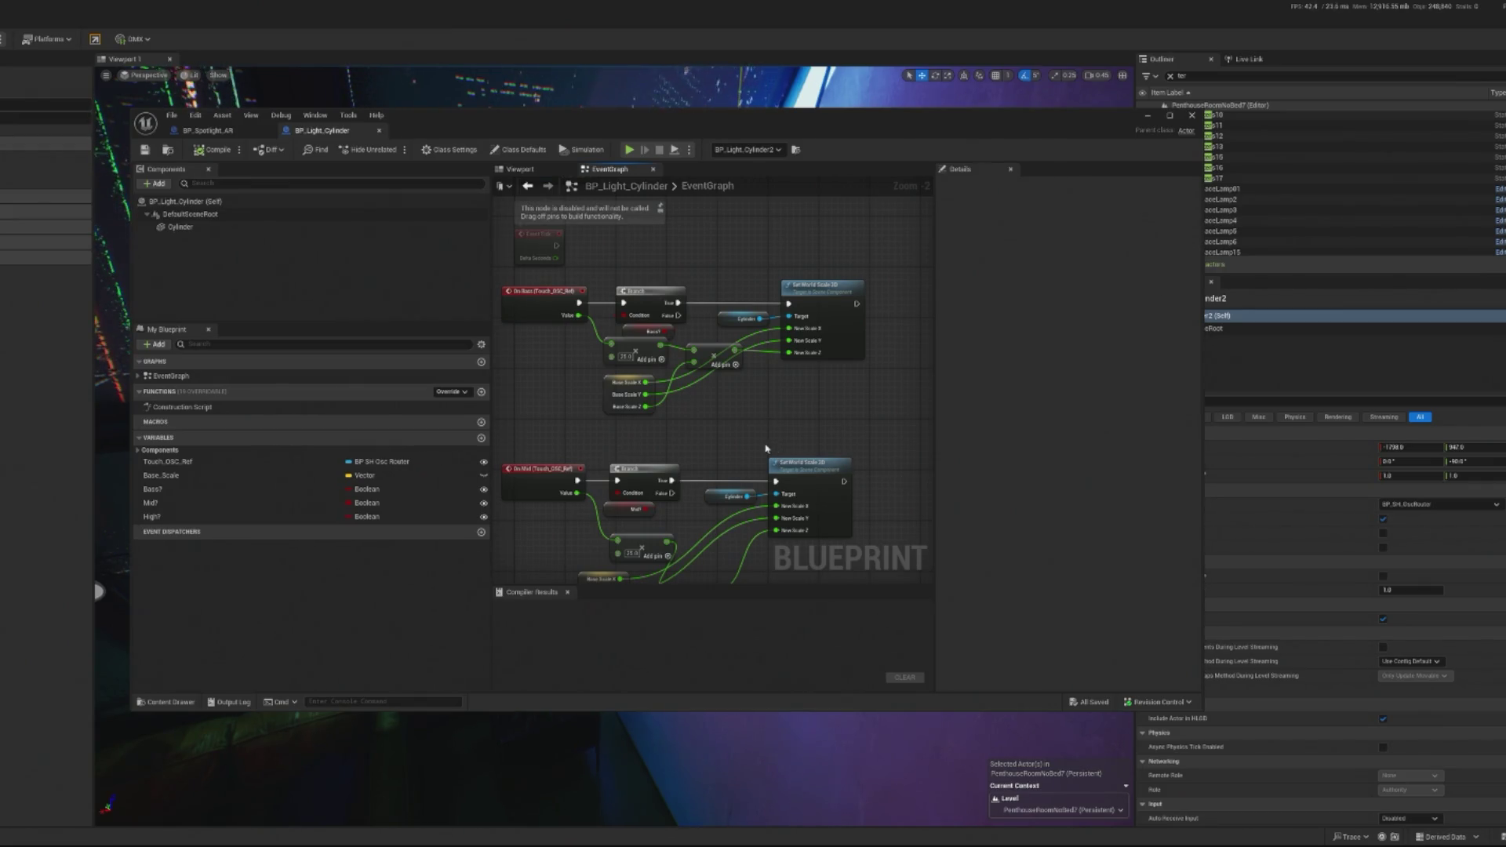
left_click_drag(834, 404, 840, 393)
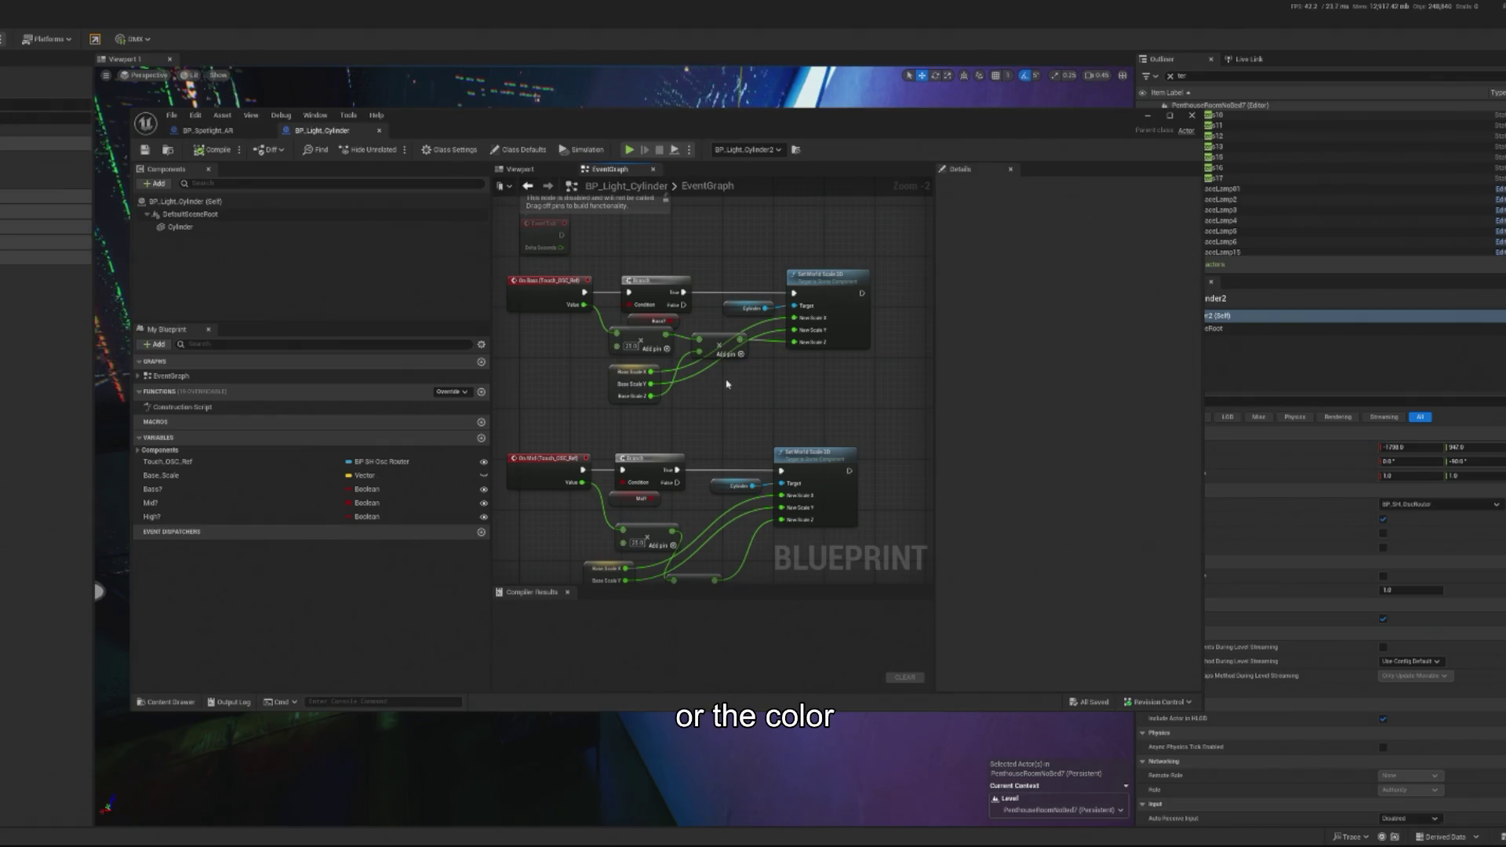
mouse_move(788, 432)
left_mouse_down()
mouse_move(717, 420)
mouse_move(742, 408)
left_mouse_up()
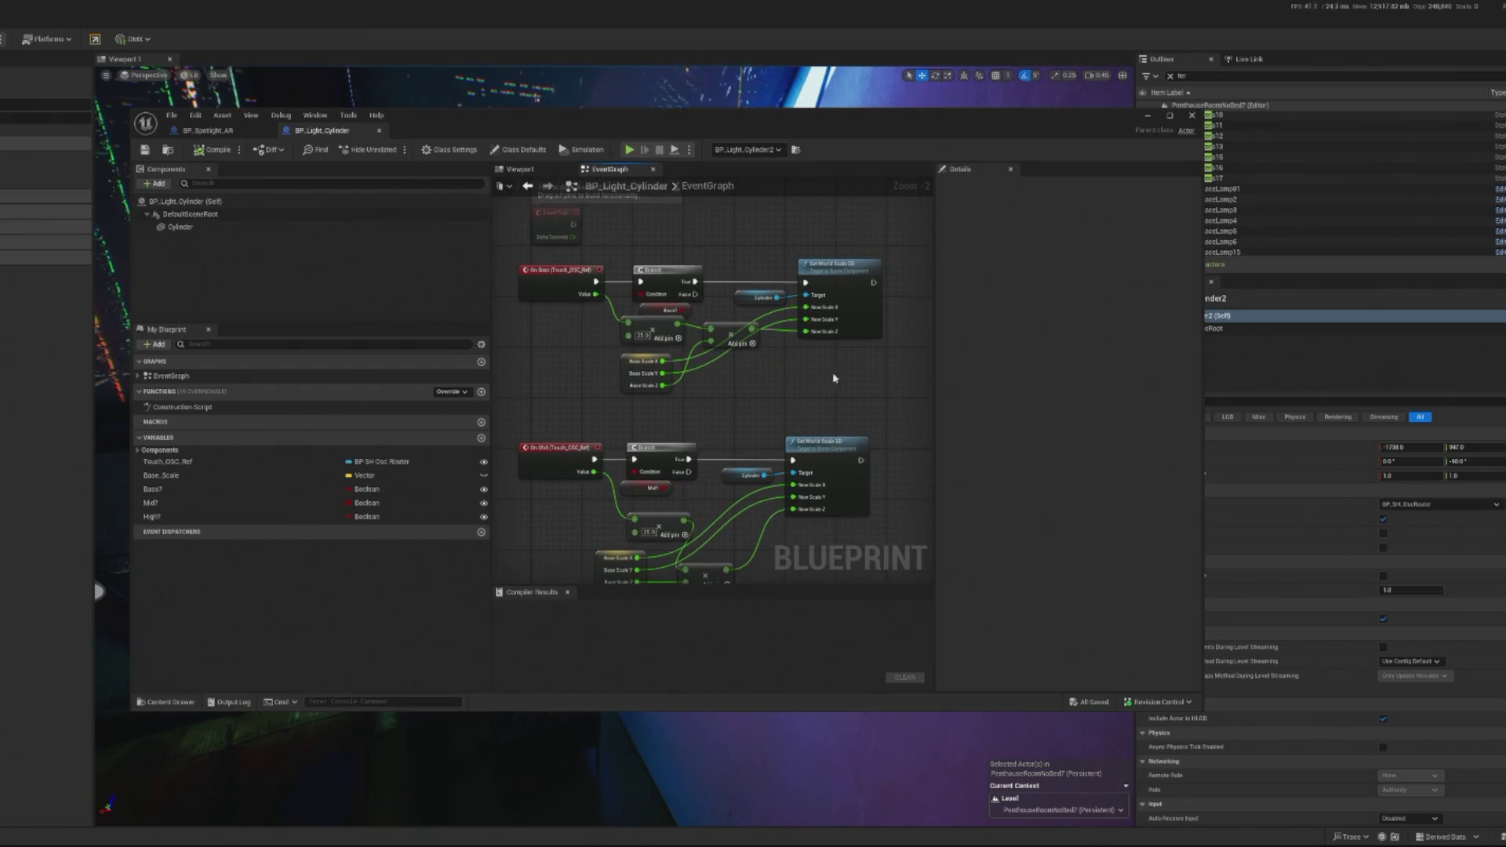
left_click_drag(864, 383, 819, 421)
left_click_drag(757, 489, 762, 433)
Step: Add a Set Scalar Parameter Value node to the cylinder event graph
type("SET S")
key("BackSpace")
key("BackSpace")
key("BackSpace")
type("set scalar")
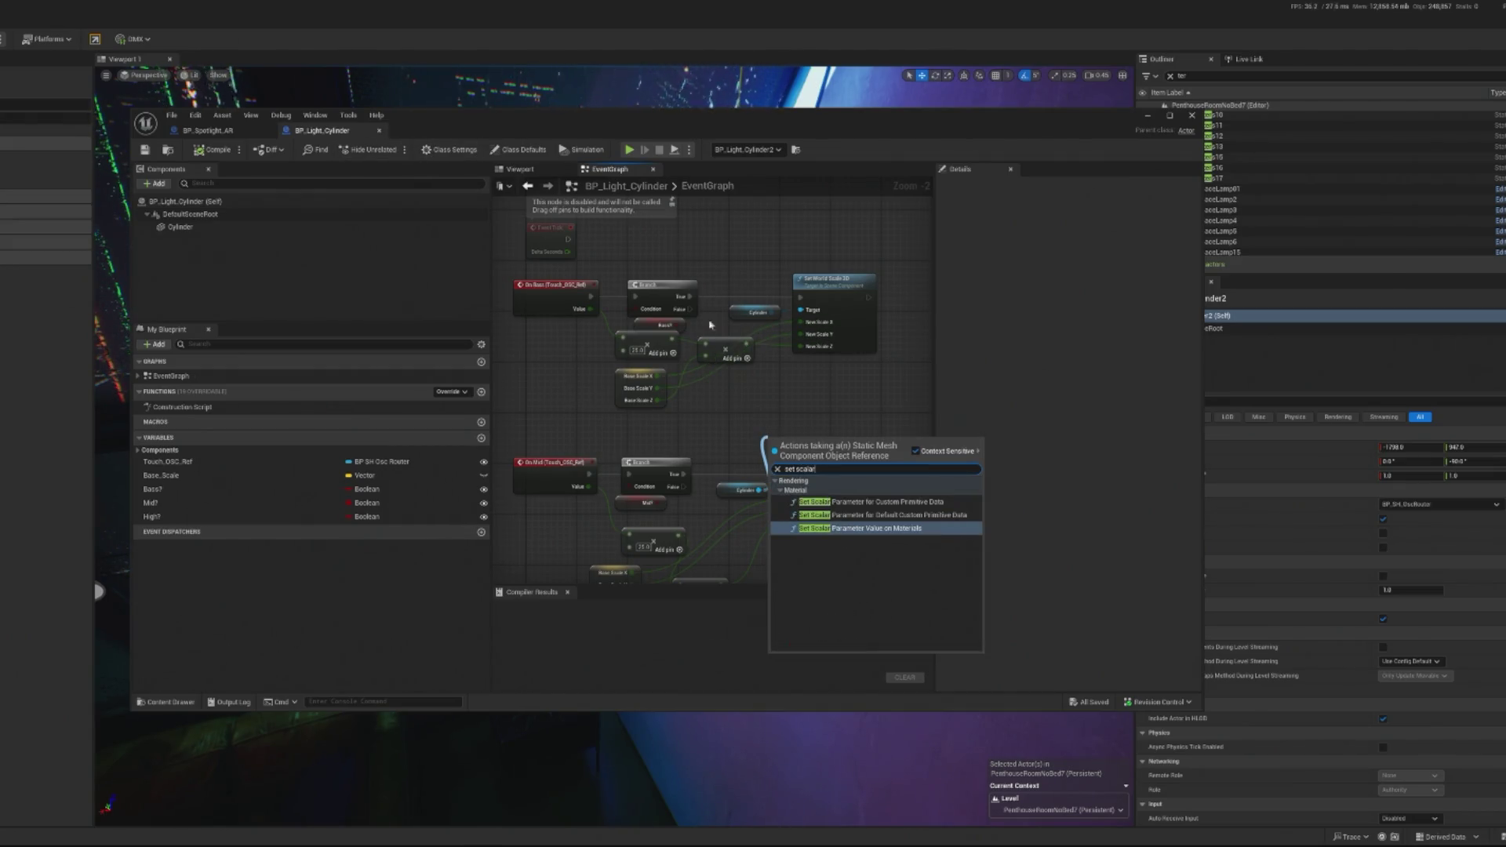
right_click(784, 416)
type("set scalar")
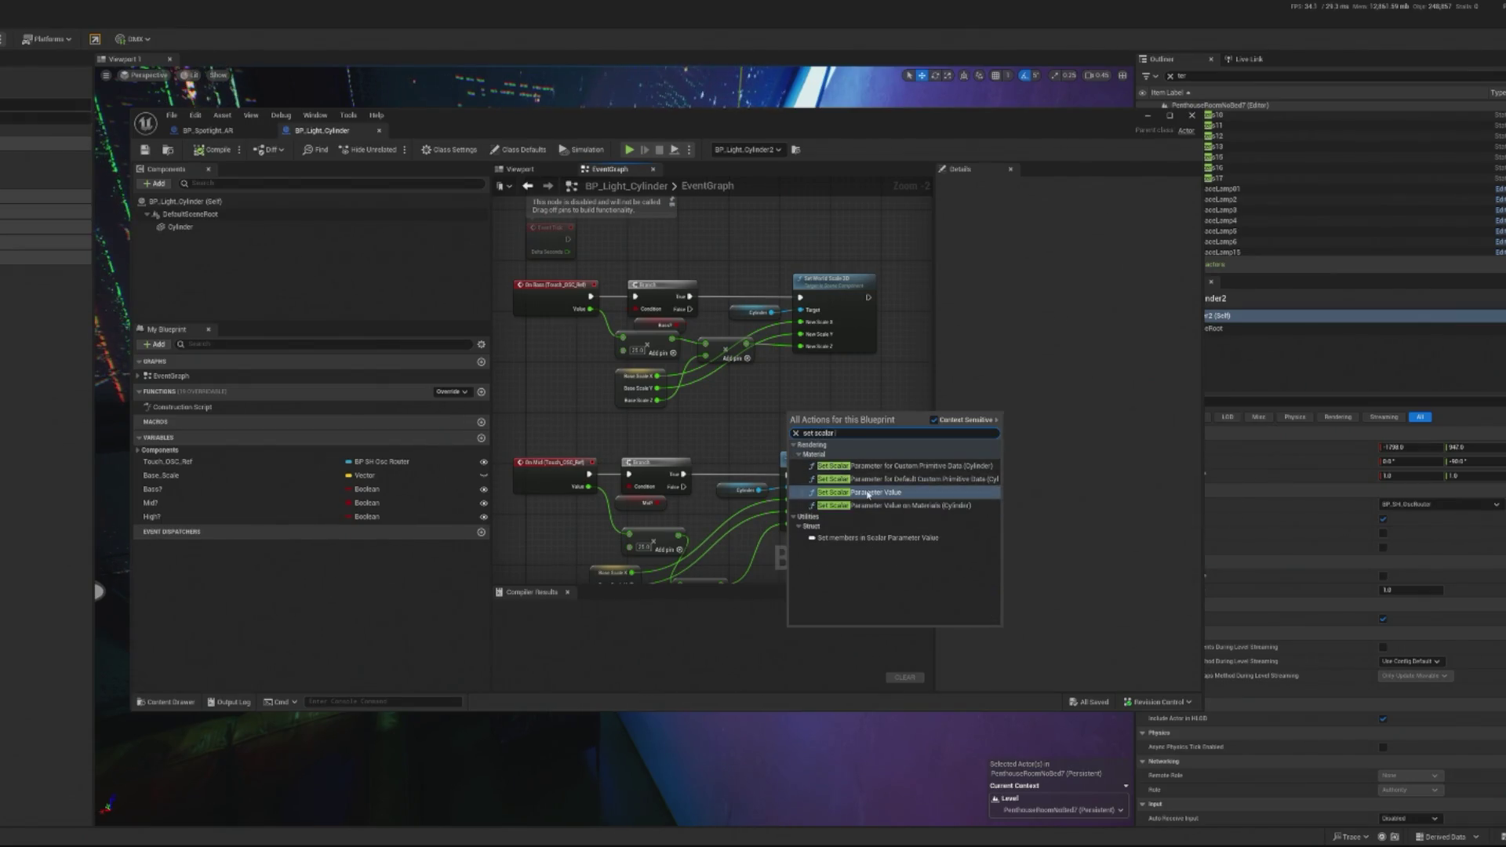
left_click(892, 490)
Step: Point the node at MPC_Portfolio's Light_Bar_Intensity parameter
scroll(851, 430, "up", 2)
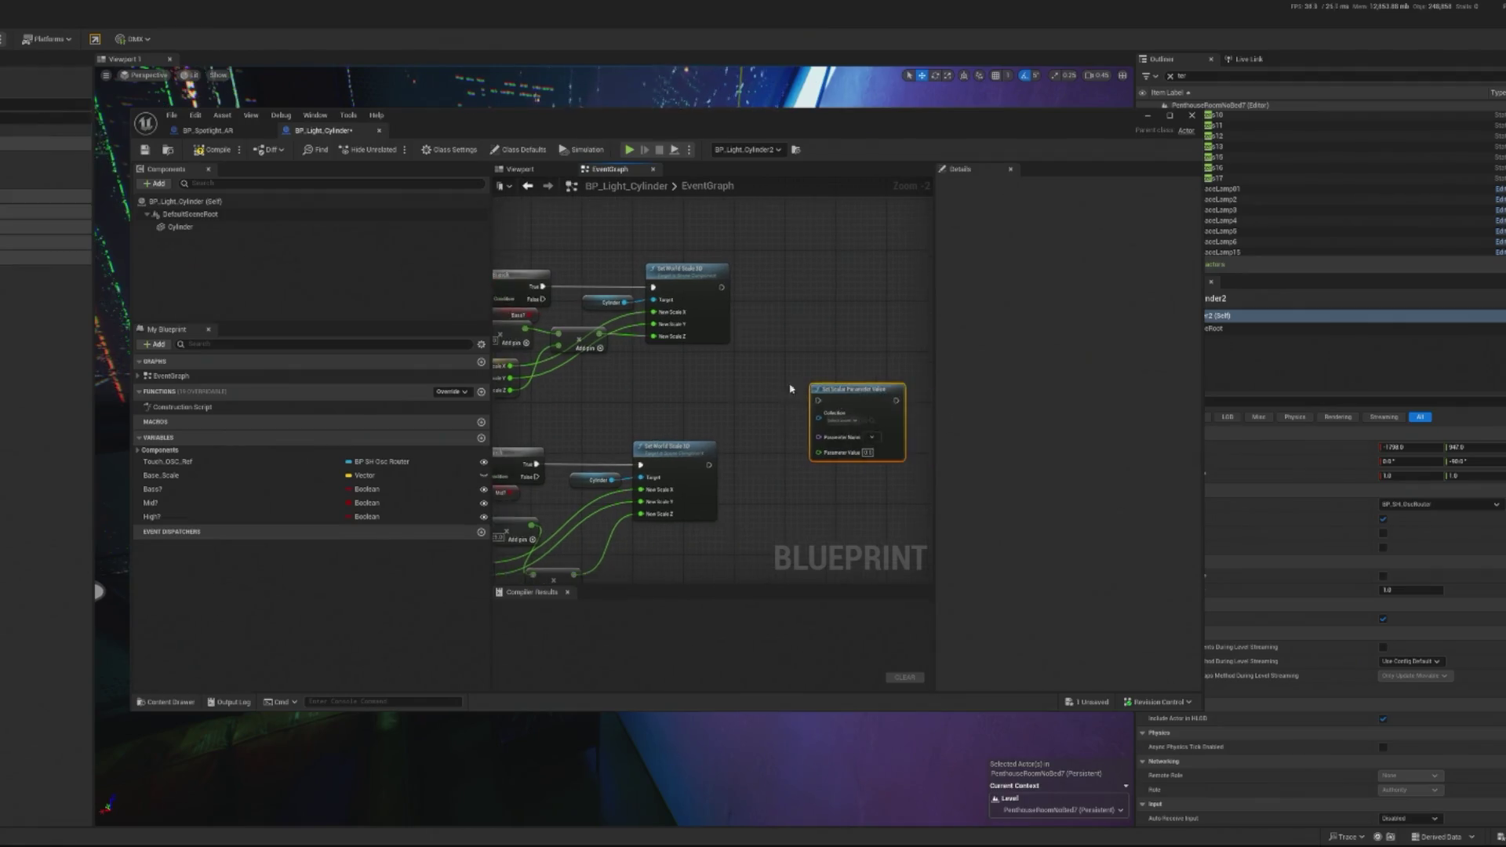
left_click(847, 425)
type("portfolio")
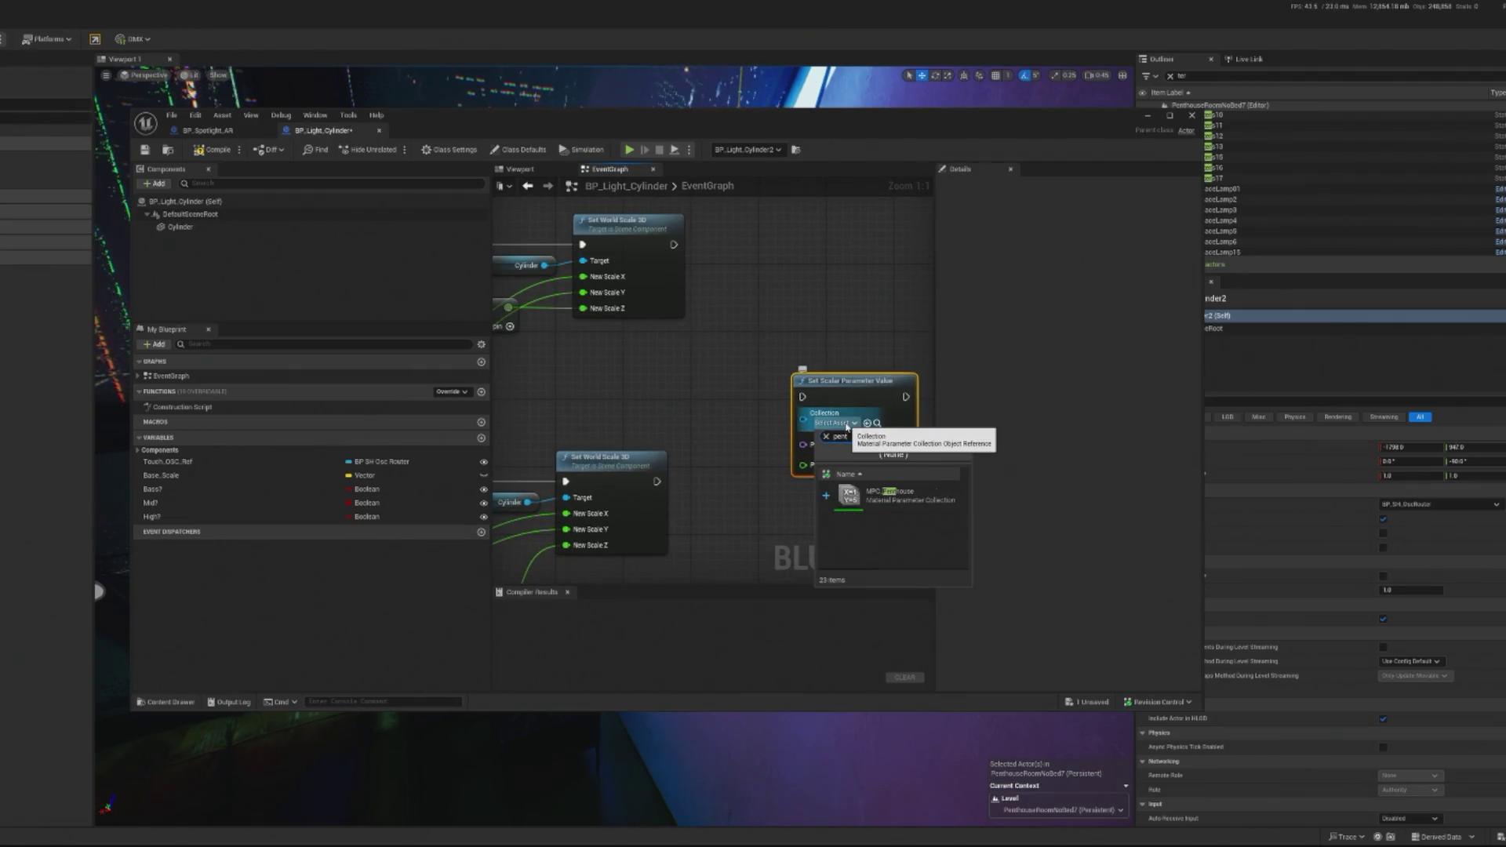
left_click(894, 494)
left_click(874, 444)
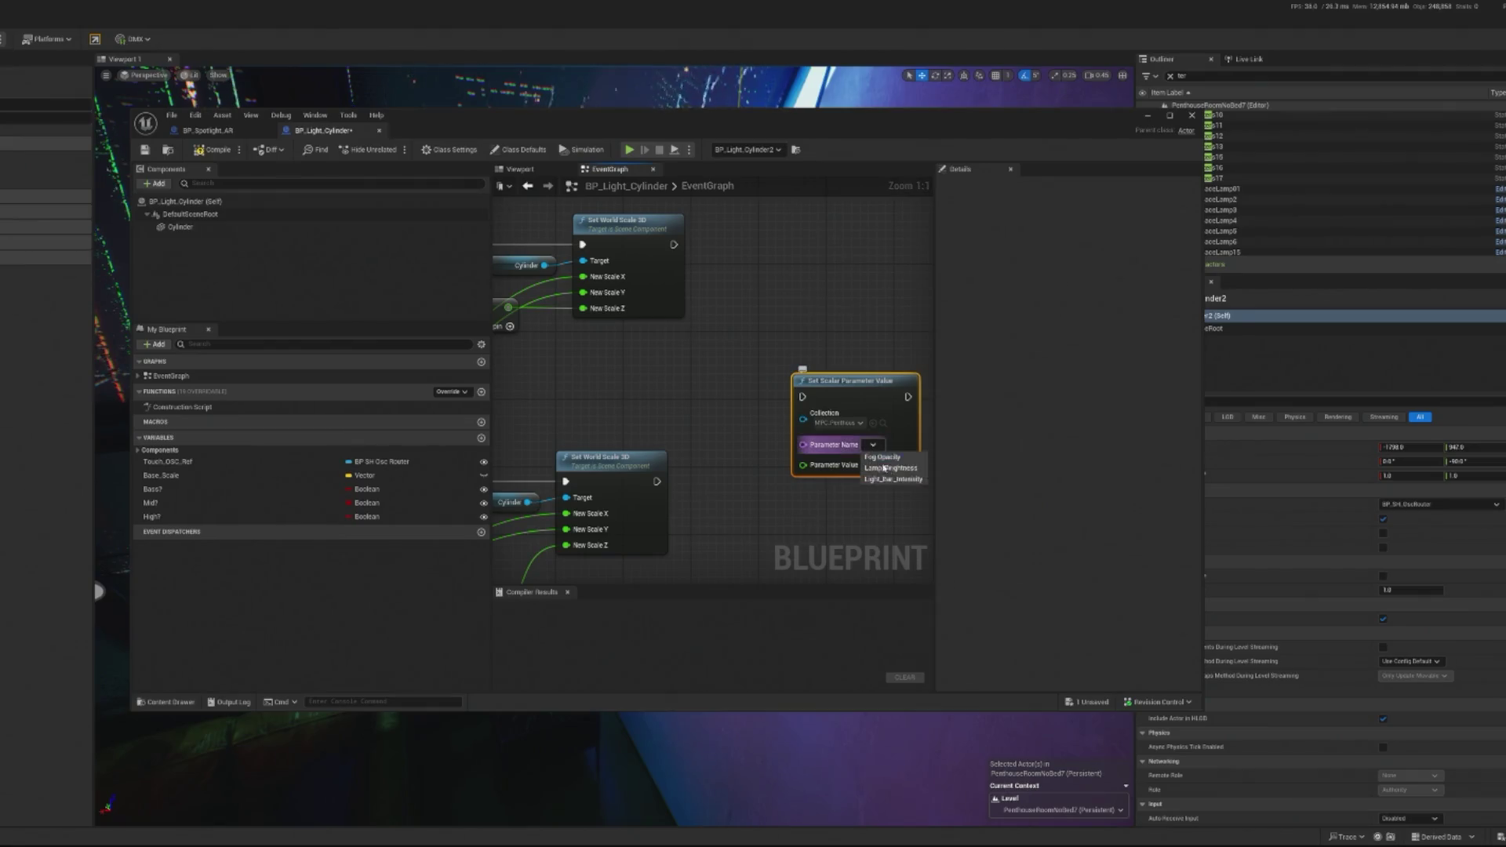
left_click(891, 479)
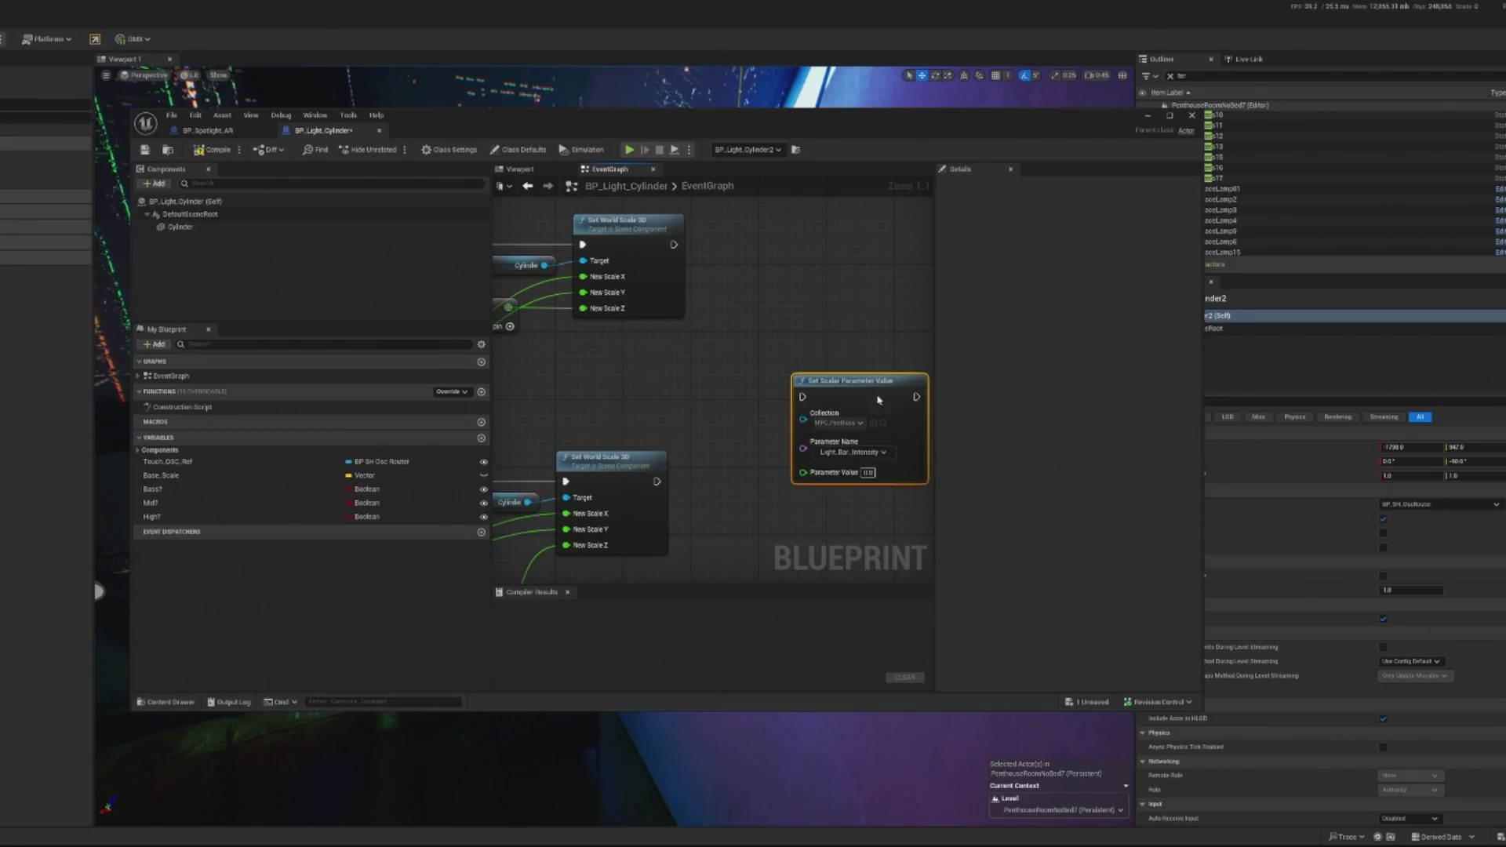
Step: Place the scalar parameter node beside the Mid branch's Set World Scale 3D node
scroll(871, 424, "down", 1)
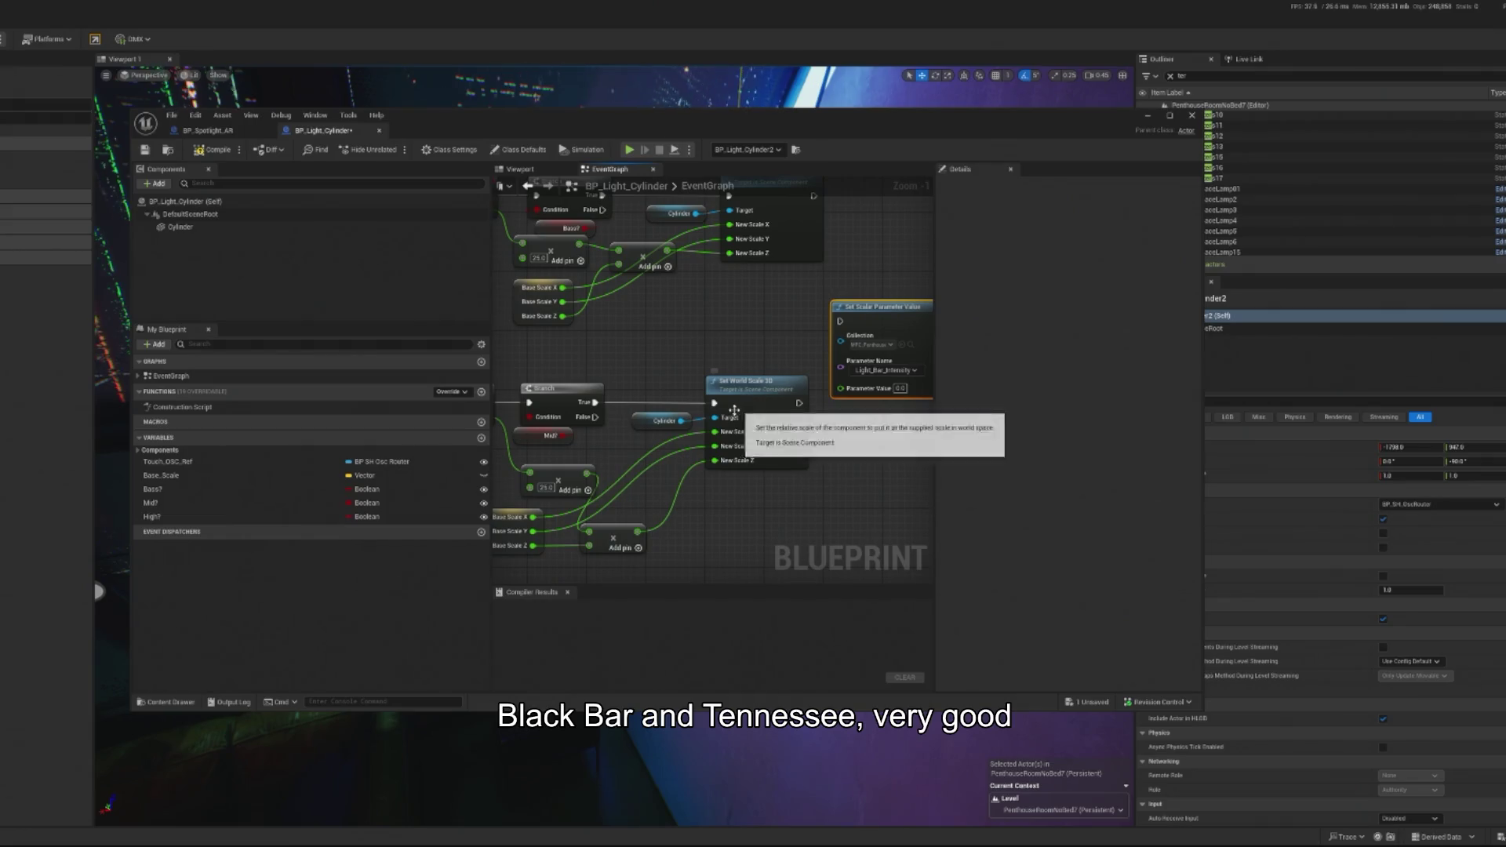
scroll(753, 435, "down", 2)
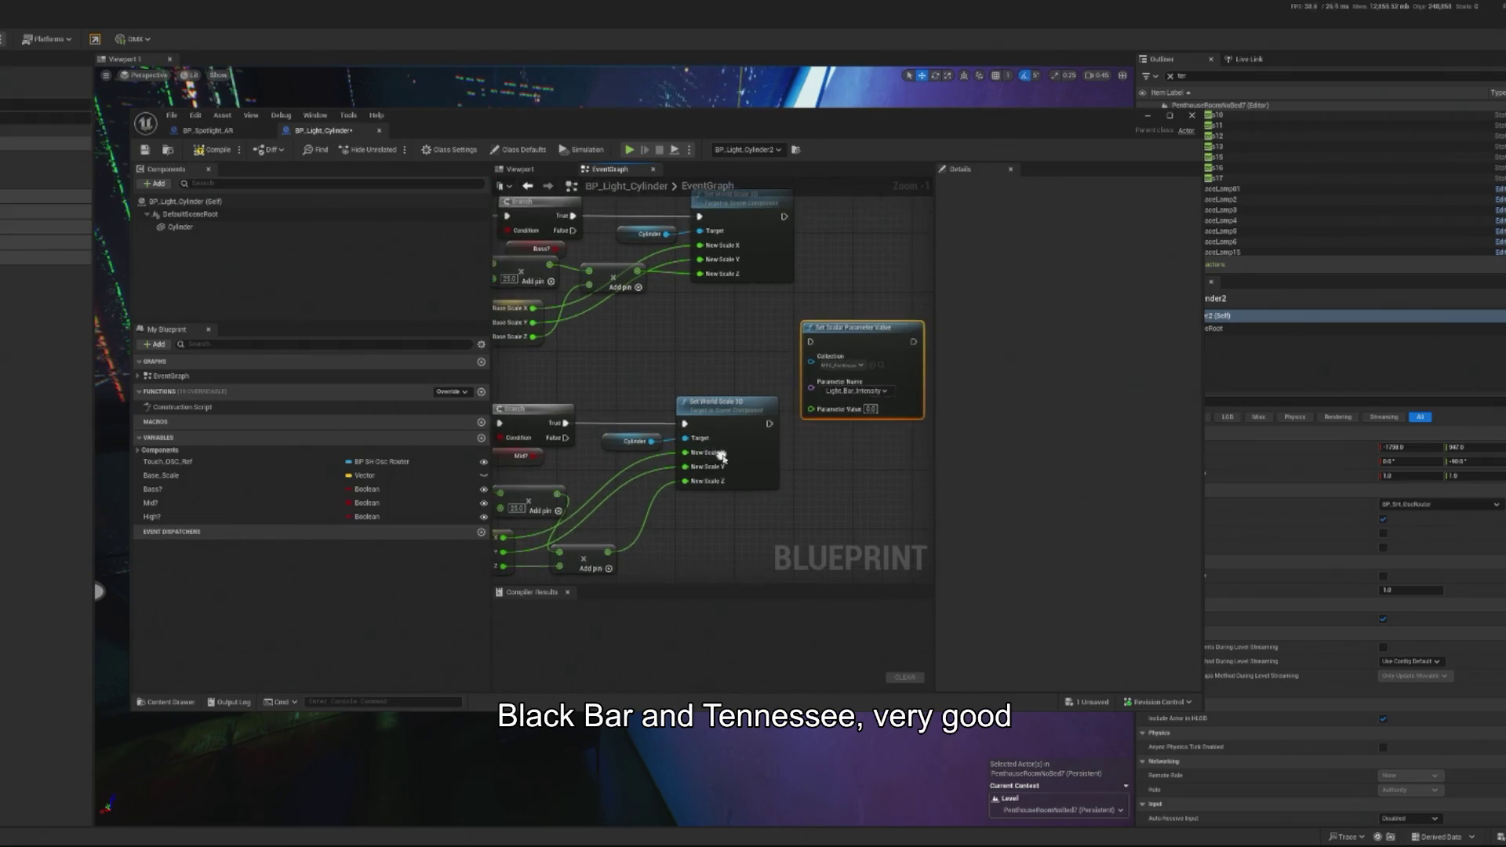
left_click_drag(754, 495, 737, 453)
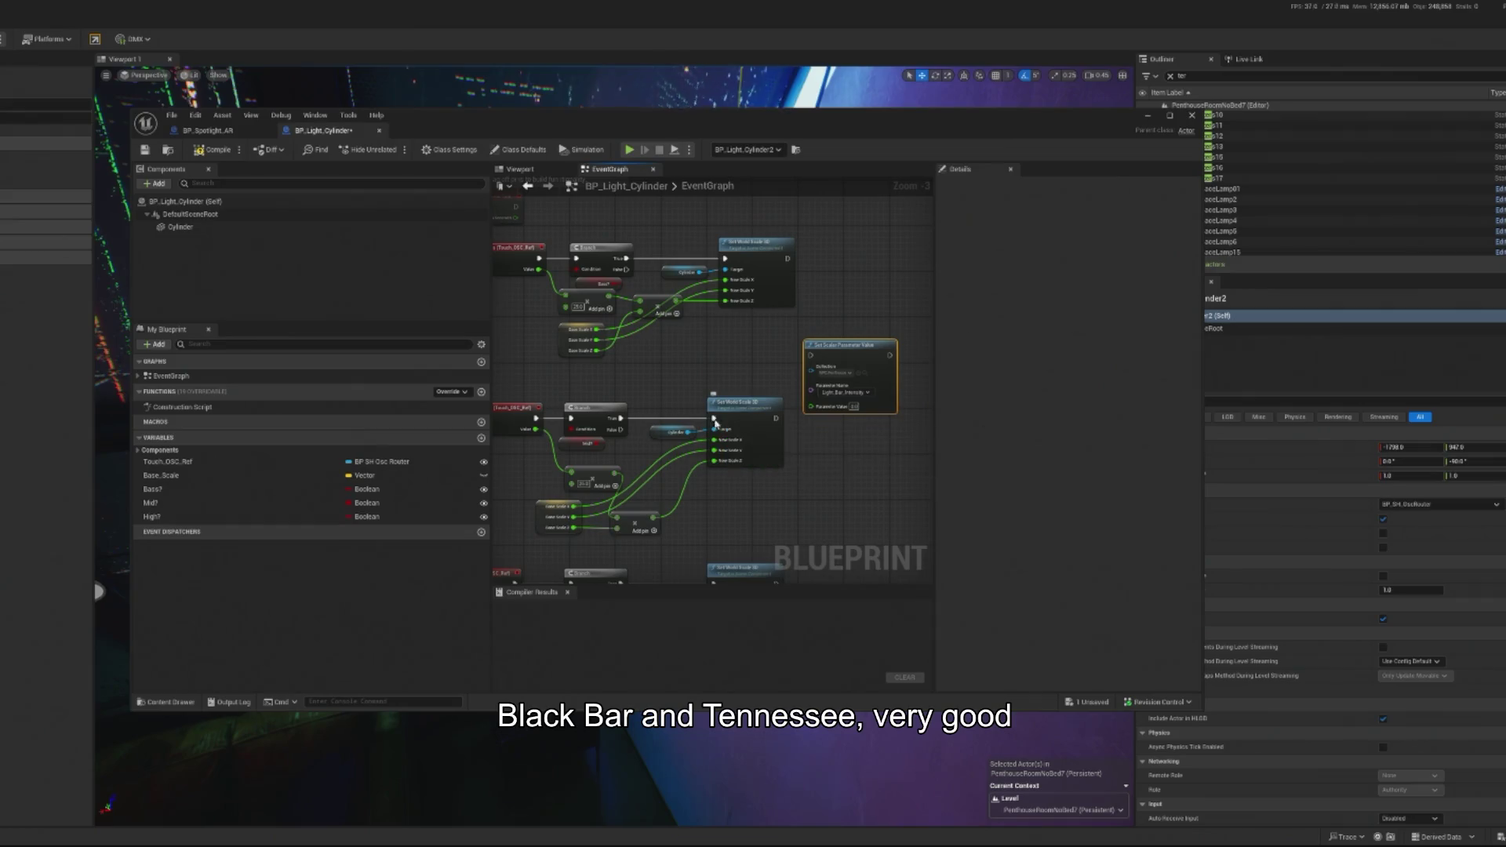
mouse_move(746, 403)
left_mouse_down()
mouse_move(769, 434)
mouse_move(851, 463)
left_mouse_up()
mouse_move(836, 375)
left_mouse_down()
mouse_move(698, 436)
mouse_move(767, 401)
left_mouse_up()
scroll(690, 416, "up", 2)
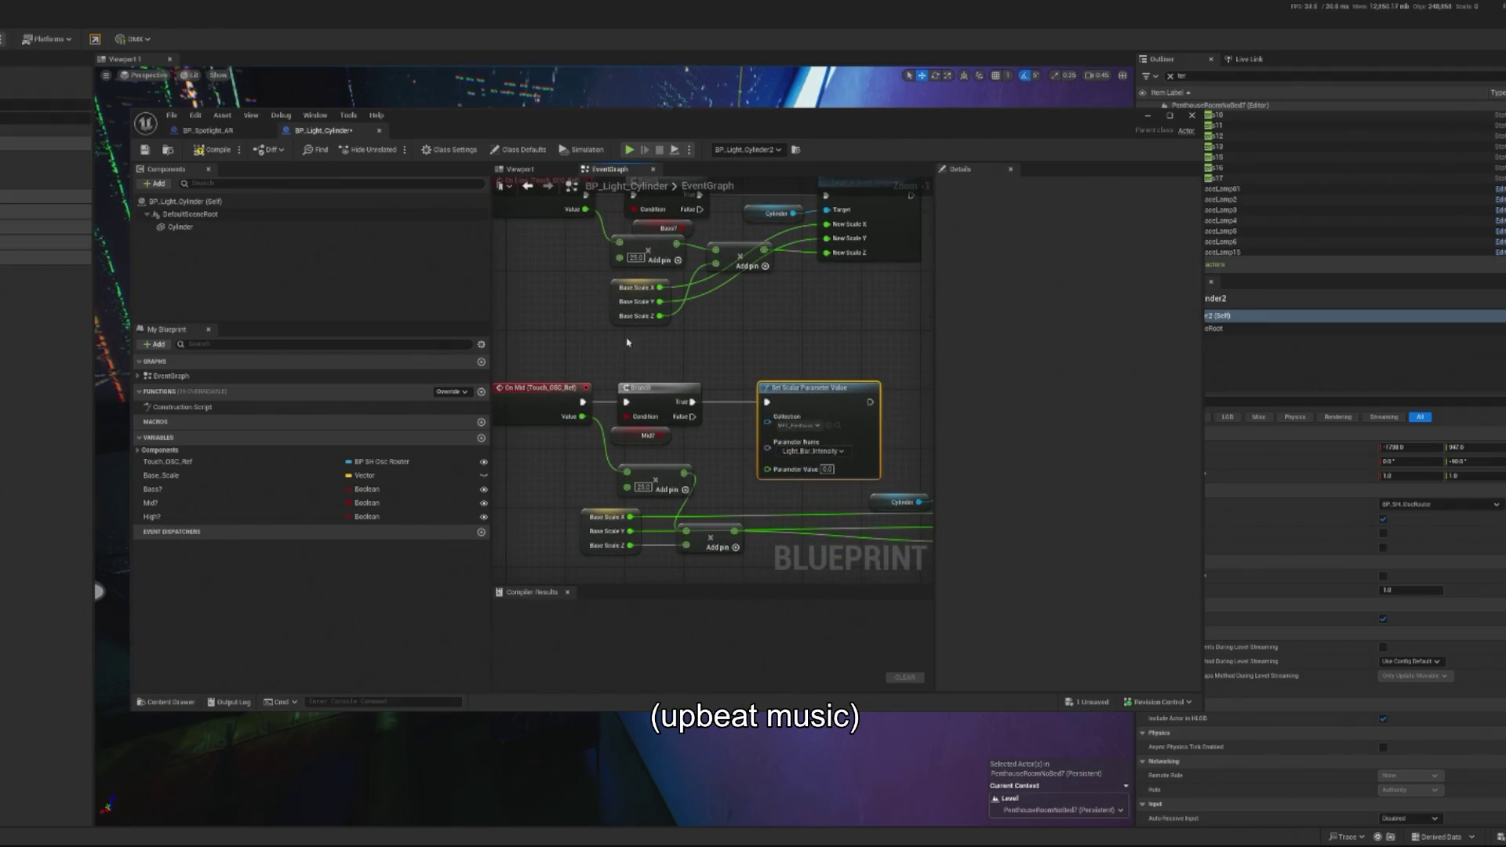
mouse_move(673, 471)
left_mouse_down()
mouse_move(655, 462)
mouse_move(752, 458)
left_mouse_up()
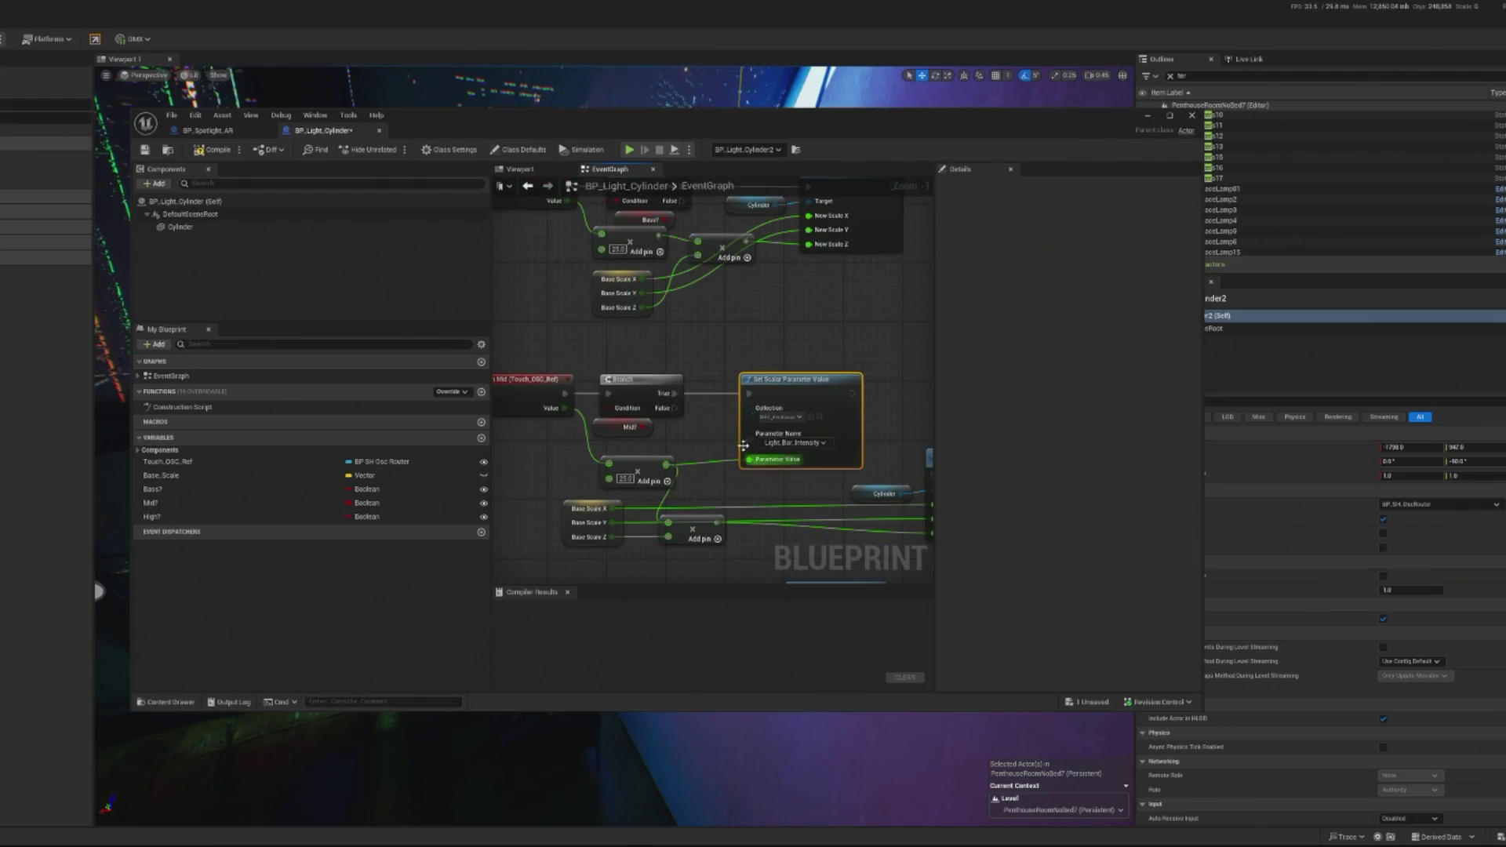
left_click(1148, 115)
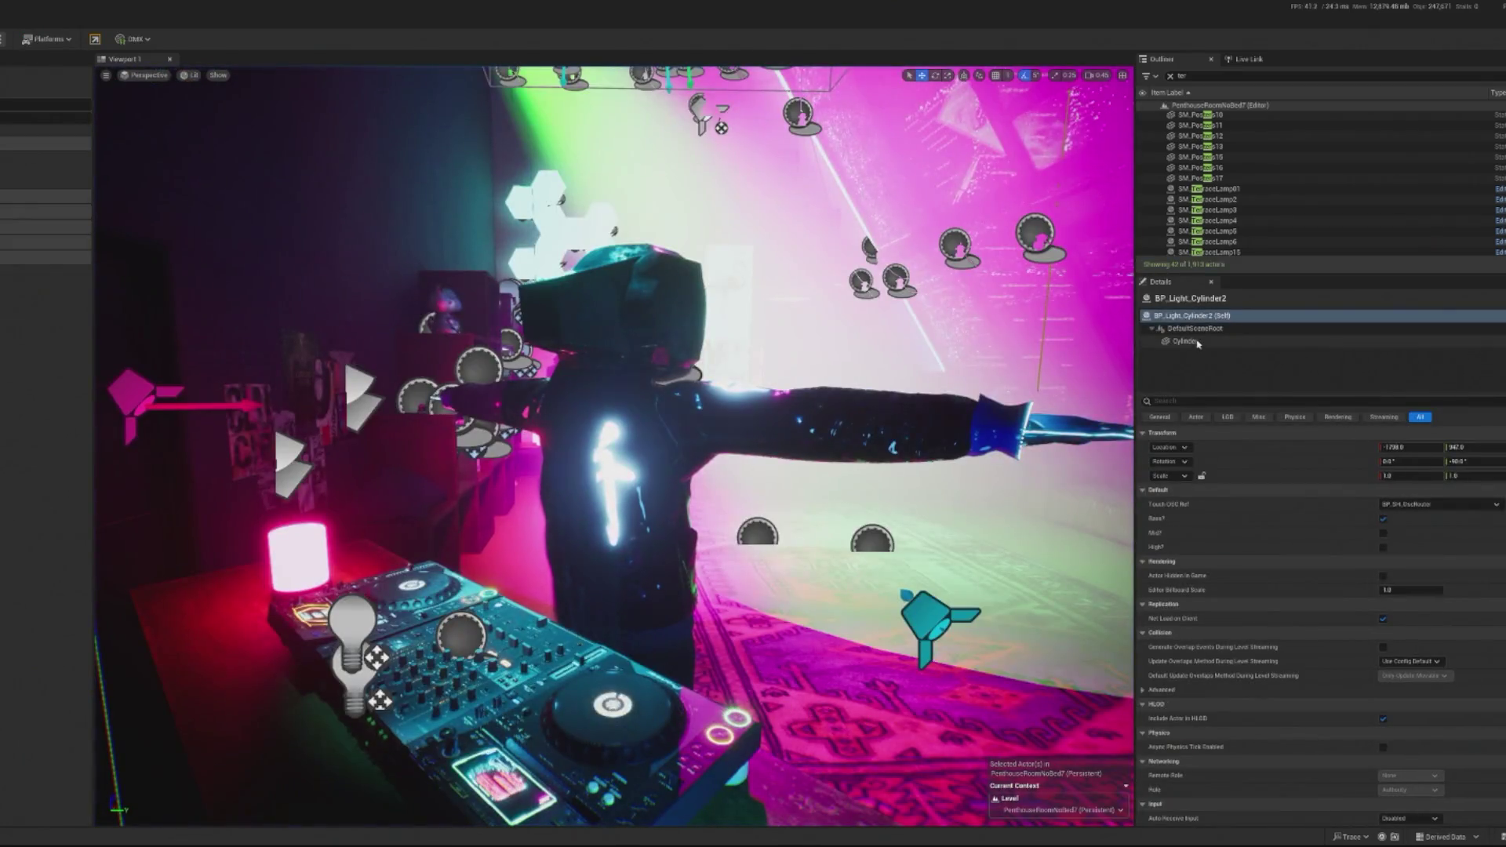
Step: Enable the cylinder light's Mid option, play-test the level, and frame the lamp
left_click(1383, 533)
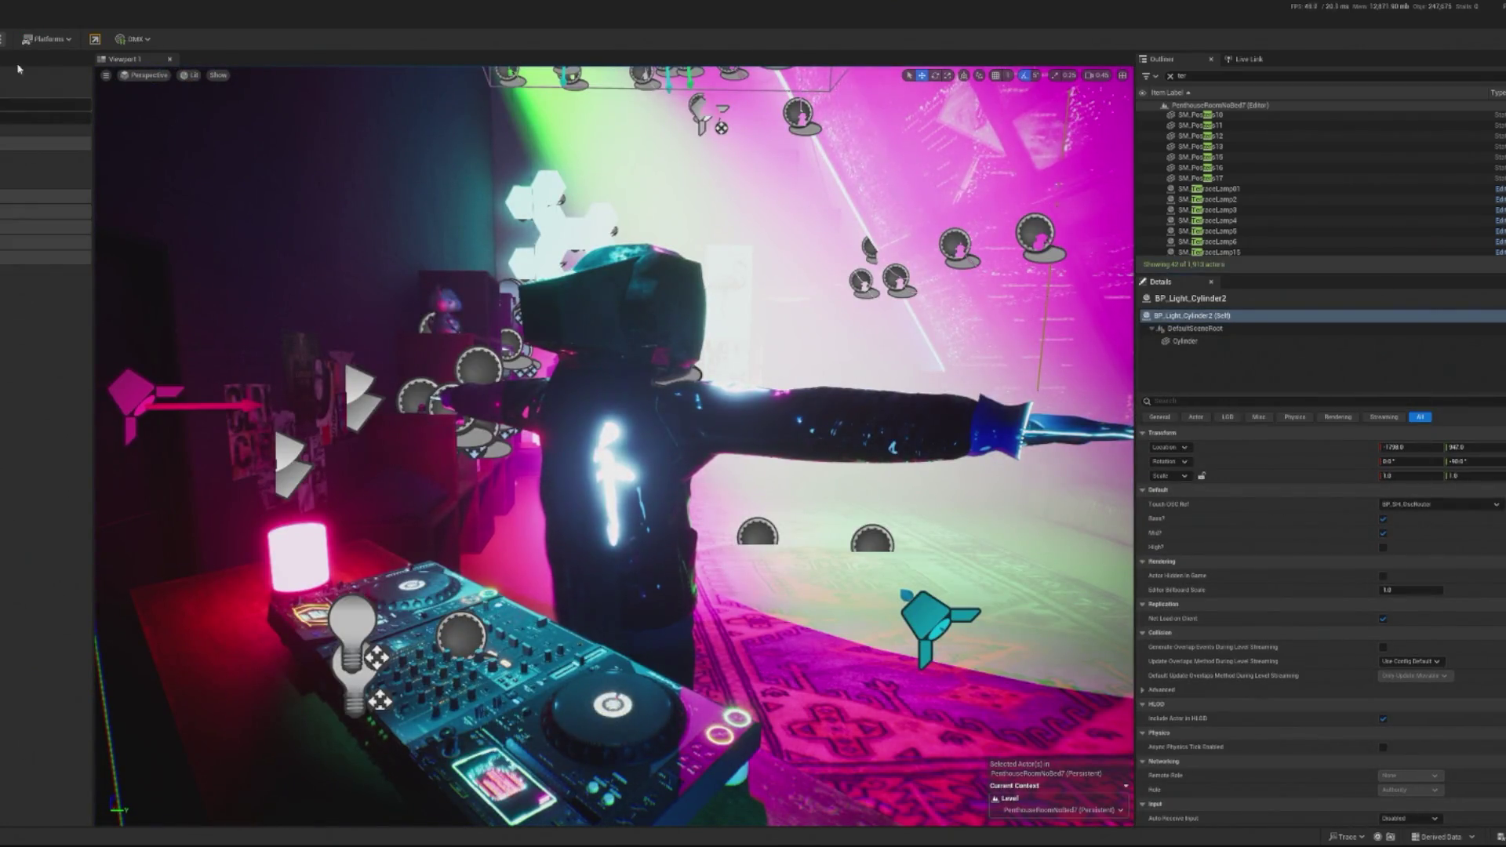
key("alt+p")
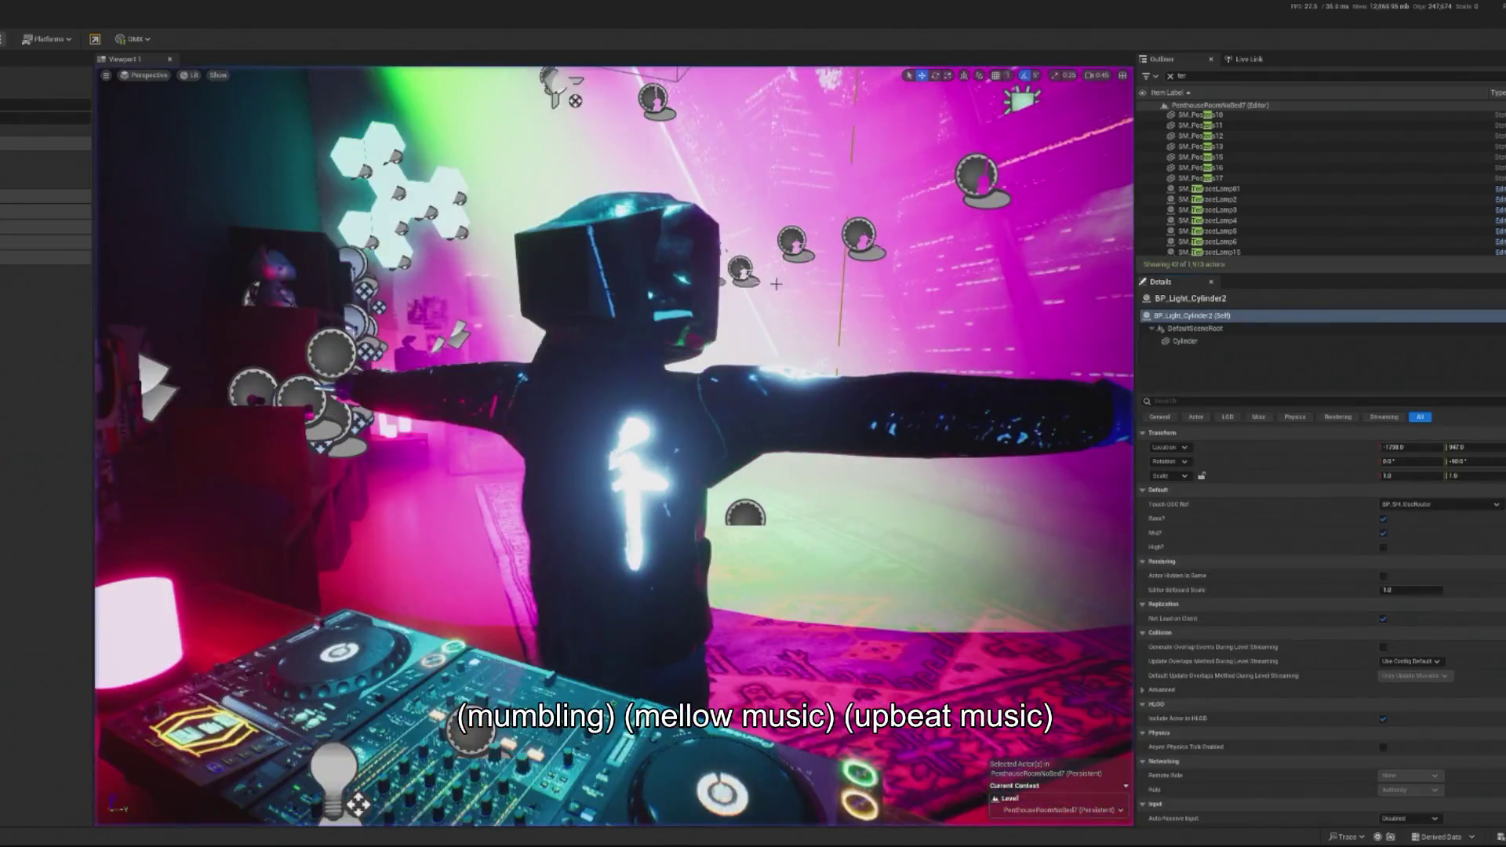
key("f")
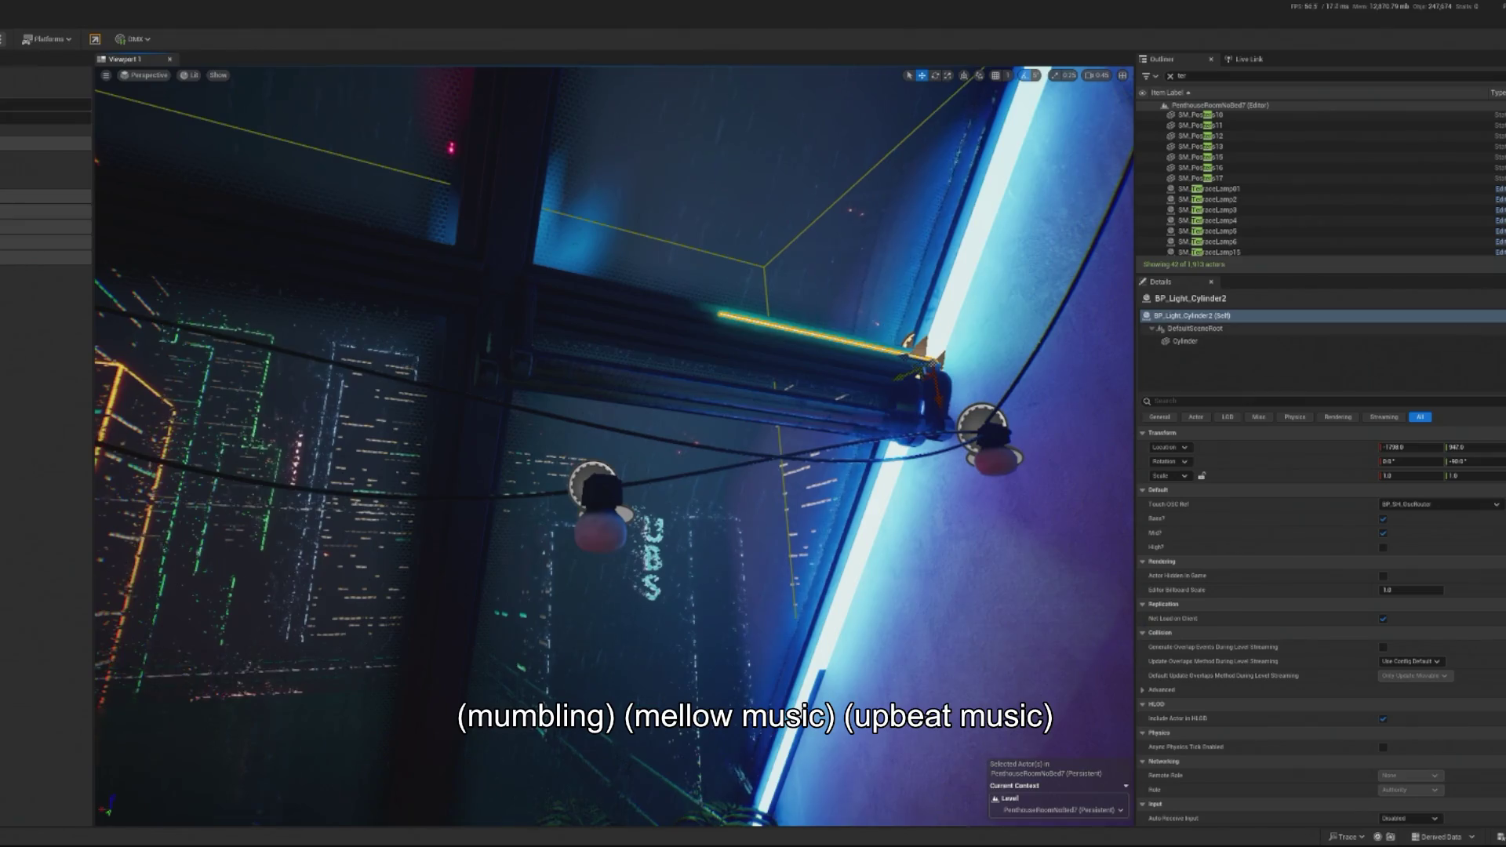
double_click(1192, 315)
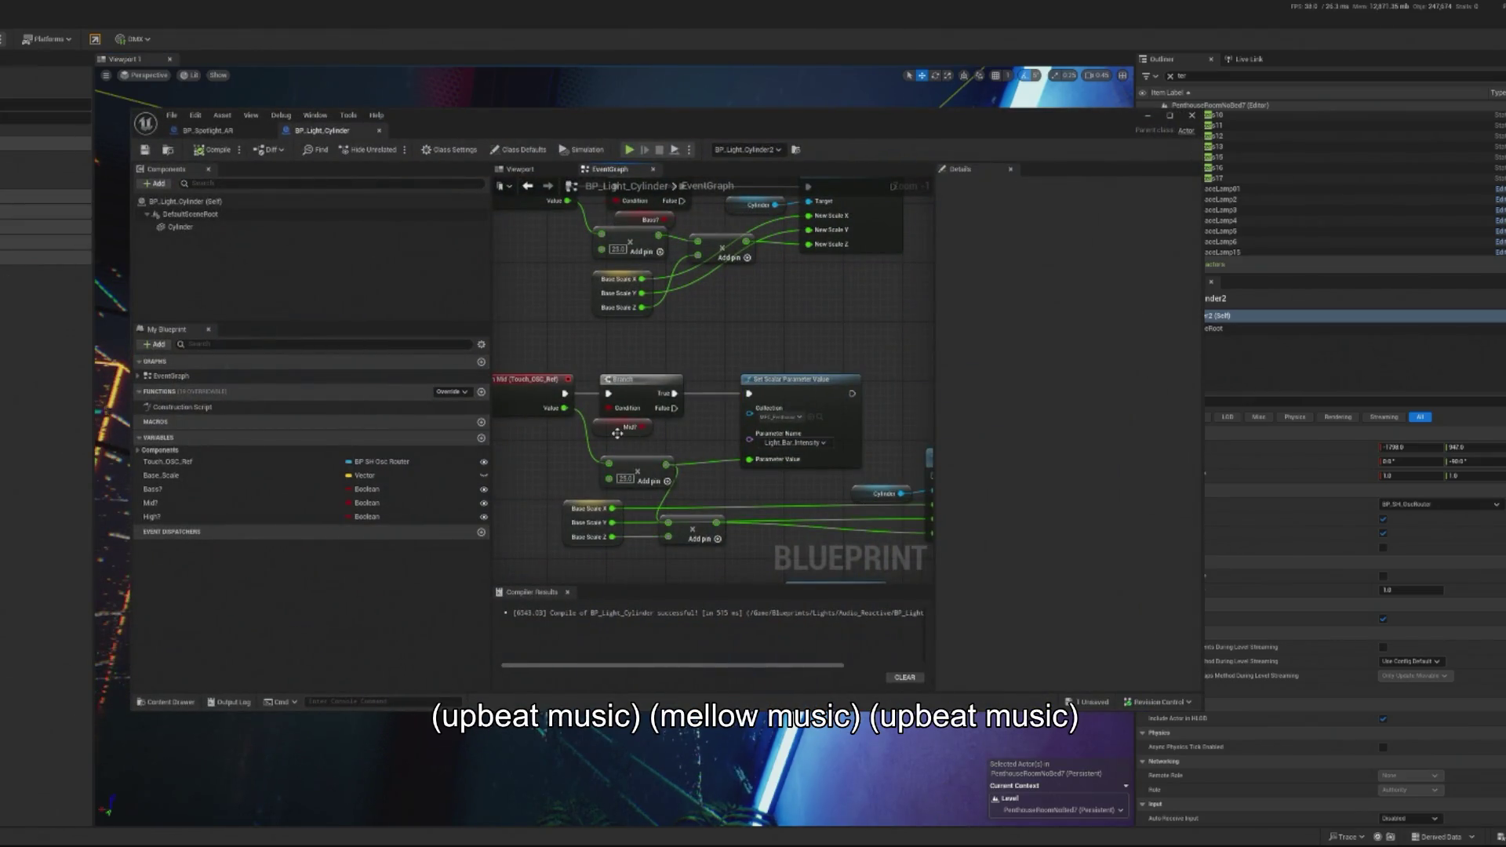
Step: Bring the On Mid event into view and show the Cylinder component's mesh and material details
scroll(794, 451, "up", 1)
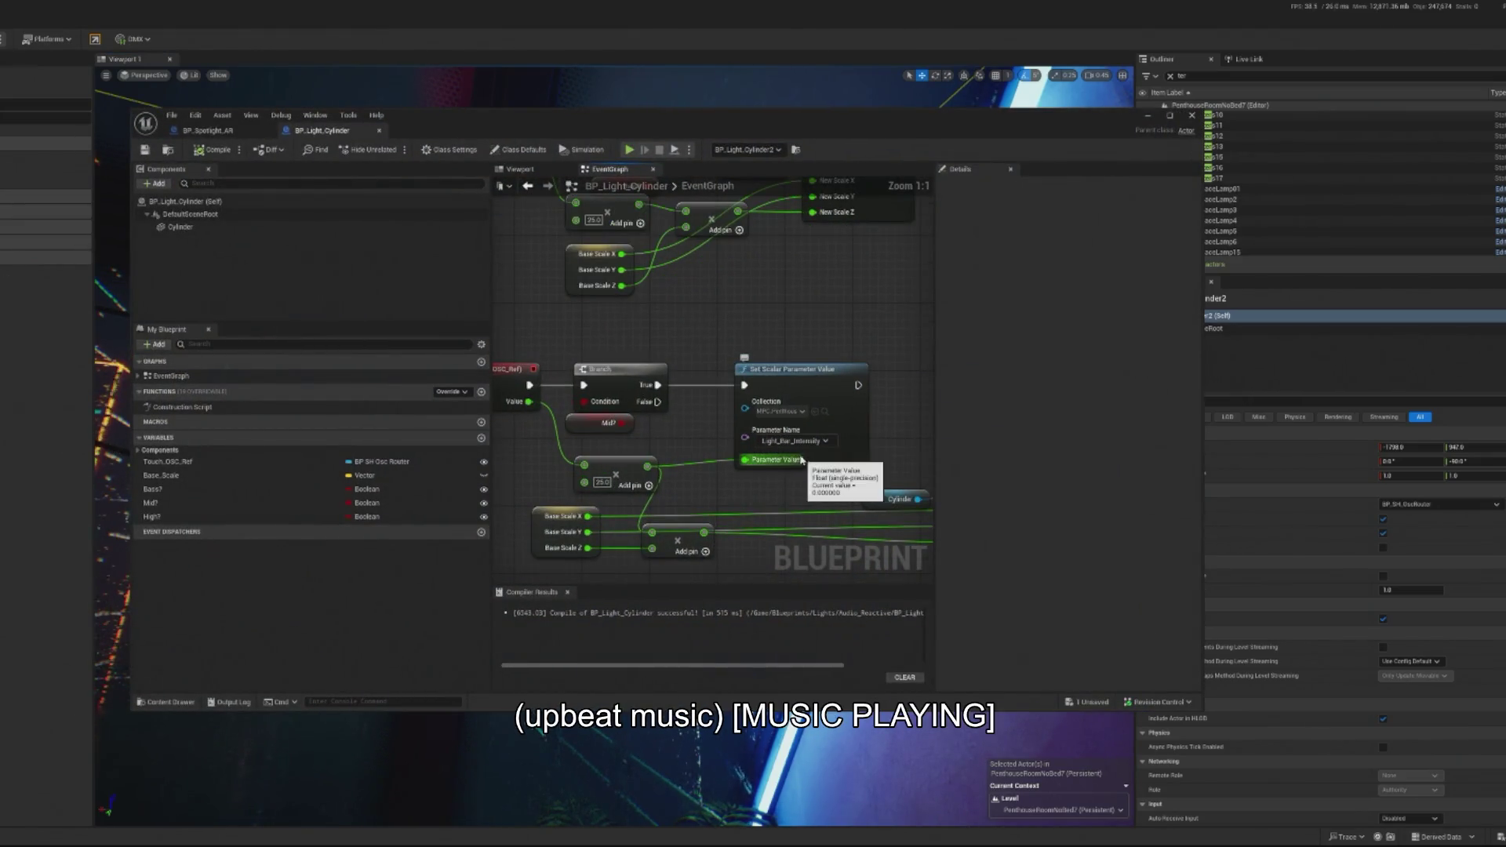
left_click_drag(492, 398, 560, 397)
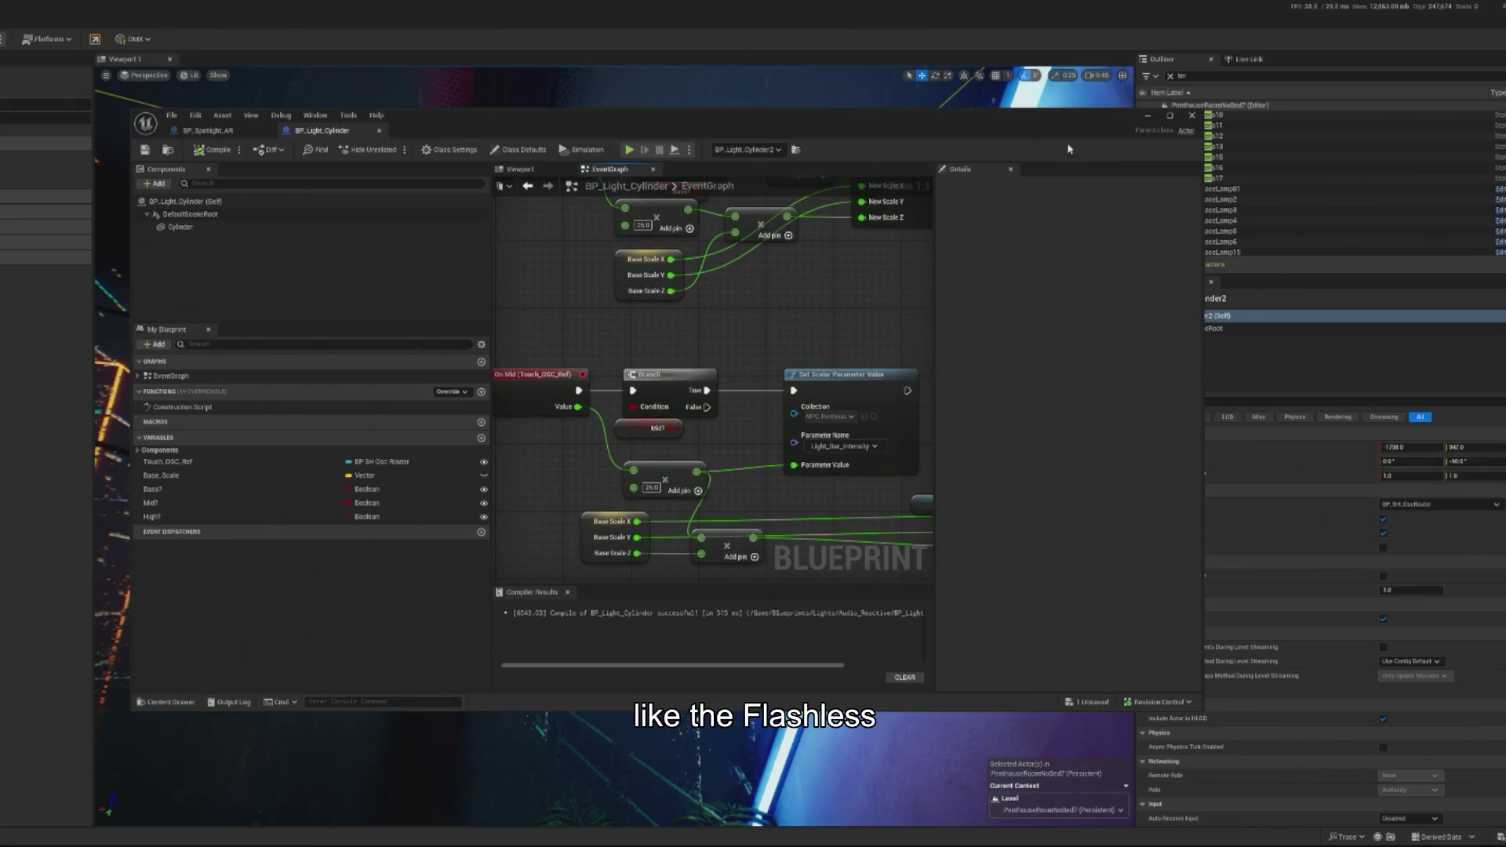
left_click_drag(784, 115, 547, 126)
left_click(1255, 342)
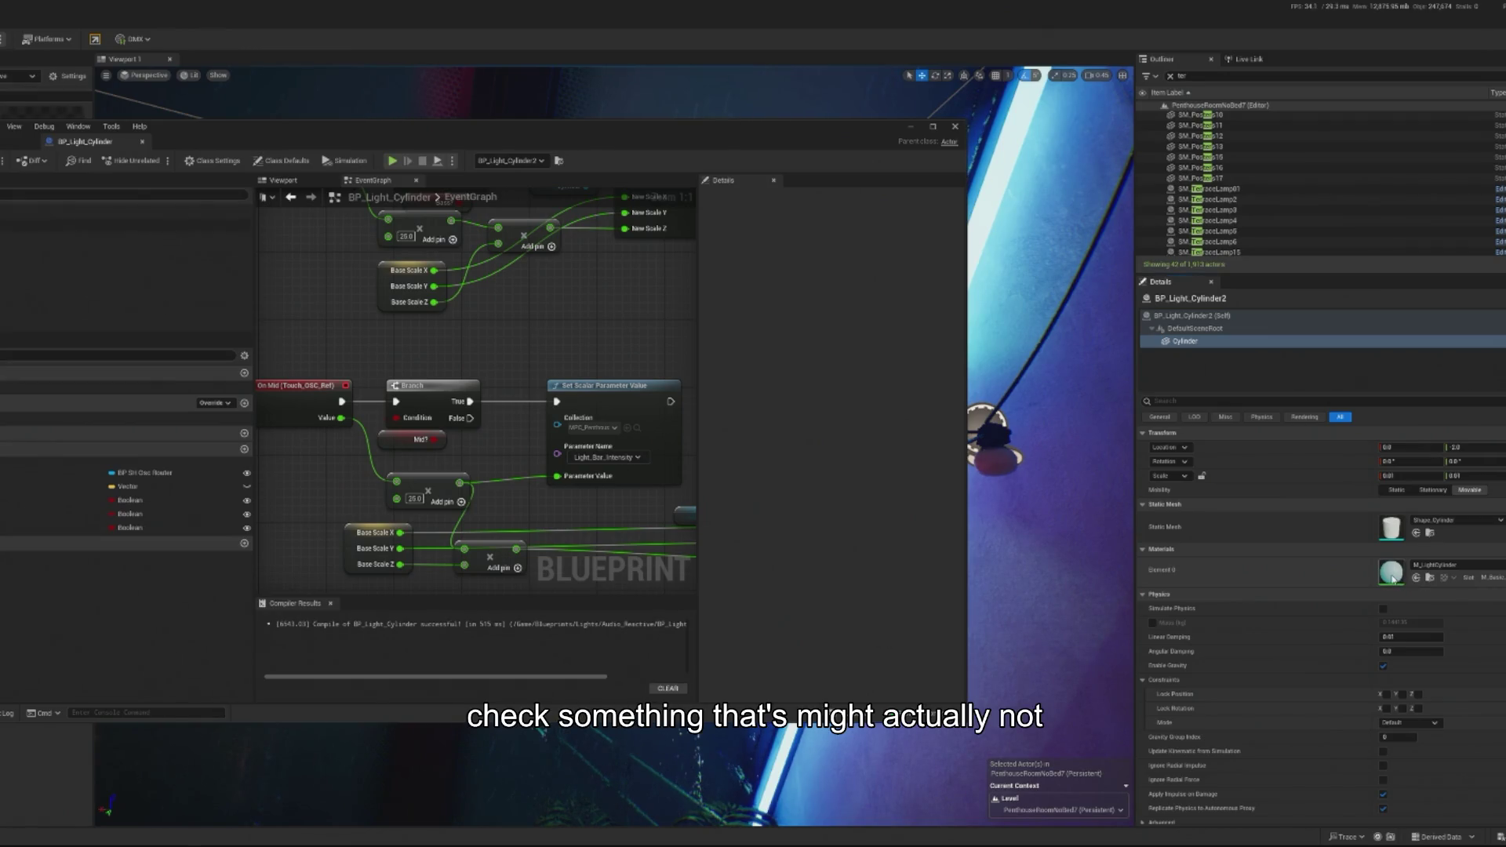
Step: Add a collection parameter node to the M_LightCylinder material graph
double_click(1392, 578)
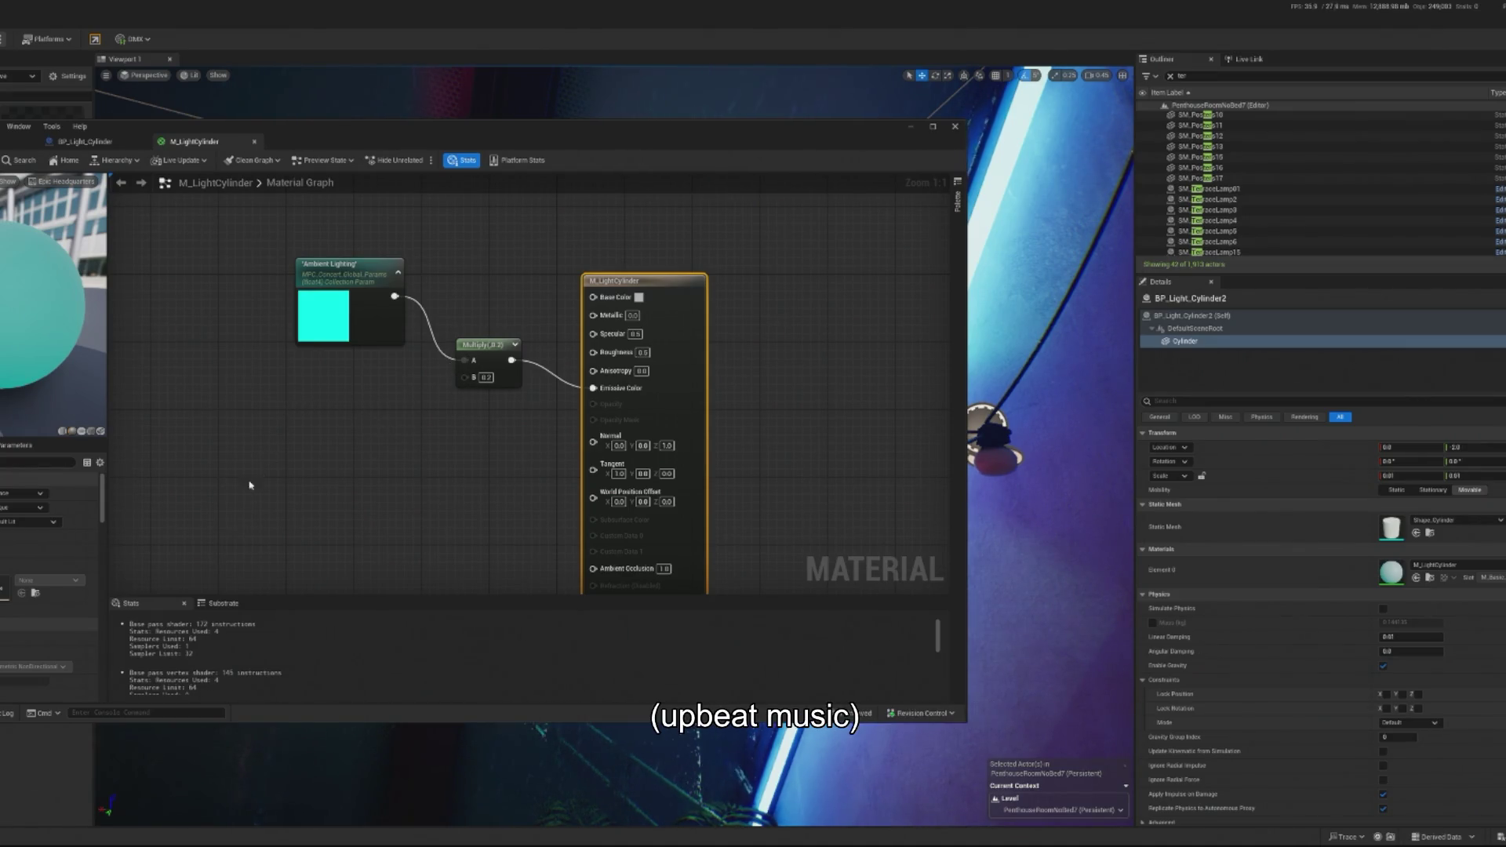
right_click(292, 467)
type("collect")
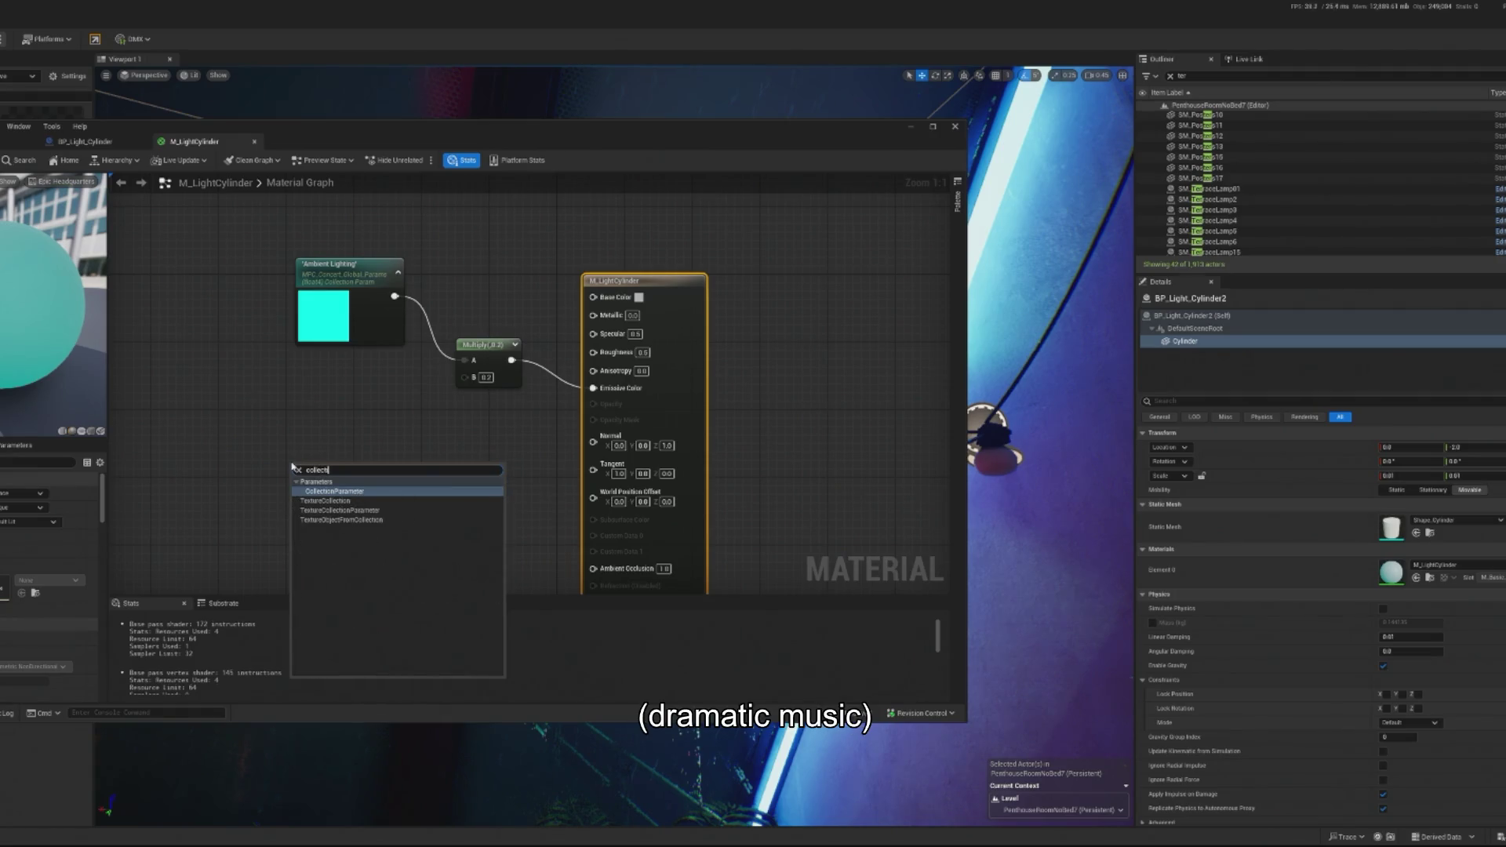
left_click(337, 492)
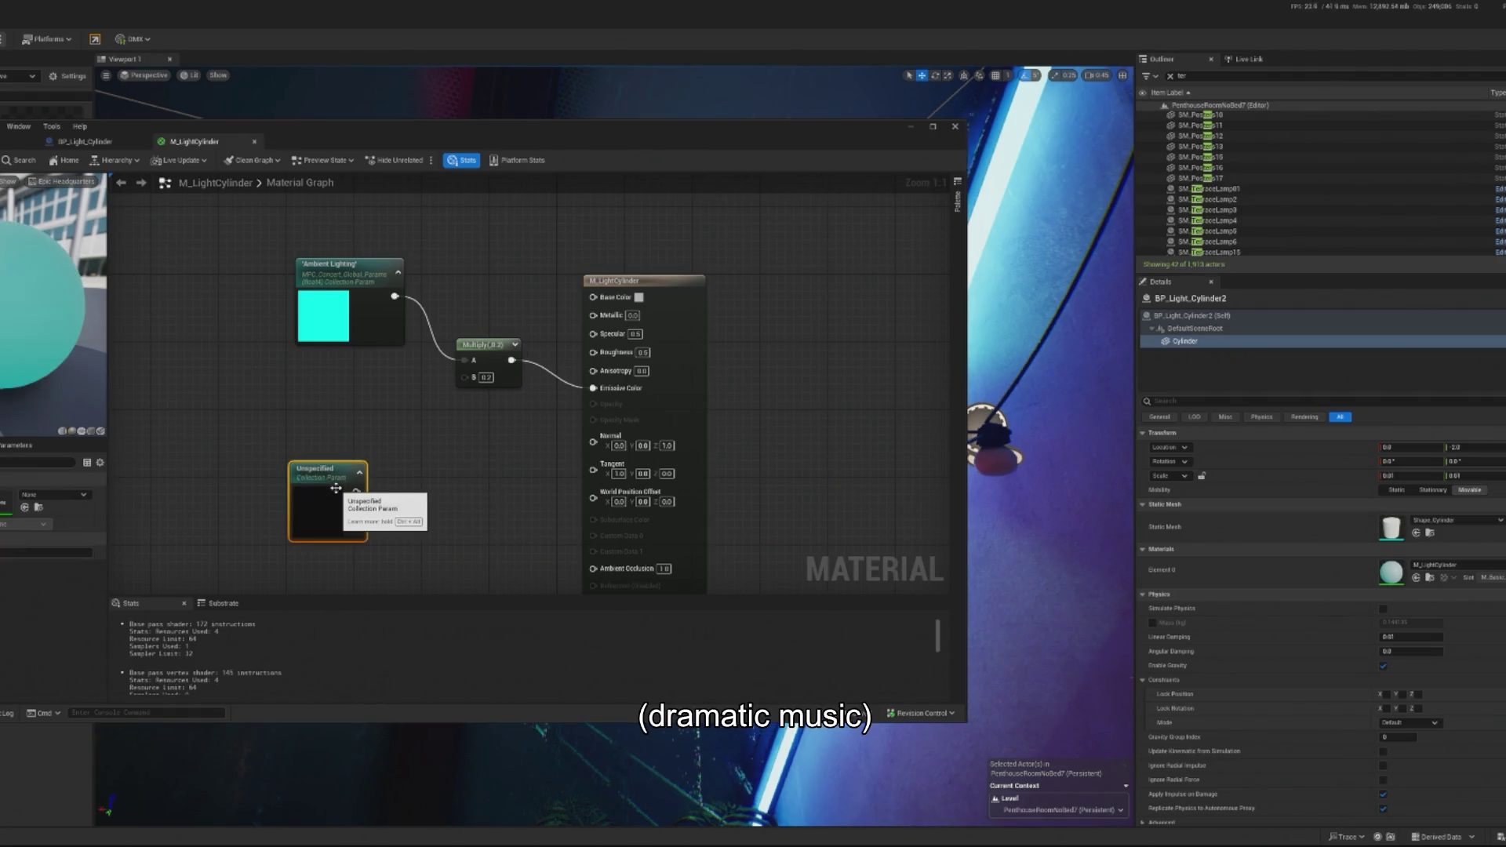
Step: Set it to MPC_Penthouse's Light_Bar_Intensity, feed Multiply's B input, and save the material
left_click(62, 497)
type("re")
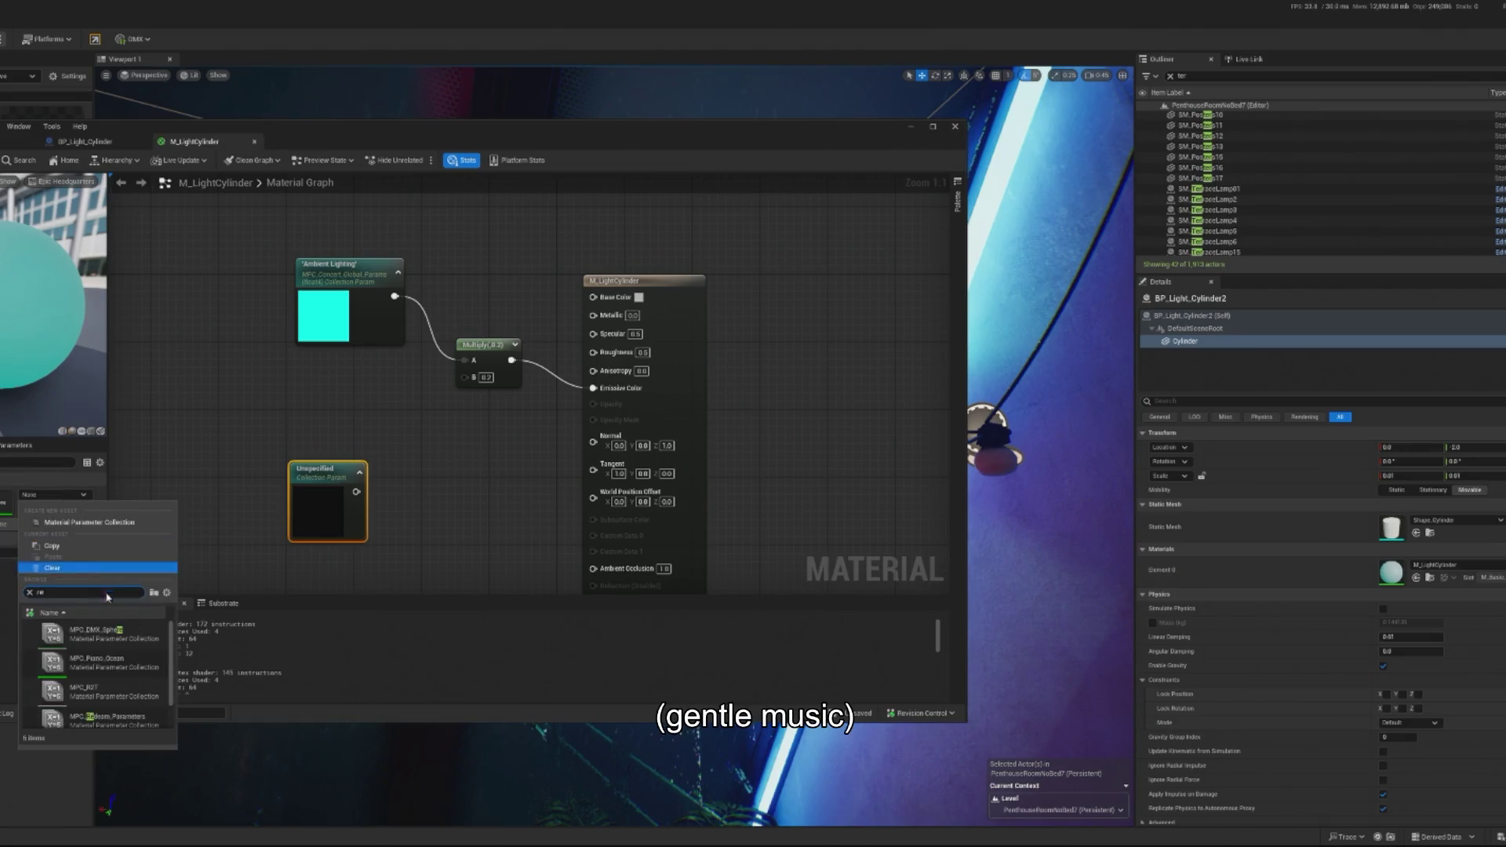
left_click(110, 634)
left_click(31, 524)
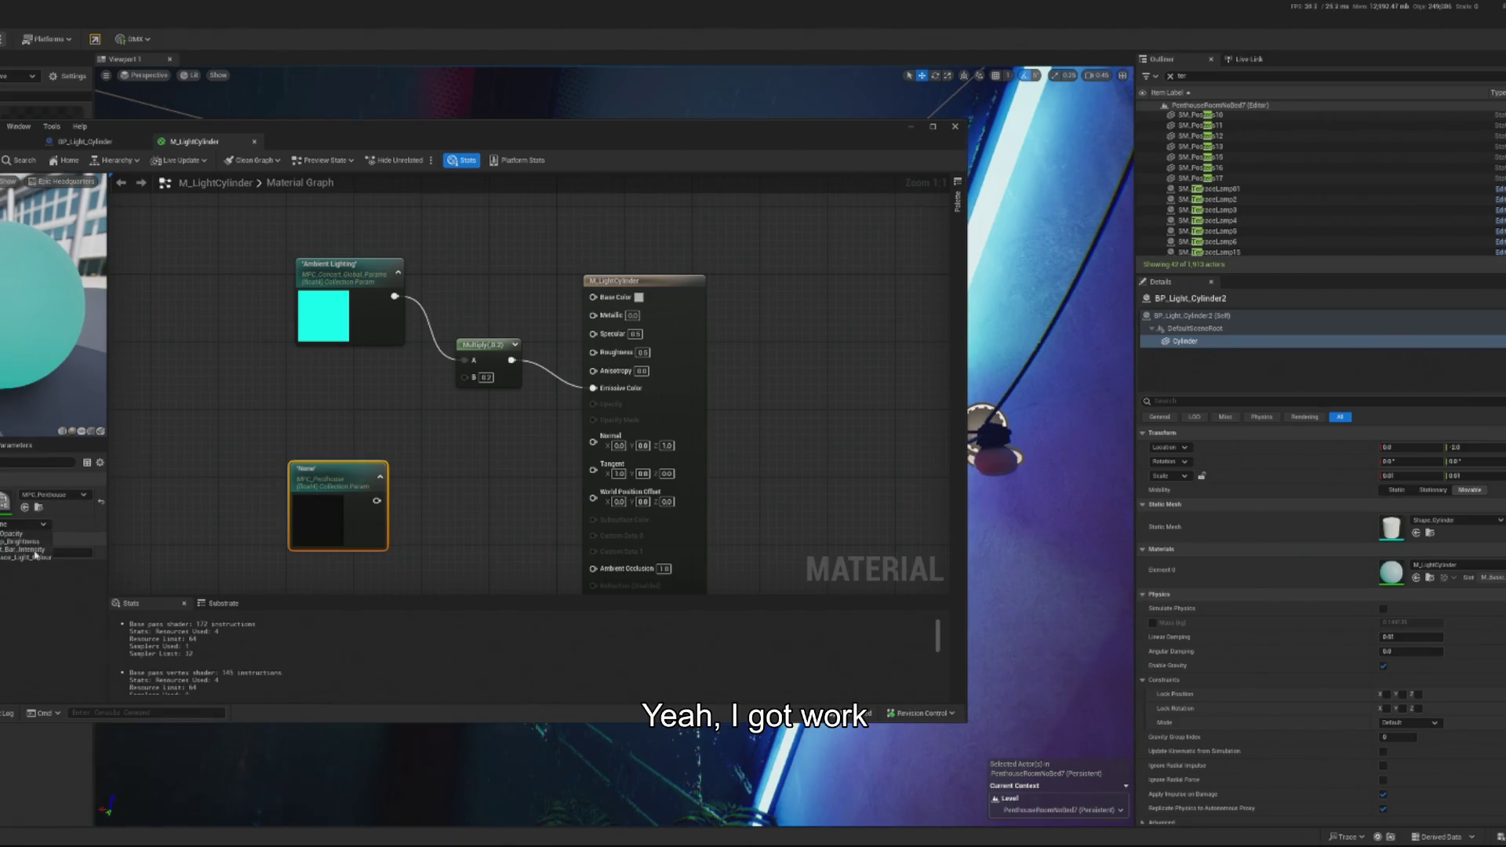
left_click(30, 550)
left_click_drag(377, 501, 465, 385)
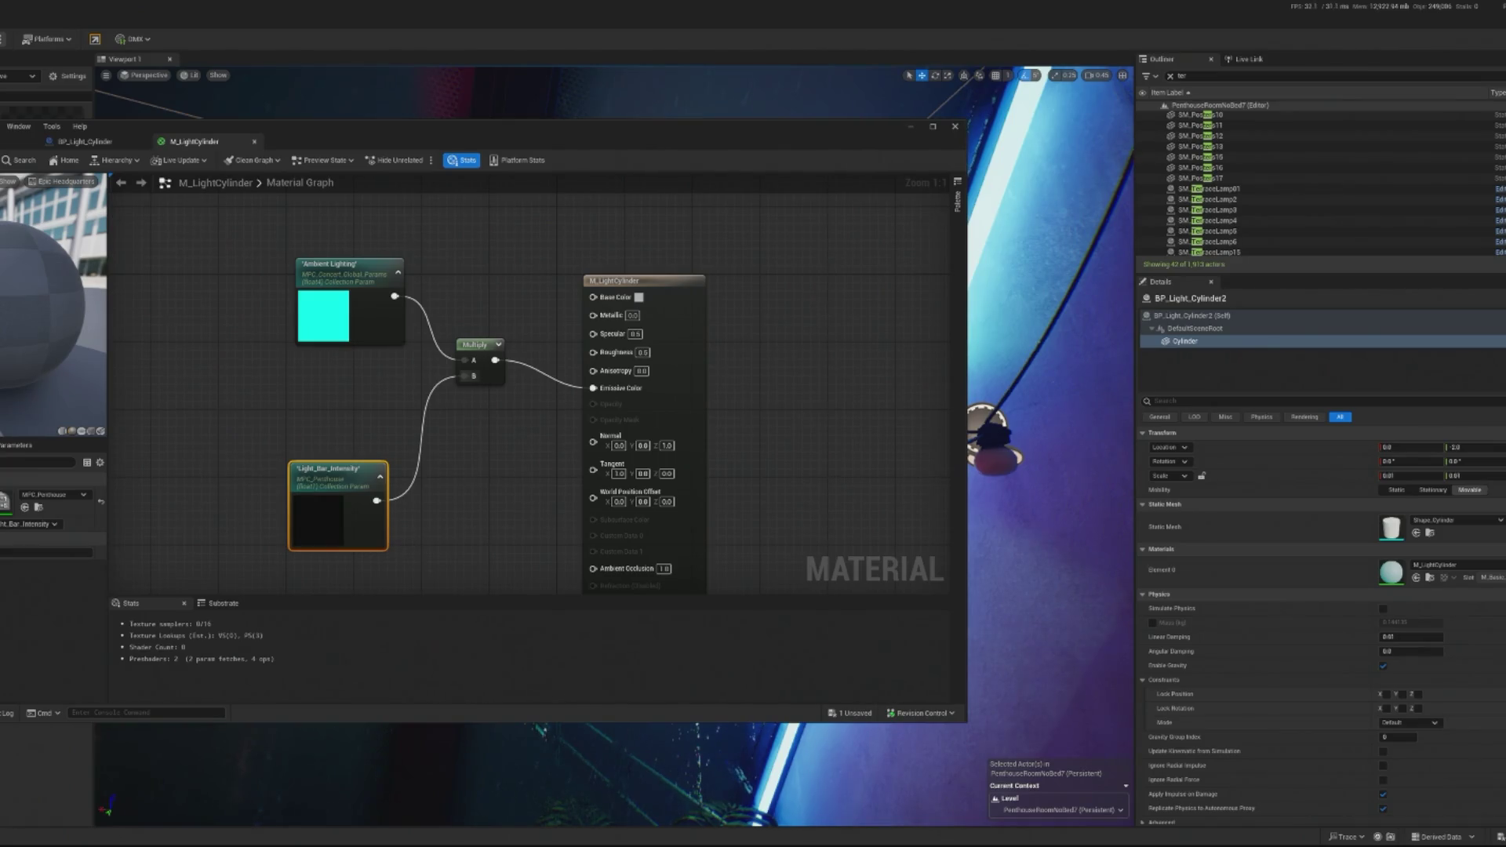
key("ctrl+s")
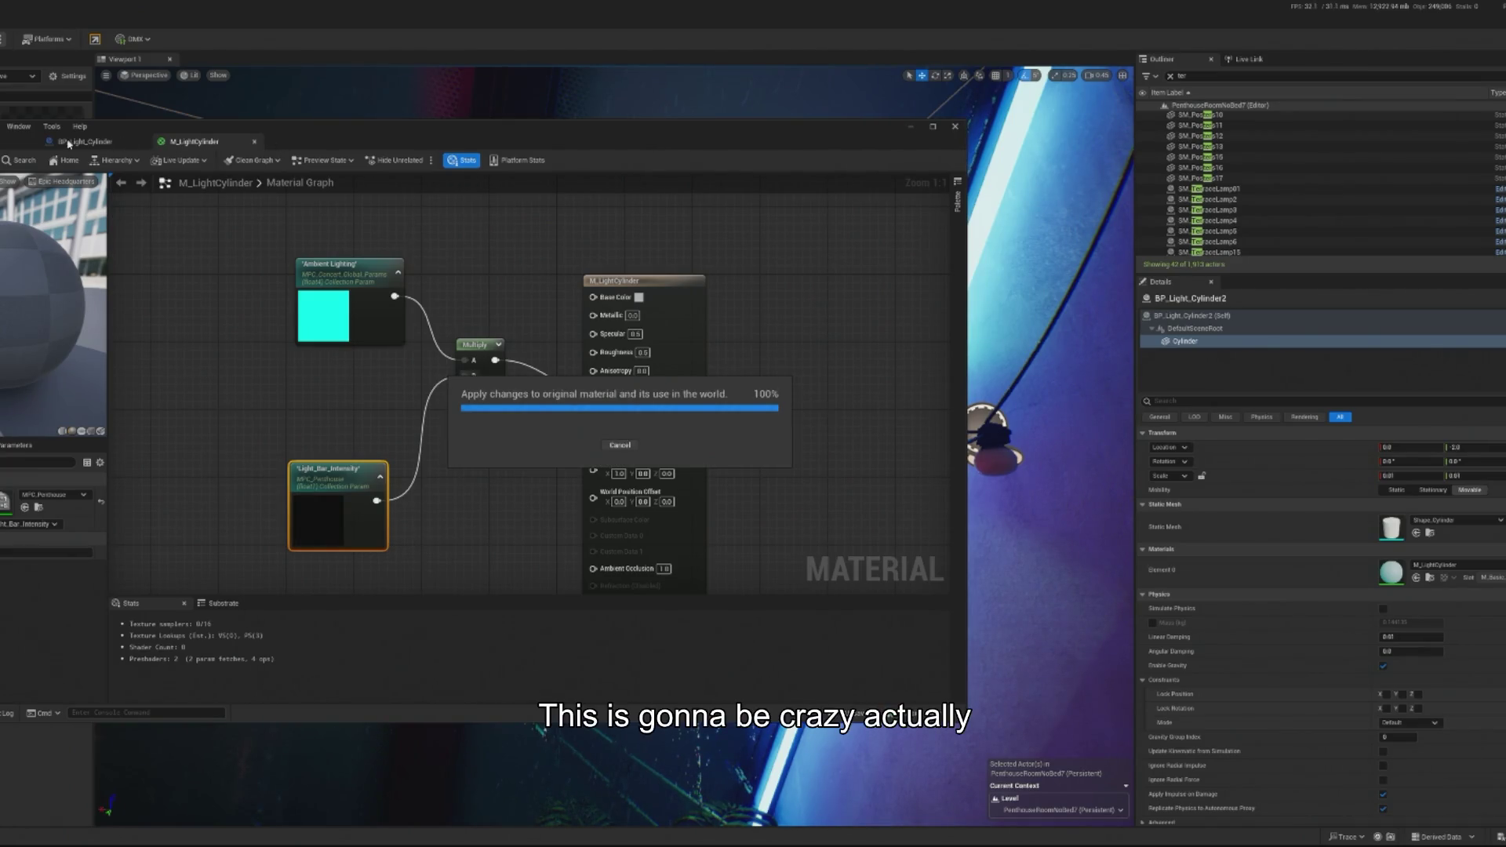
left_click(69, 142)
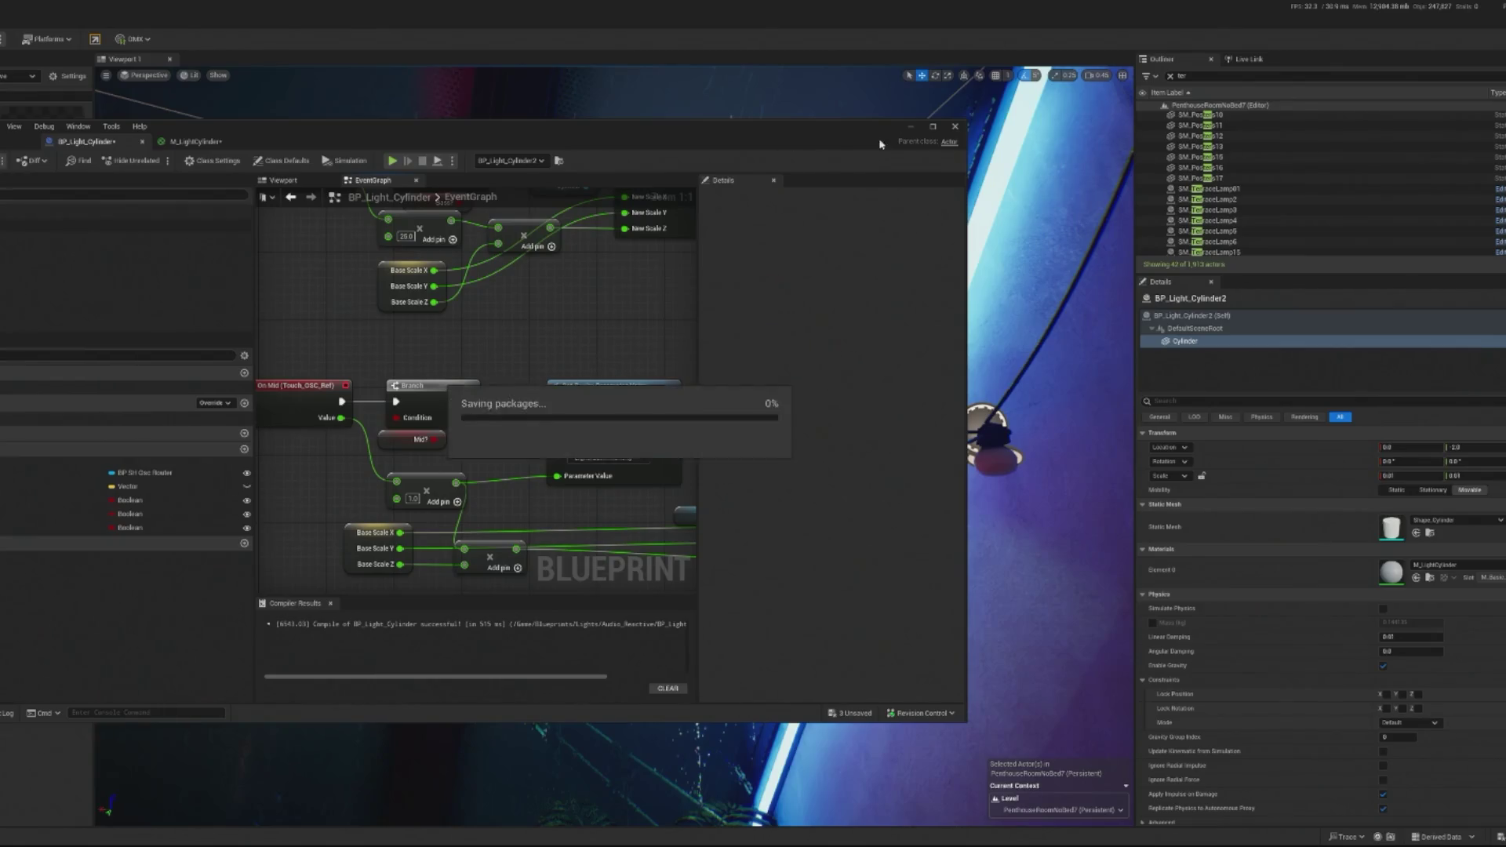
left_click(72, 89)
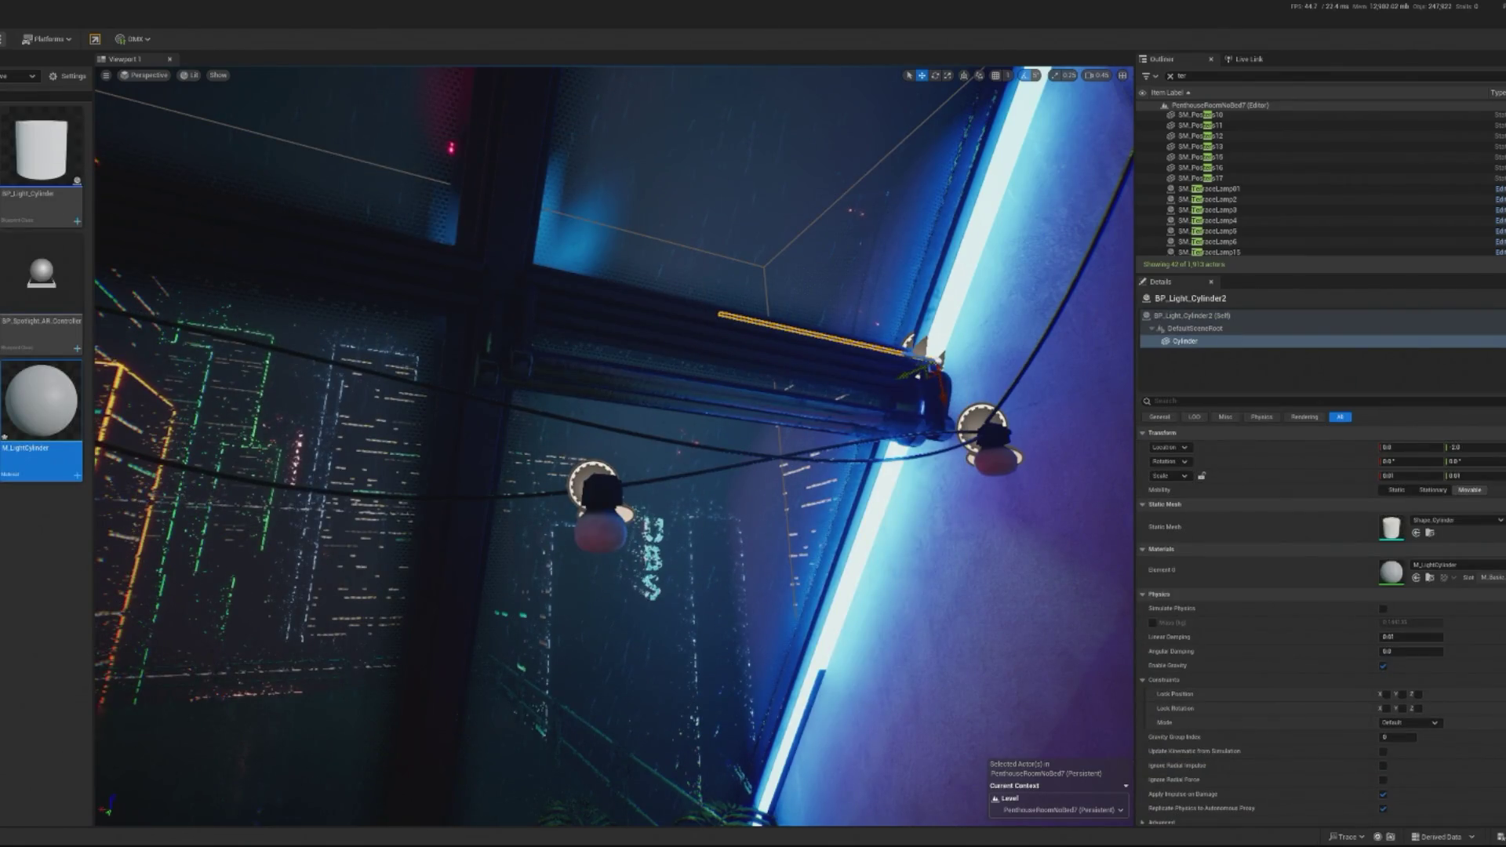
Step: Play-test the penthouse scene with the dancing DJ, then stop and return to editing
key("alt+p")
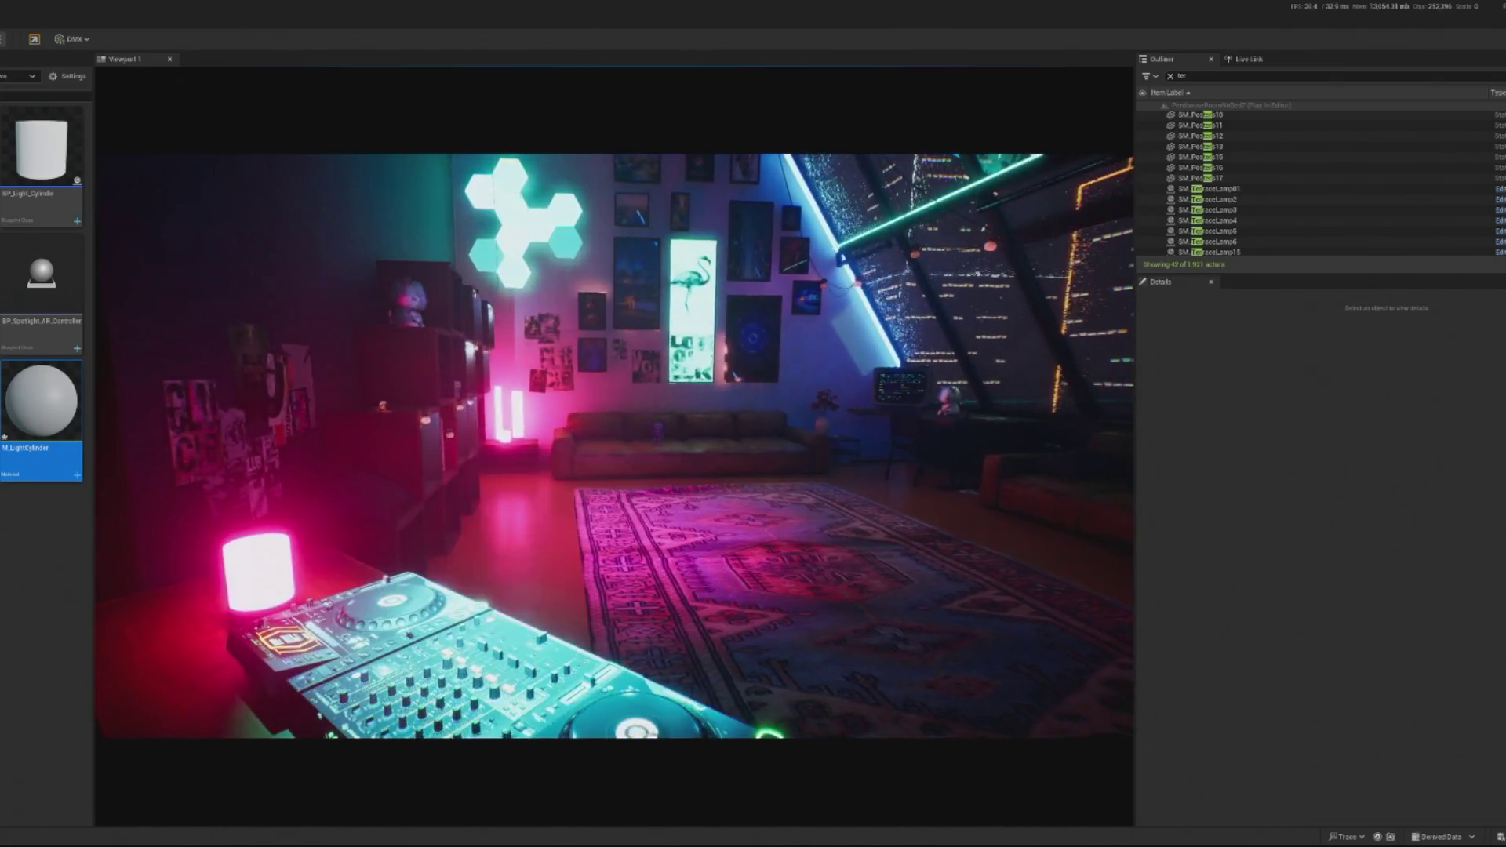
left_click(614, 439)
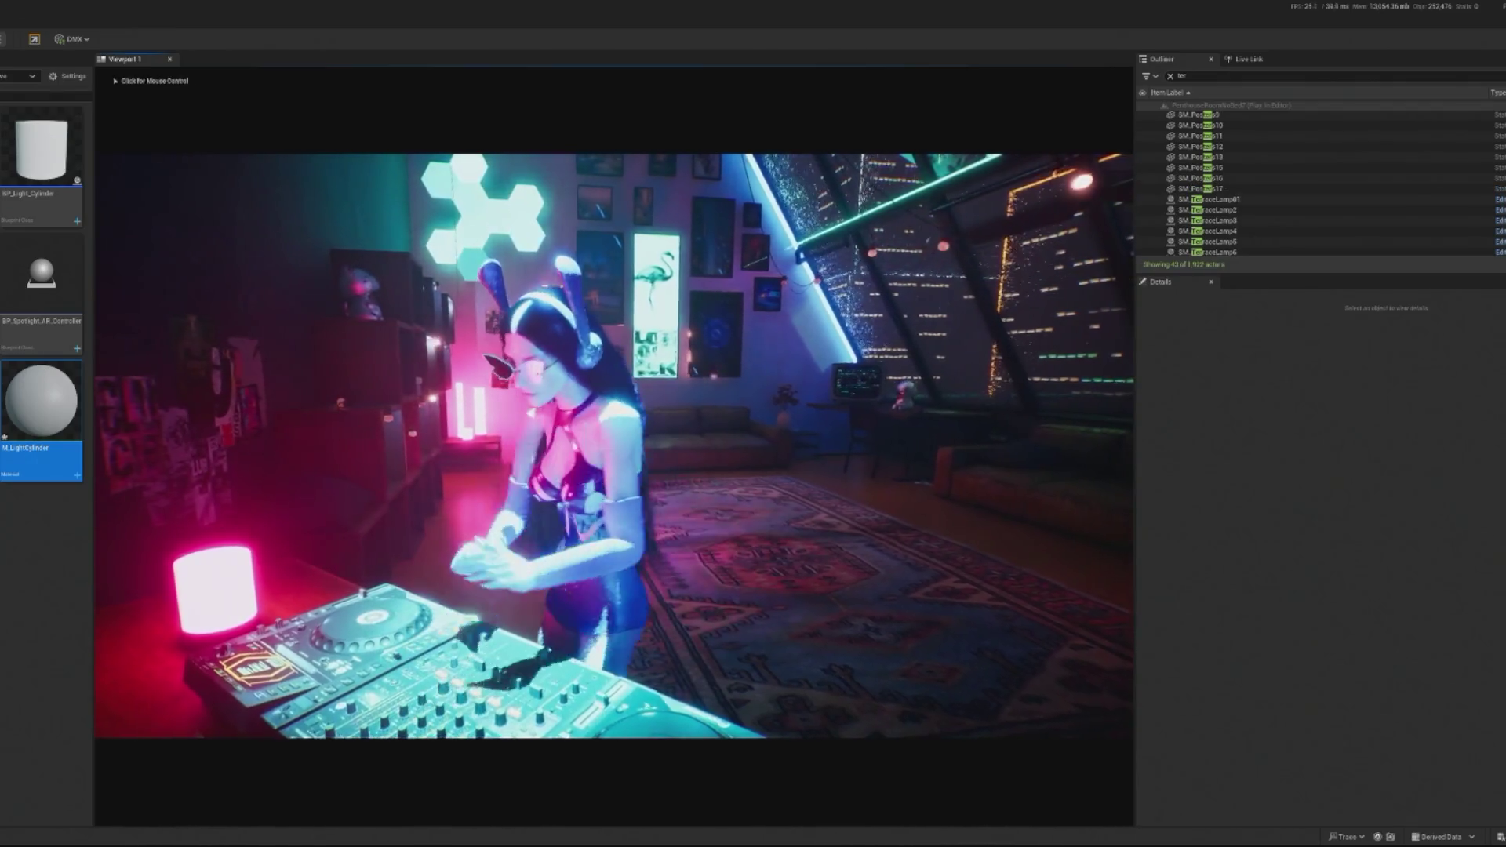
key("shift+F1")
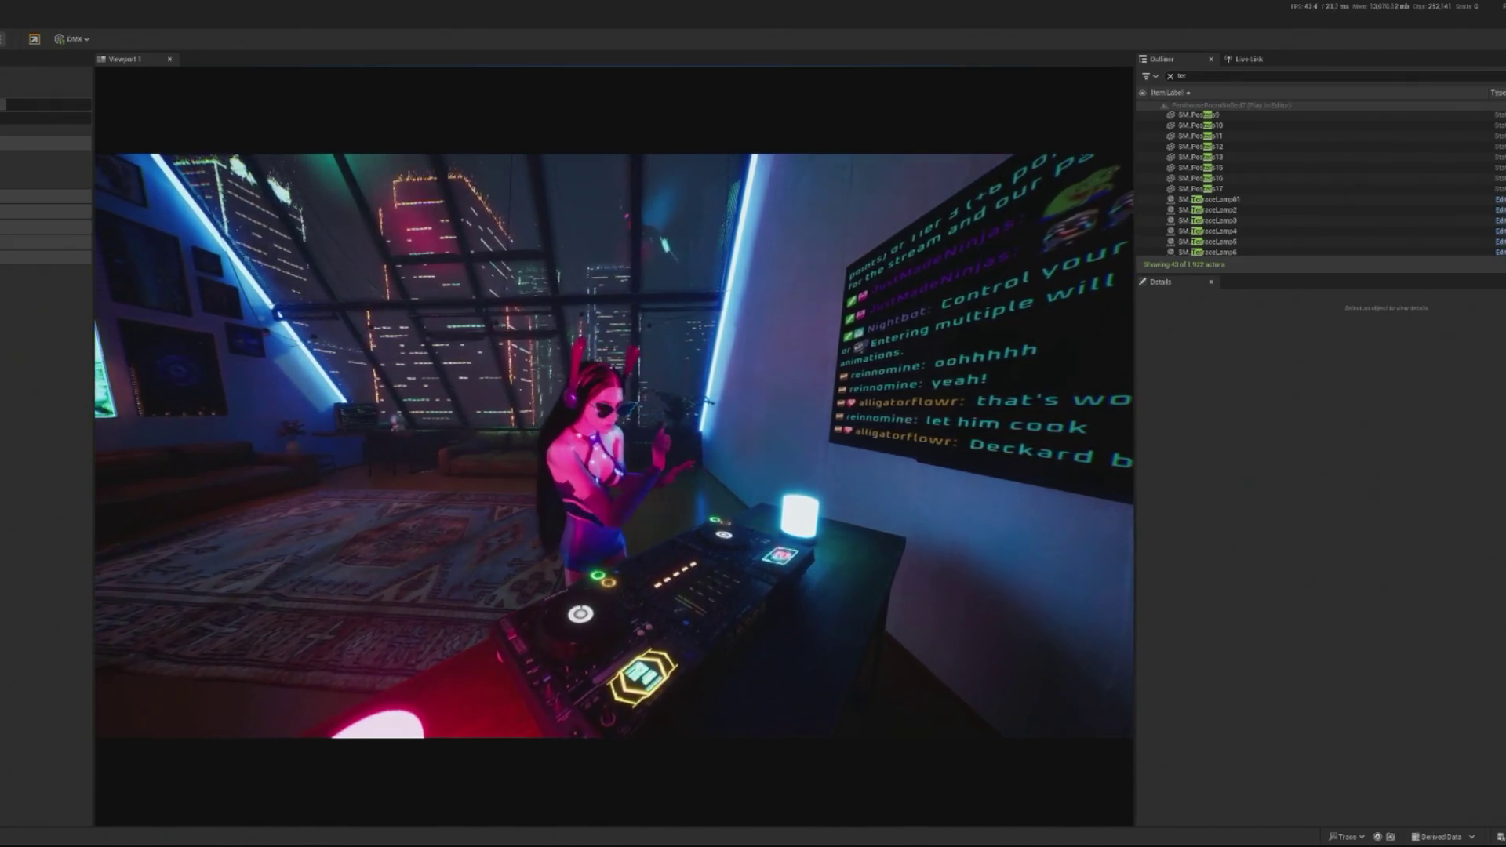
key("Escape")
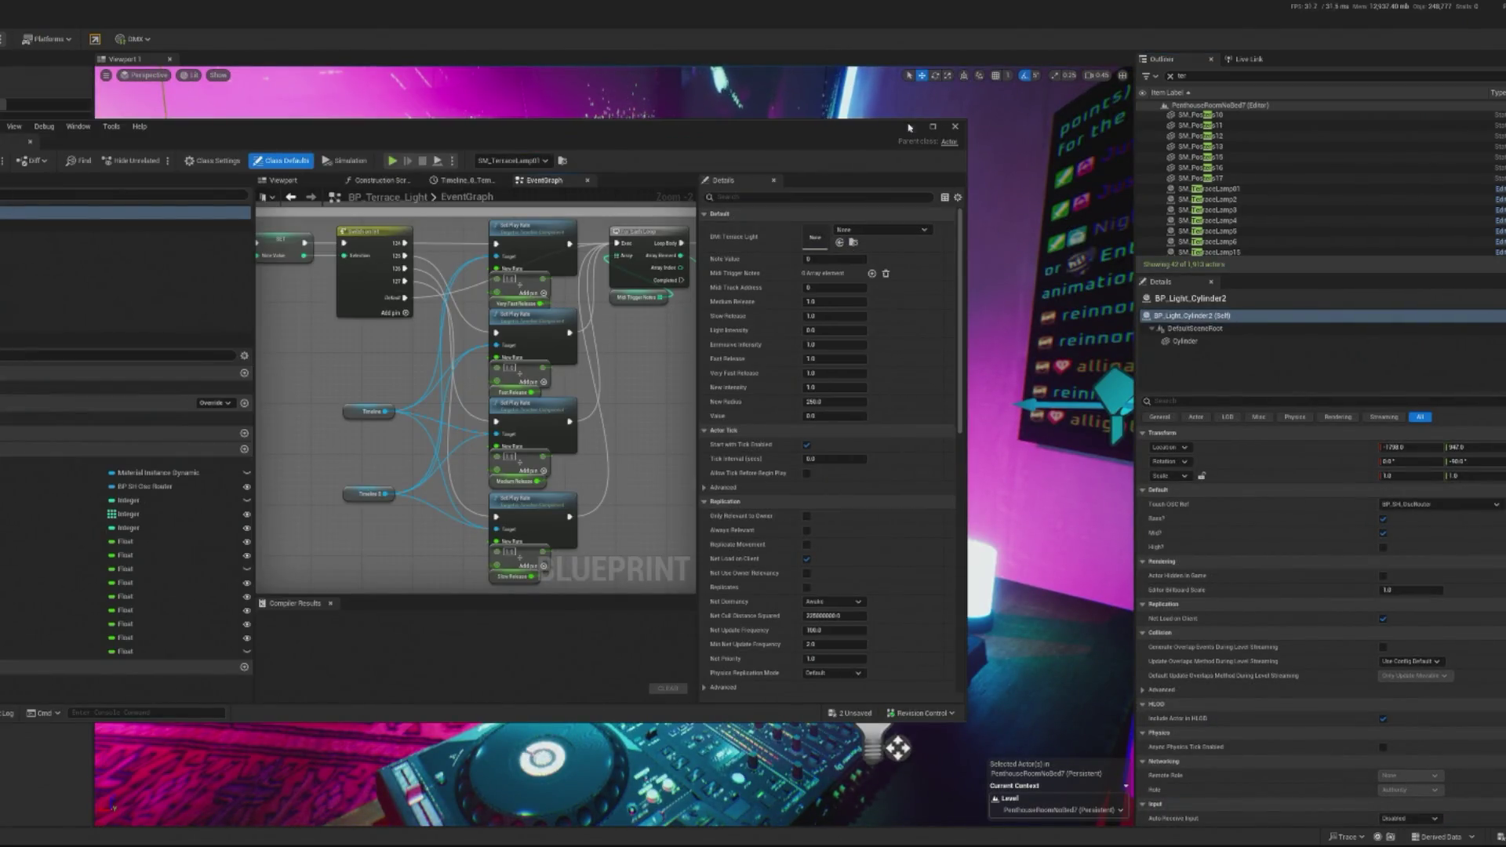
Step: Add 0.1 to the multiplied intensity before Parameter Value in BP_Light_Cylinder, then play-test
left_click(909, 128)
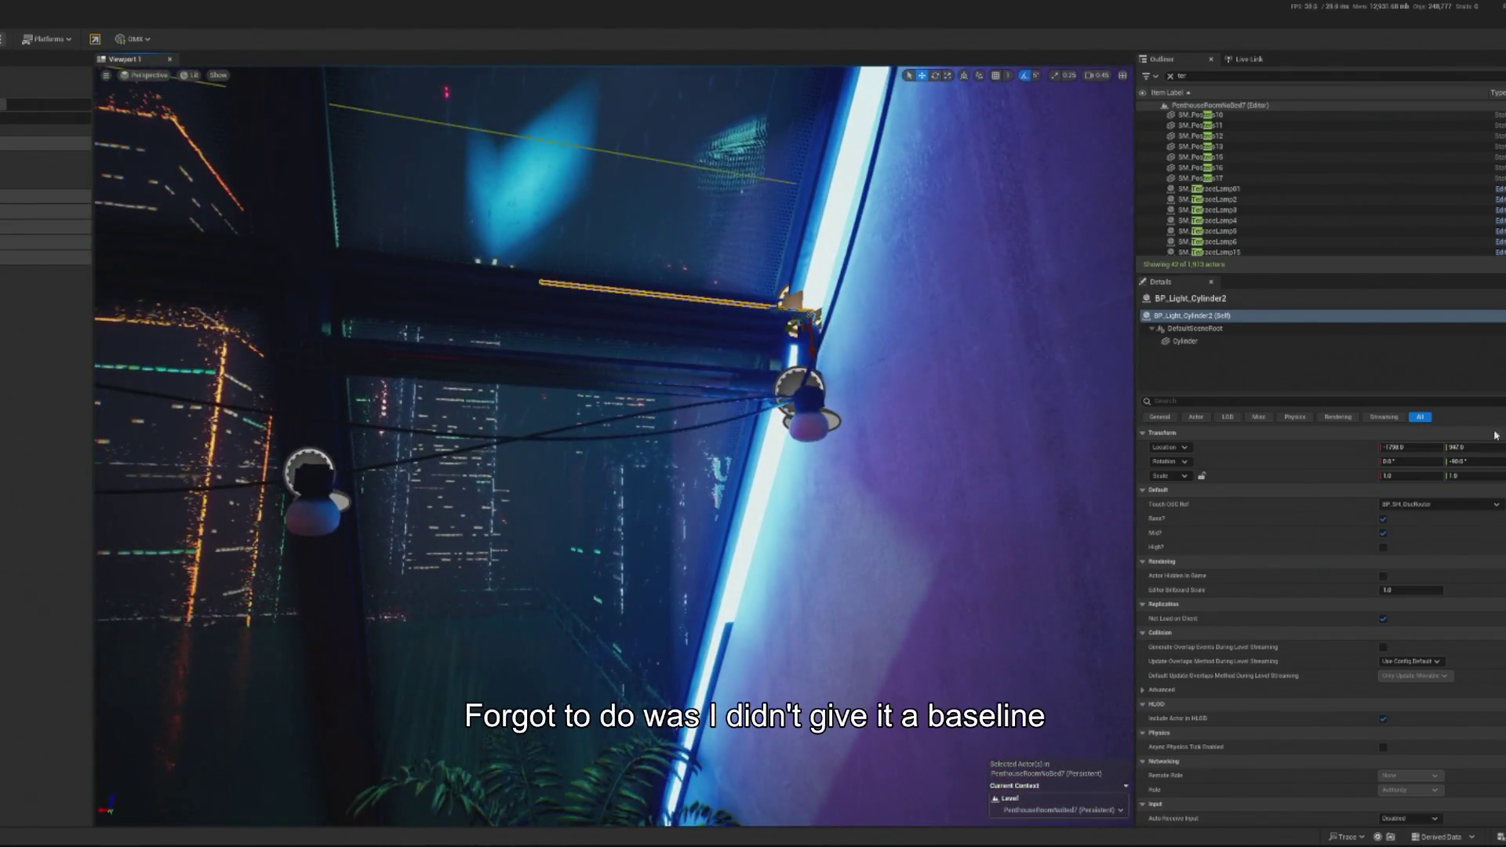
key("ctrl+e")
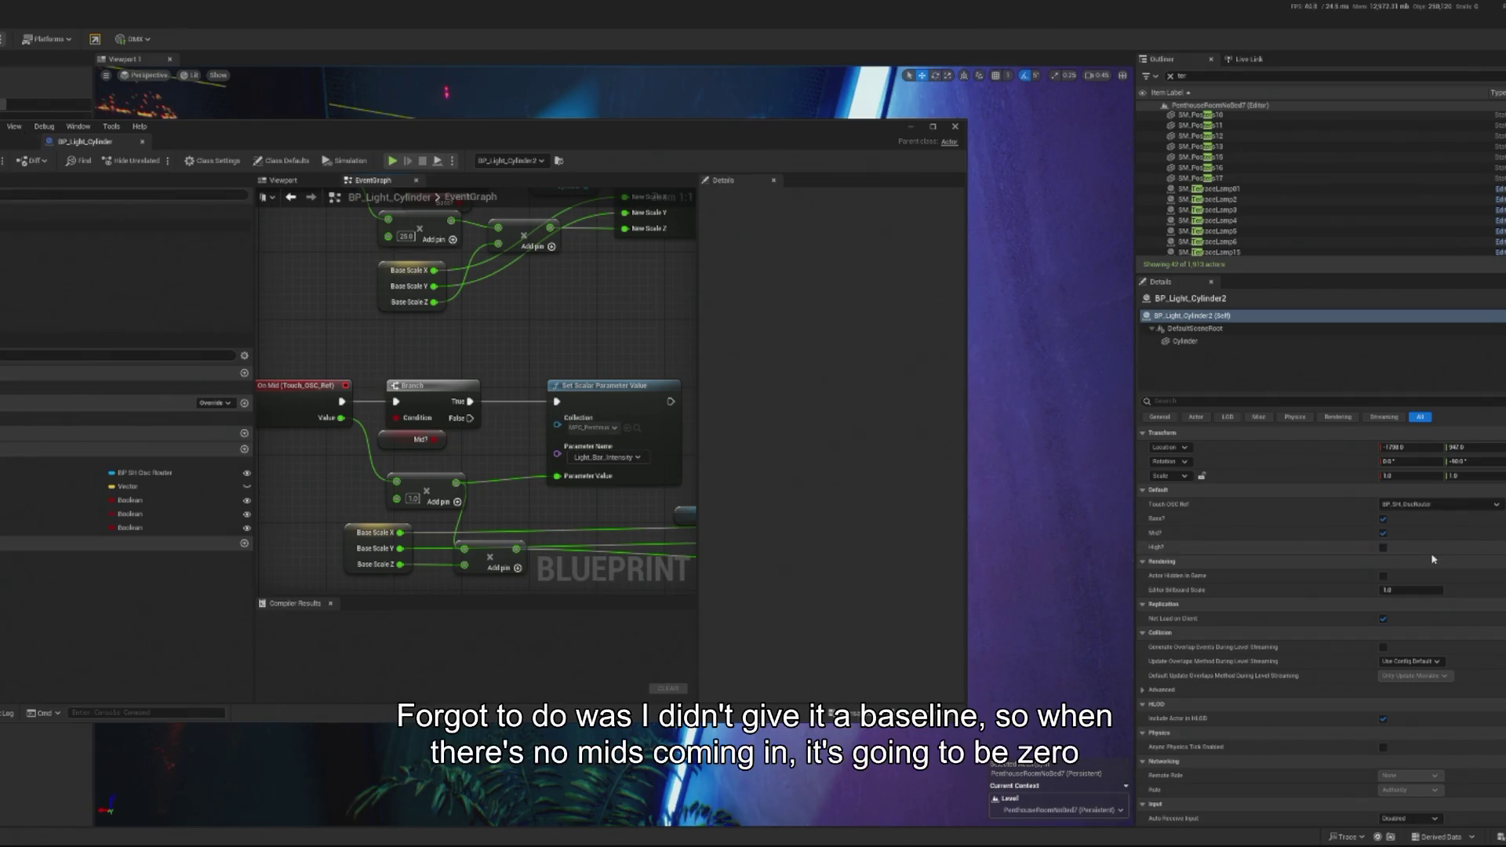
mouse_move(463, 478)
left_mouse_down()
mouse_move(401, 475)
mouse_move(486, 464)
left_mouse_up()
type("plus")
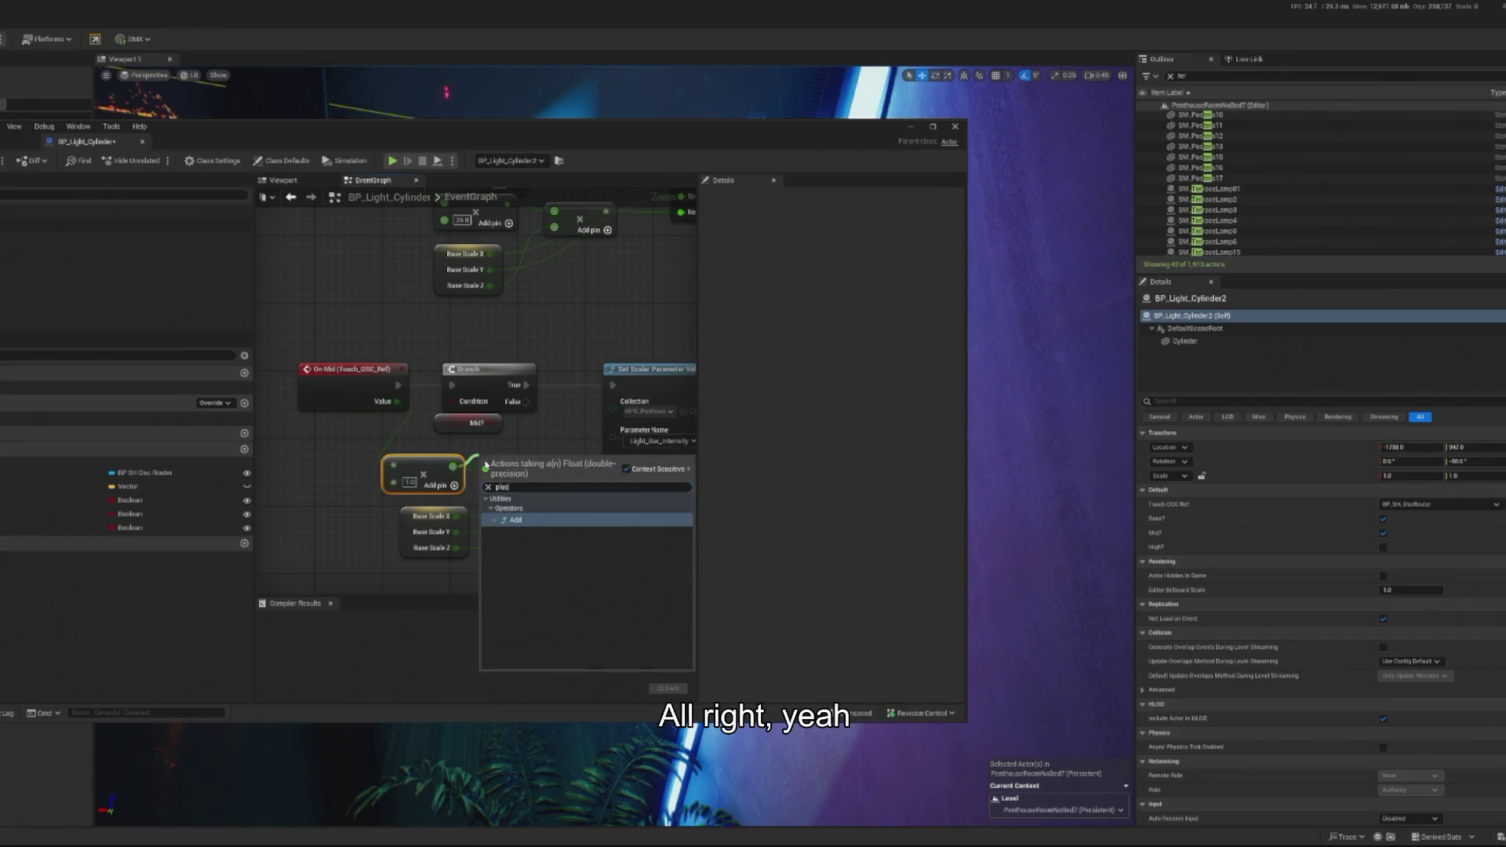
left_click(542, 521)
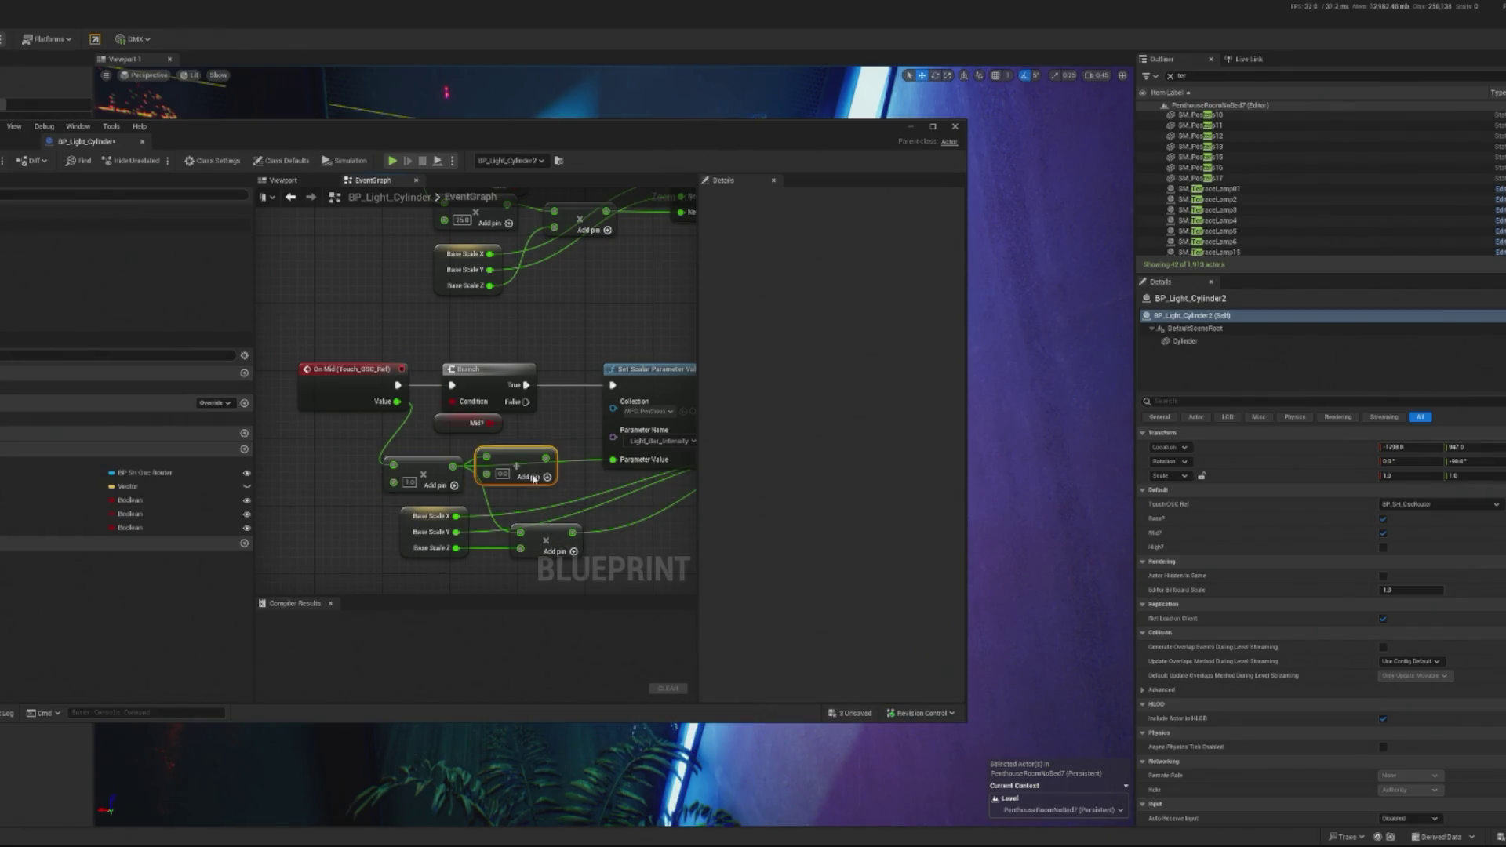
left_click_drag(531, 475, 539, 493)
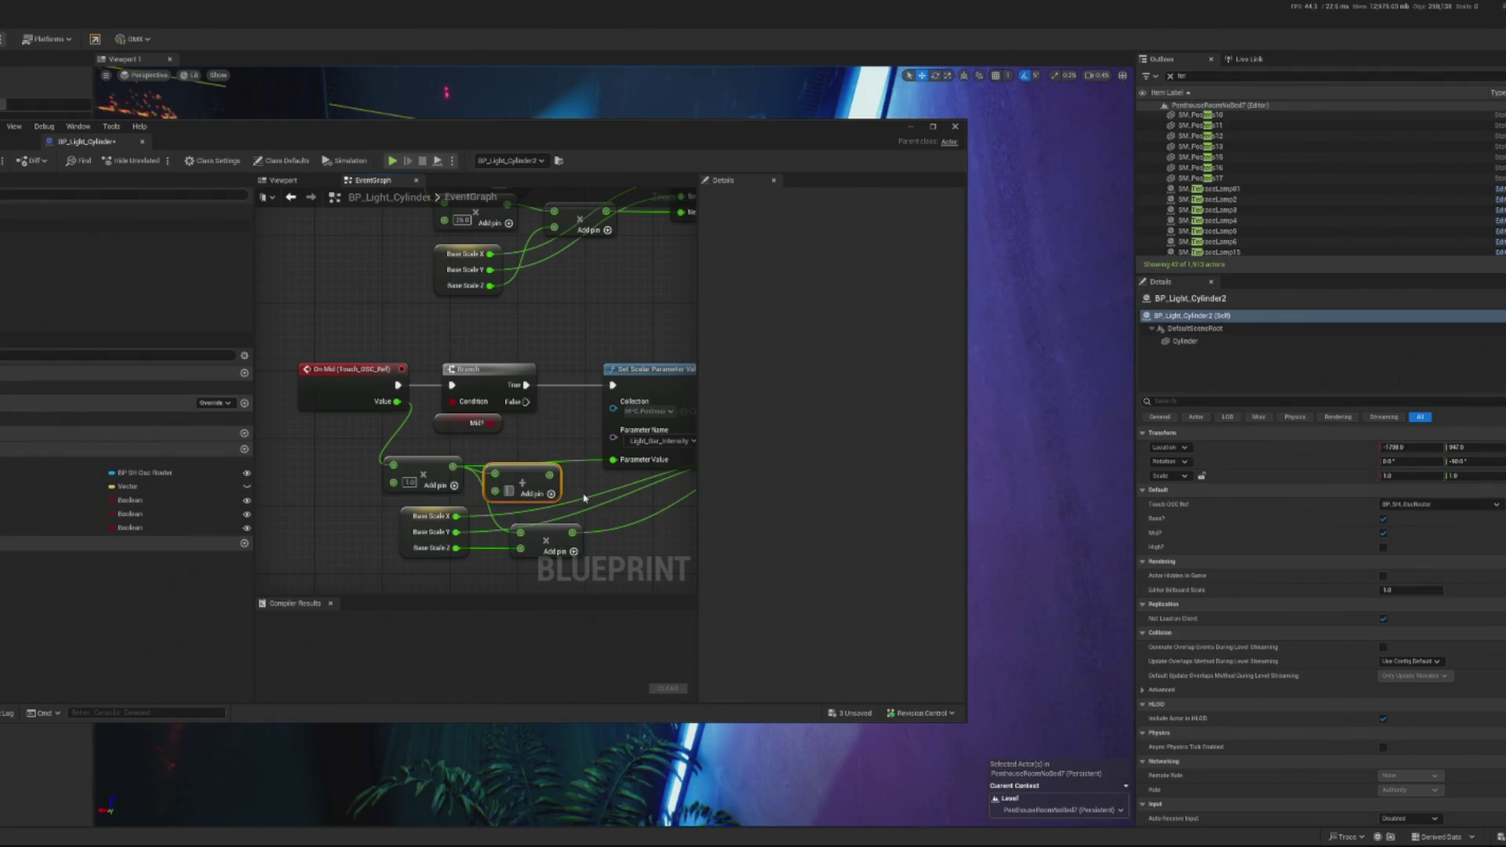
type("0.1")
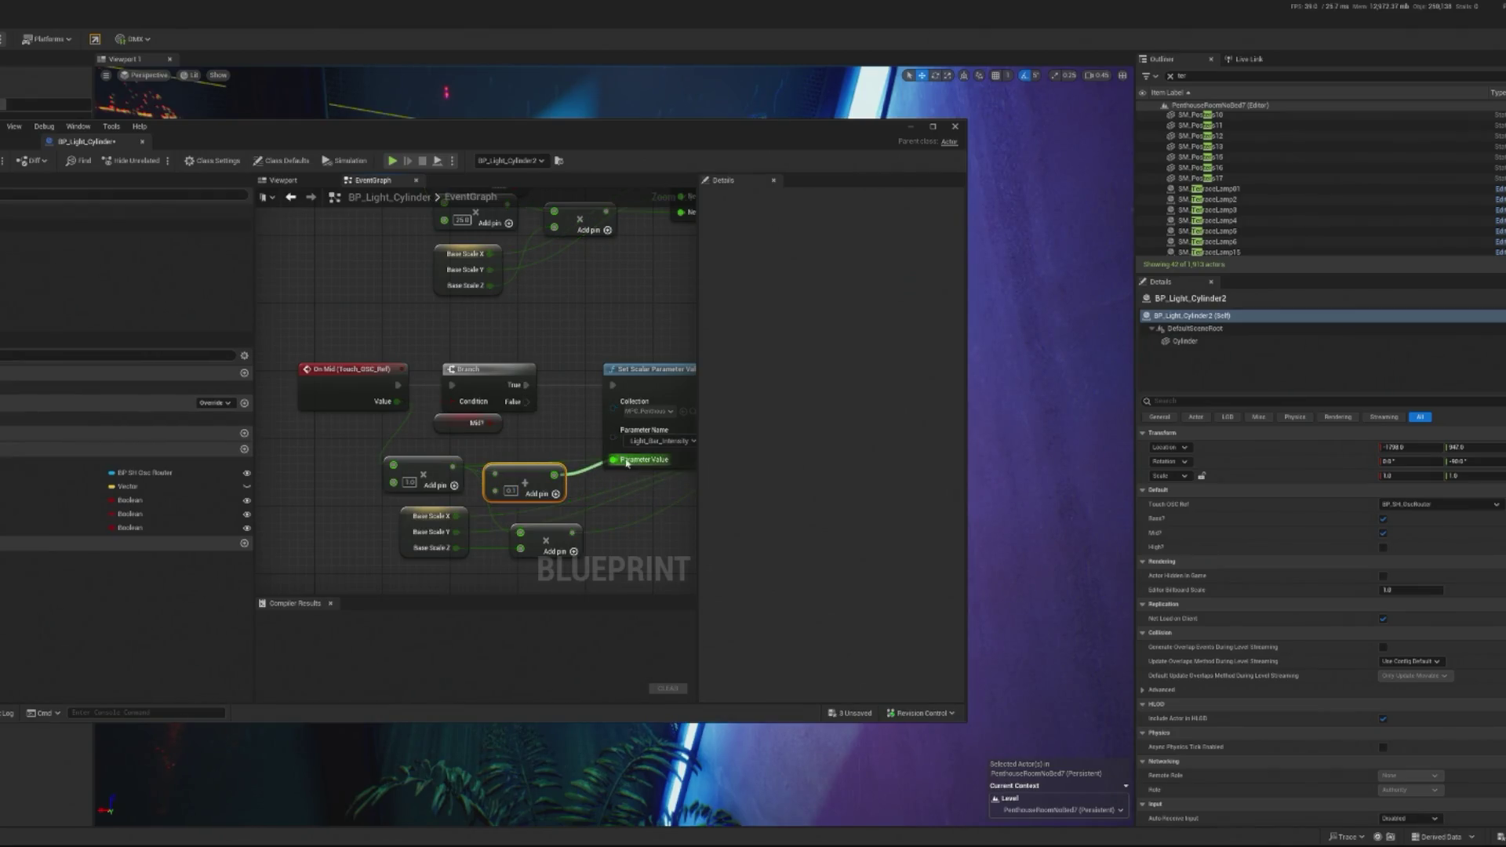
left_click(910, 127)
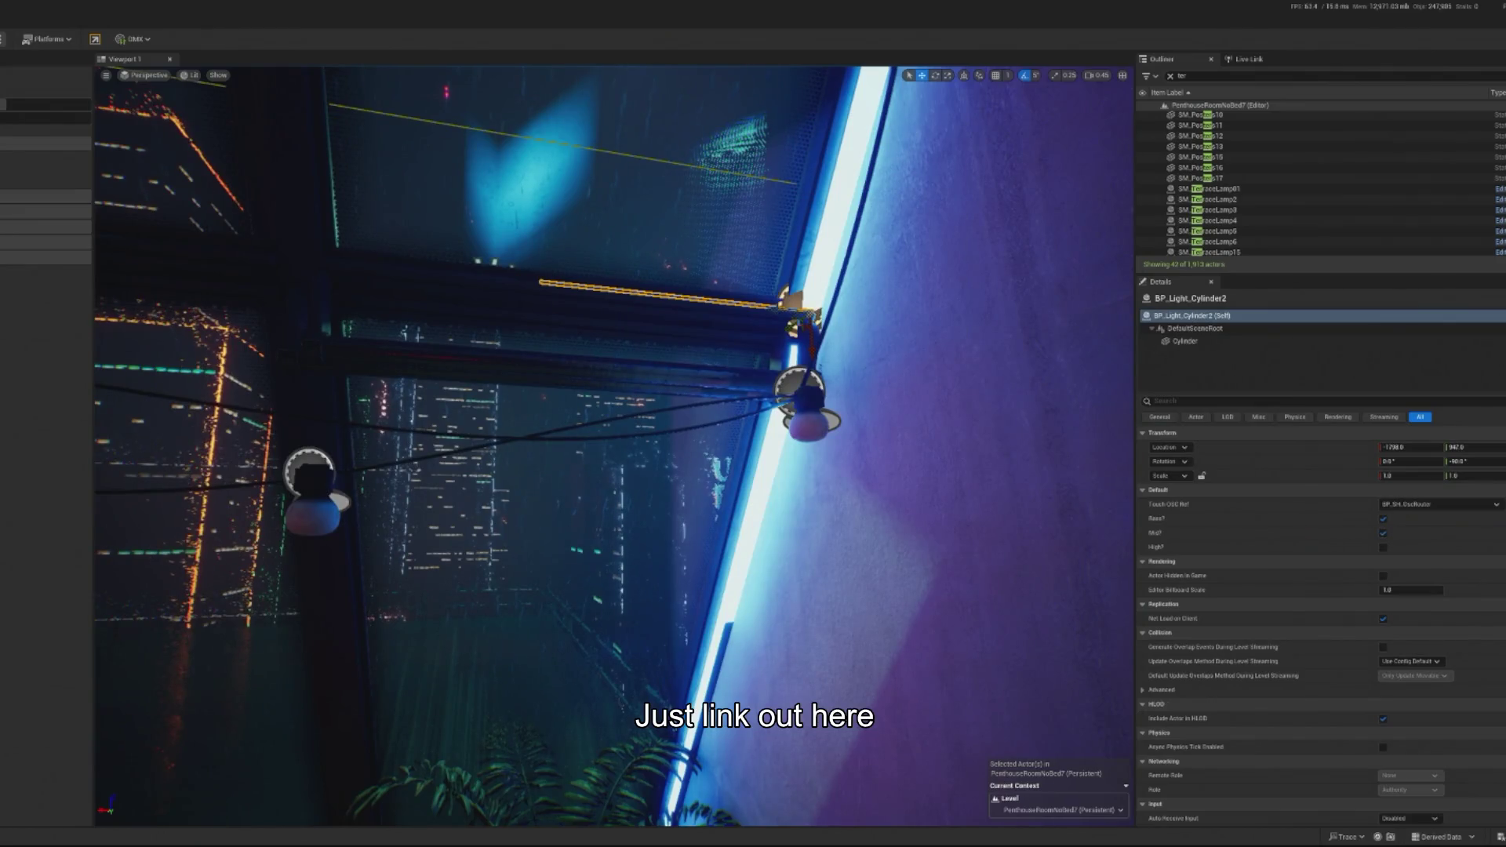
key("alt+p")
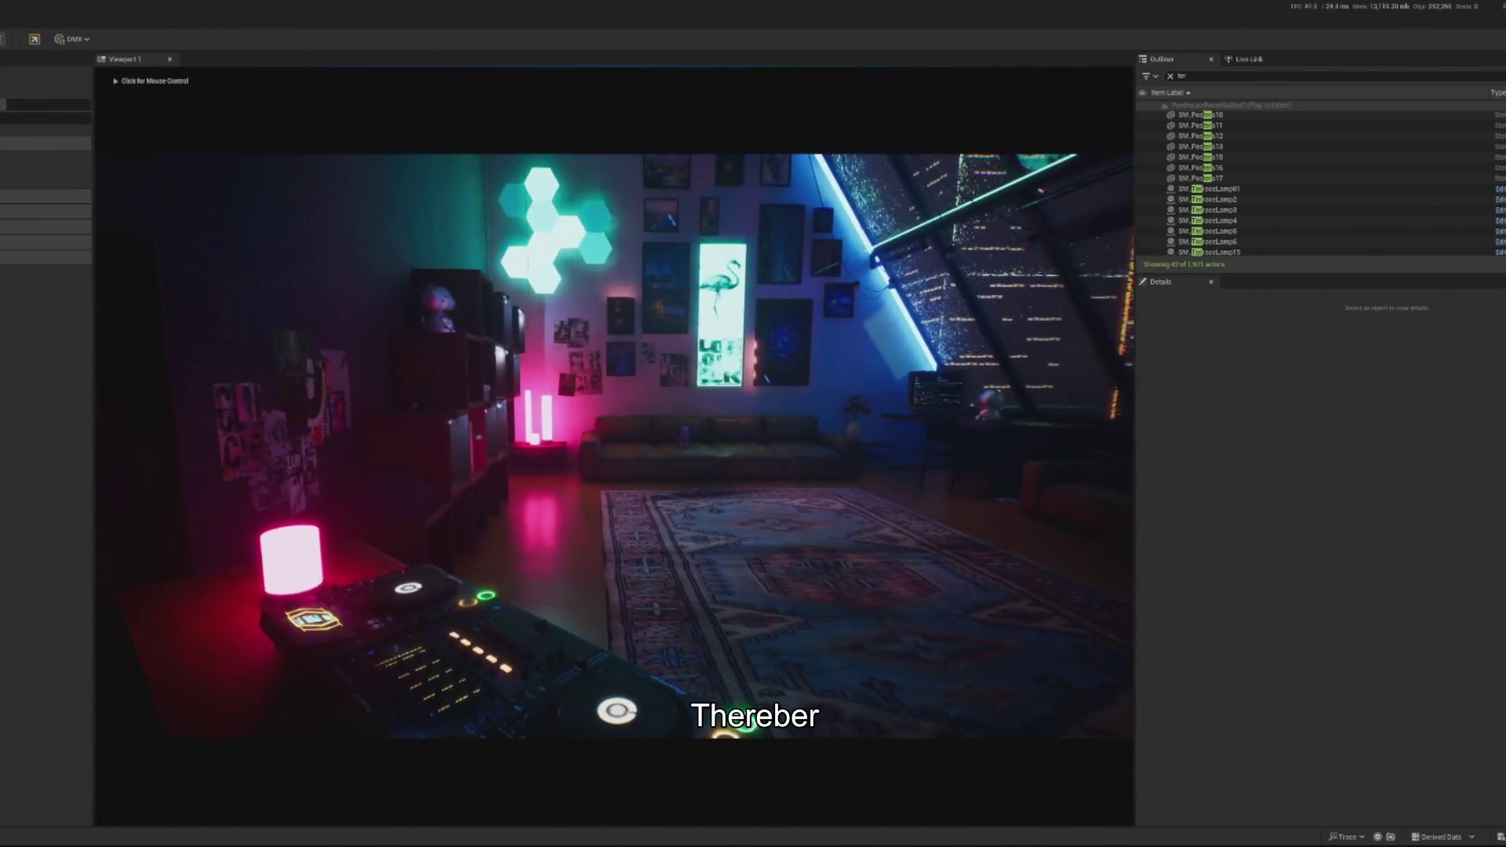
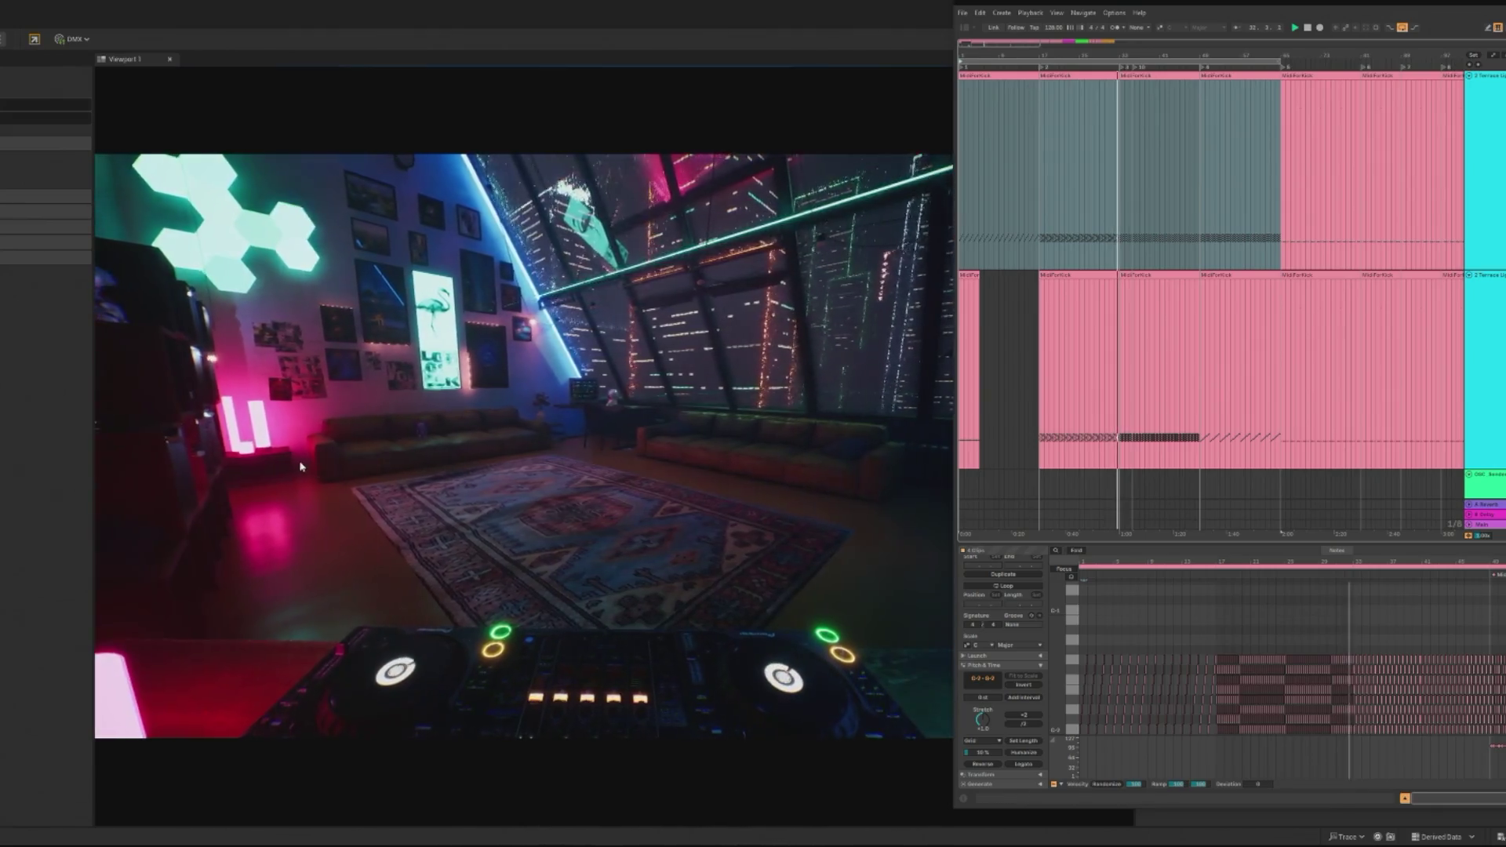
Step: Bring the Unreal editor in front of Ableton and release control from the running game view
left_click(81, 494)
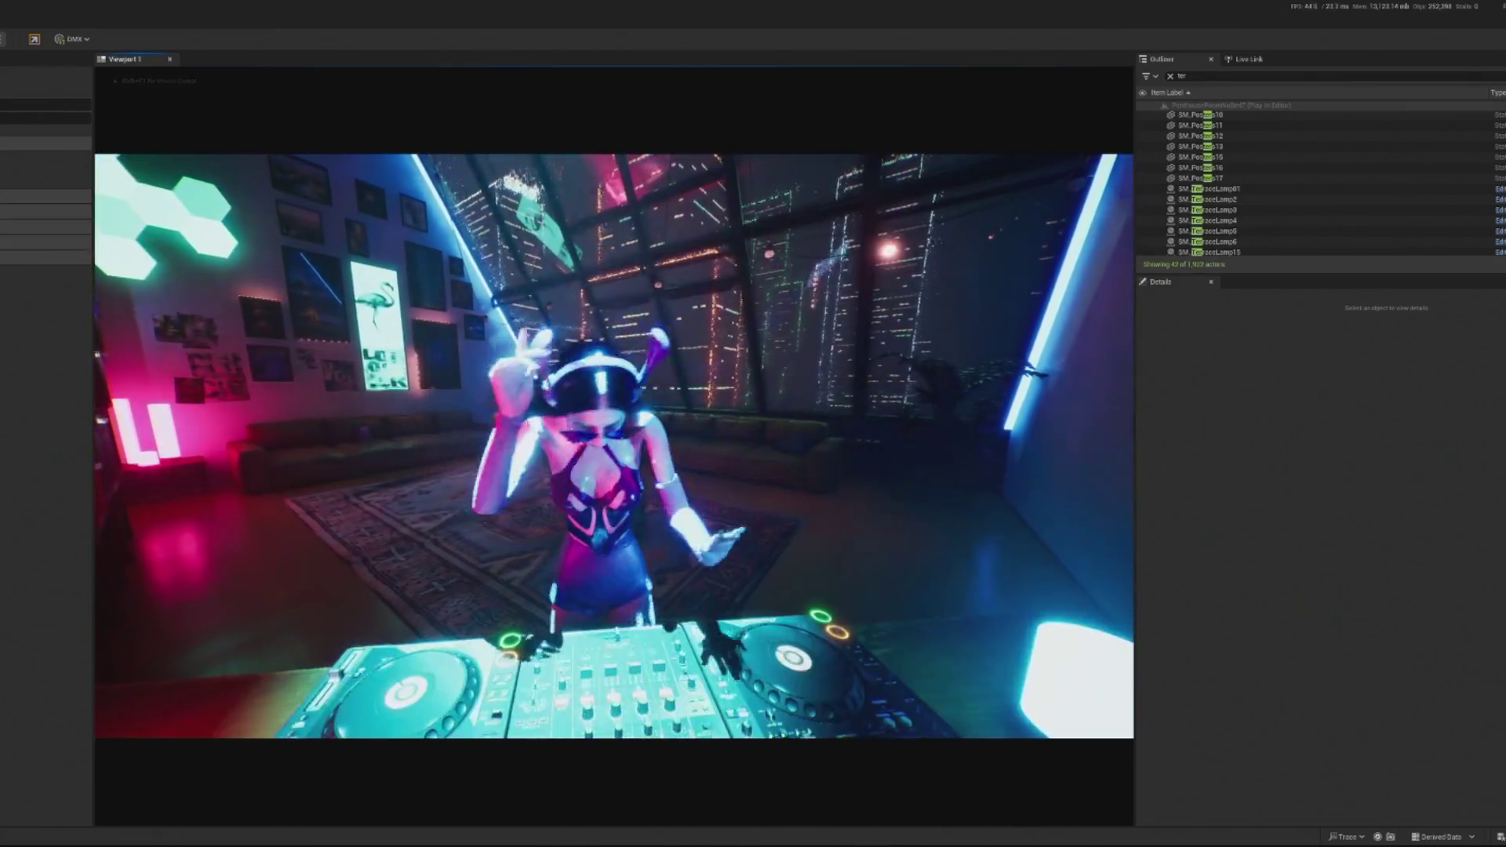
key("shift+F1")
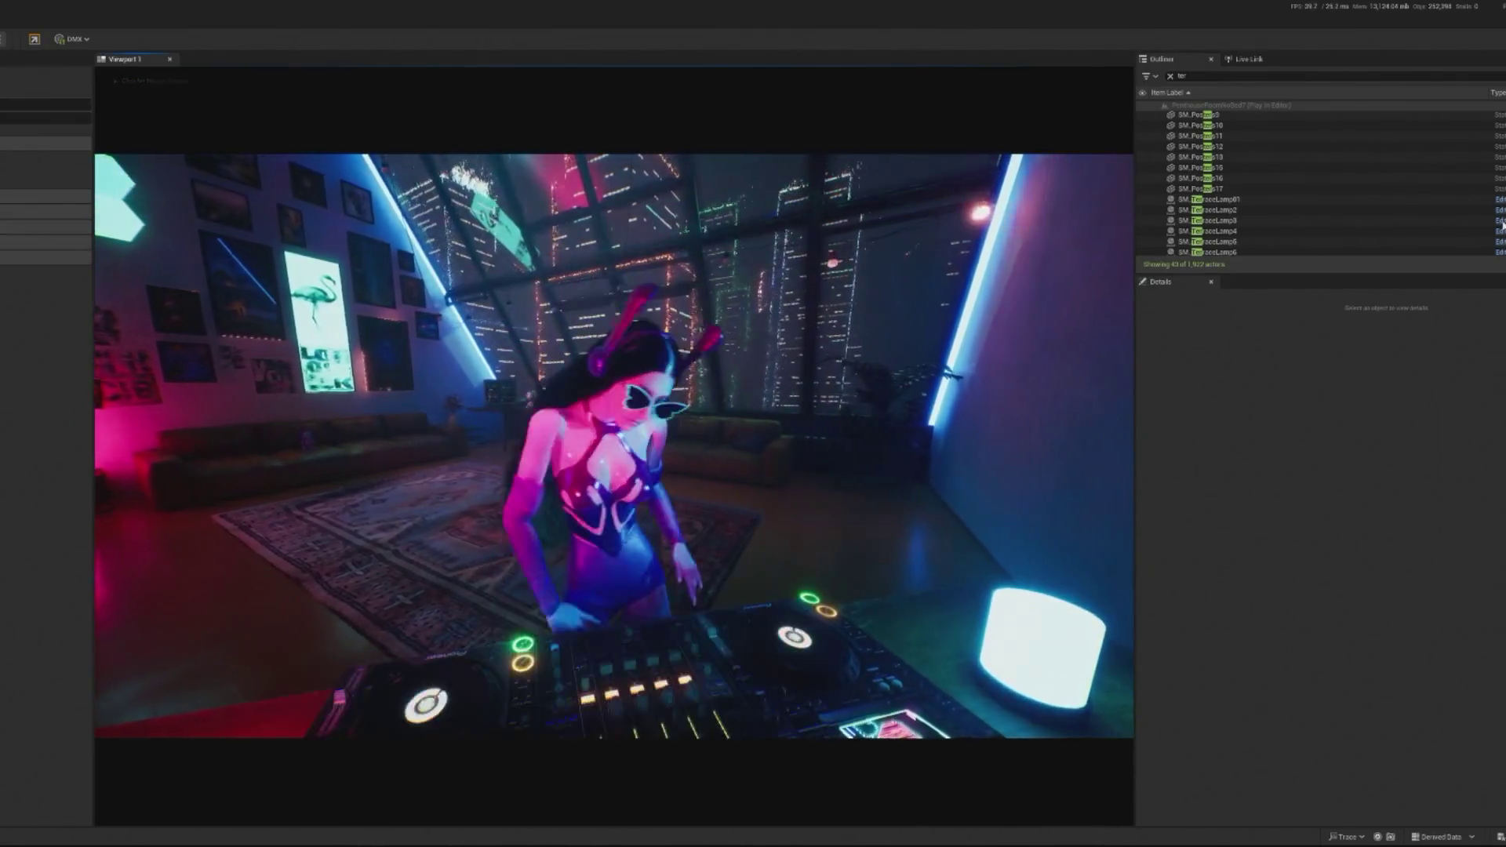
Step: Search the Outliner for 'crowd' and select the BP_InteractiveCrowd actor
left_click(1212, 76)
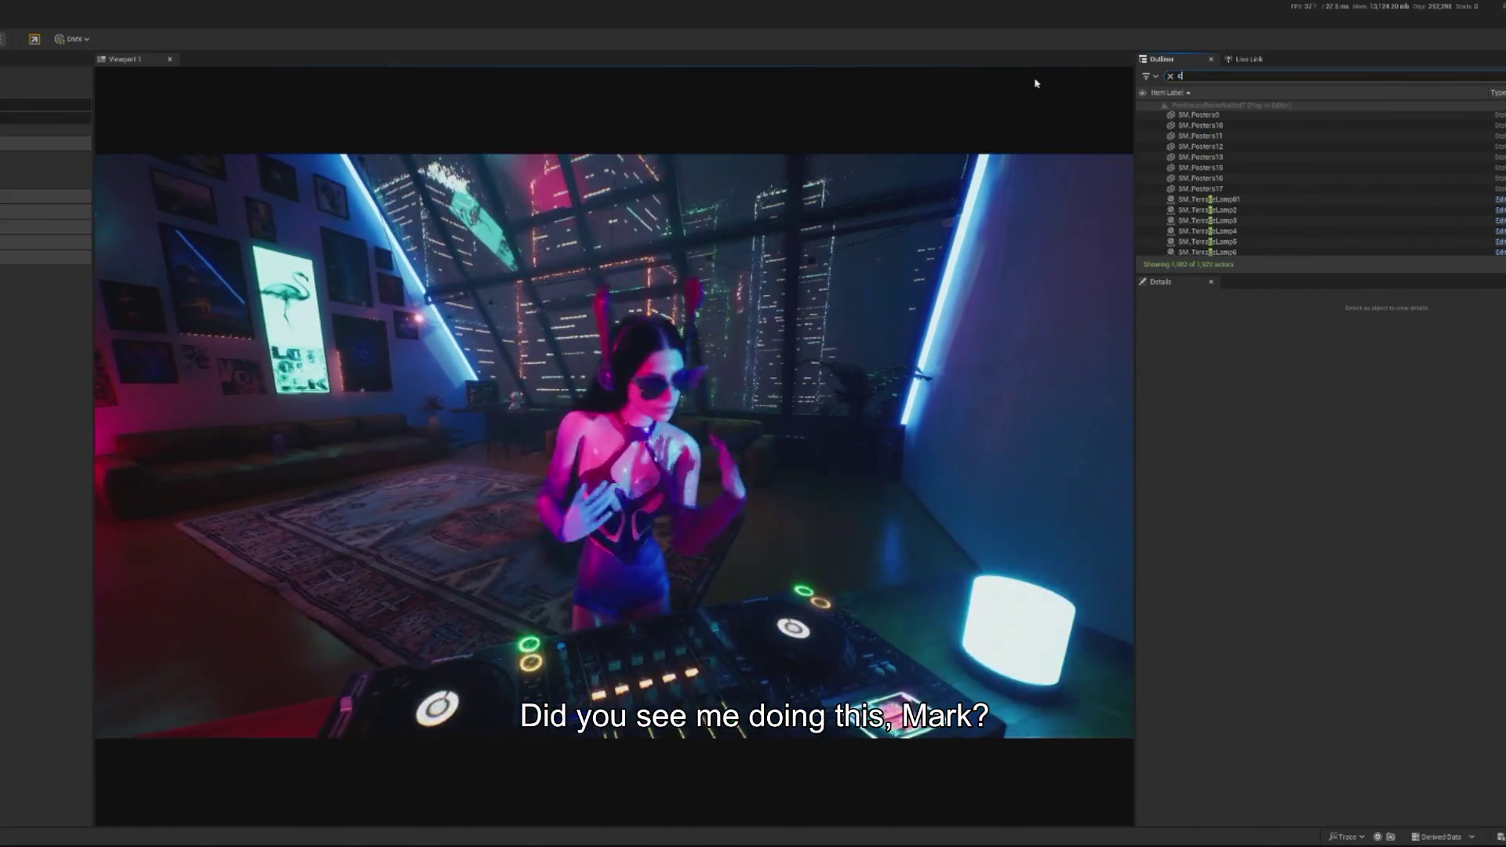
type("crowd")
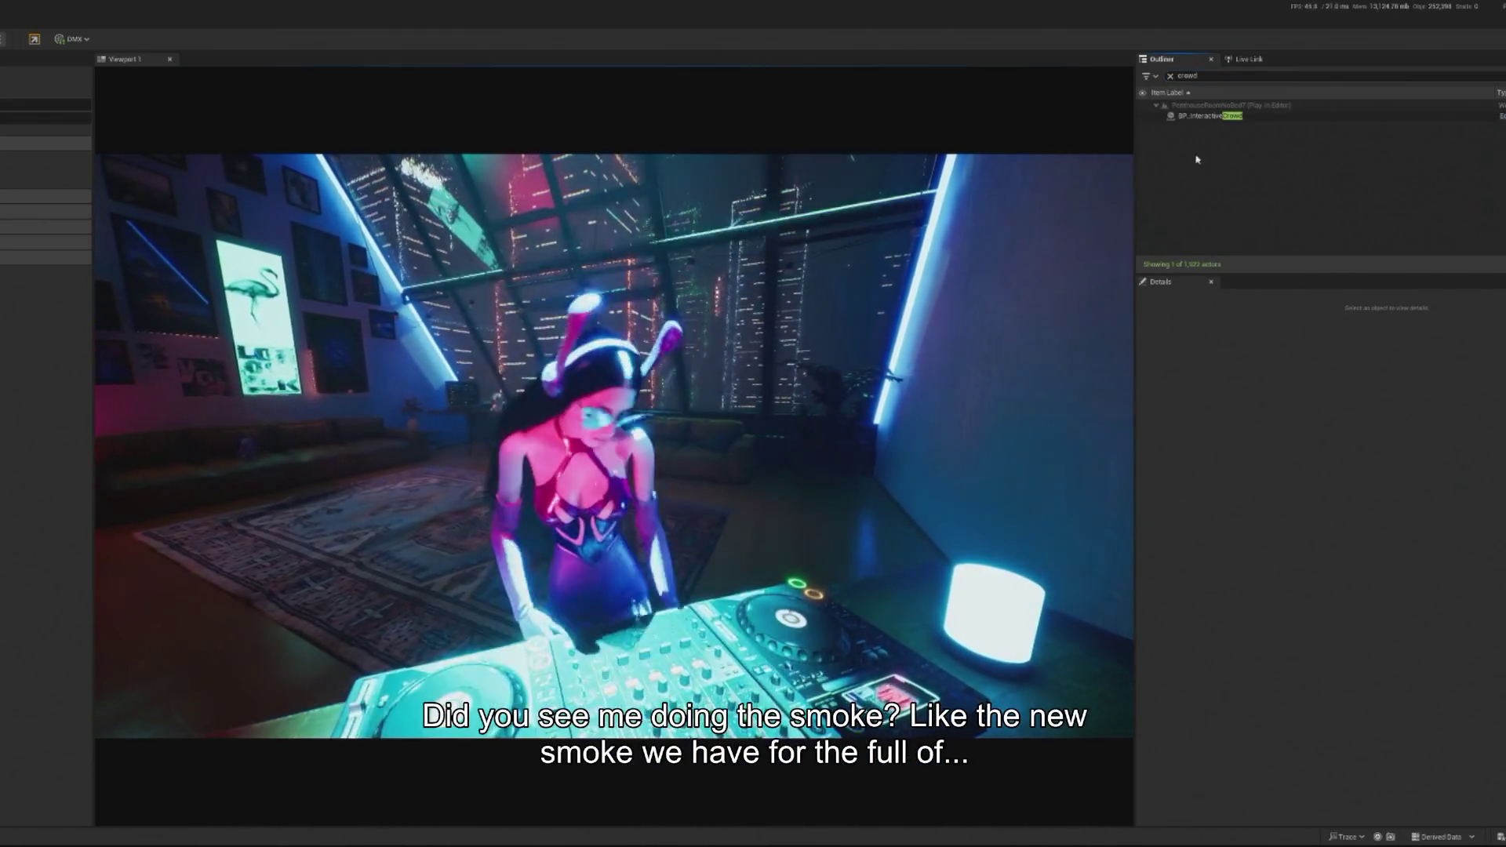
left_click(1211, 116)
Step: Spawn four debug dancers using SpawnDebugDancer in the Details Debug section
scroll(1309, 750, "down", 3)
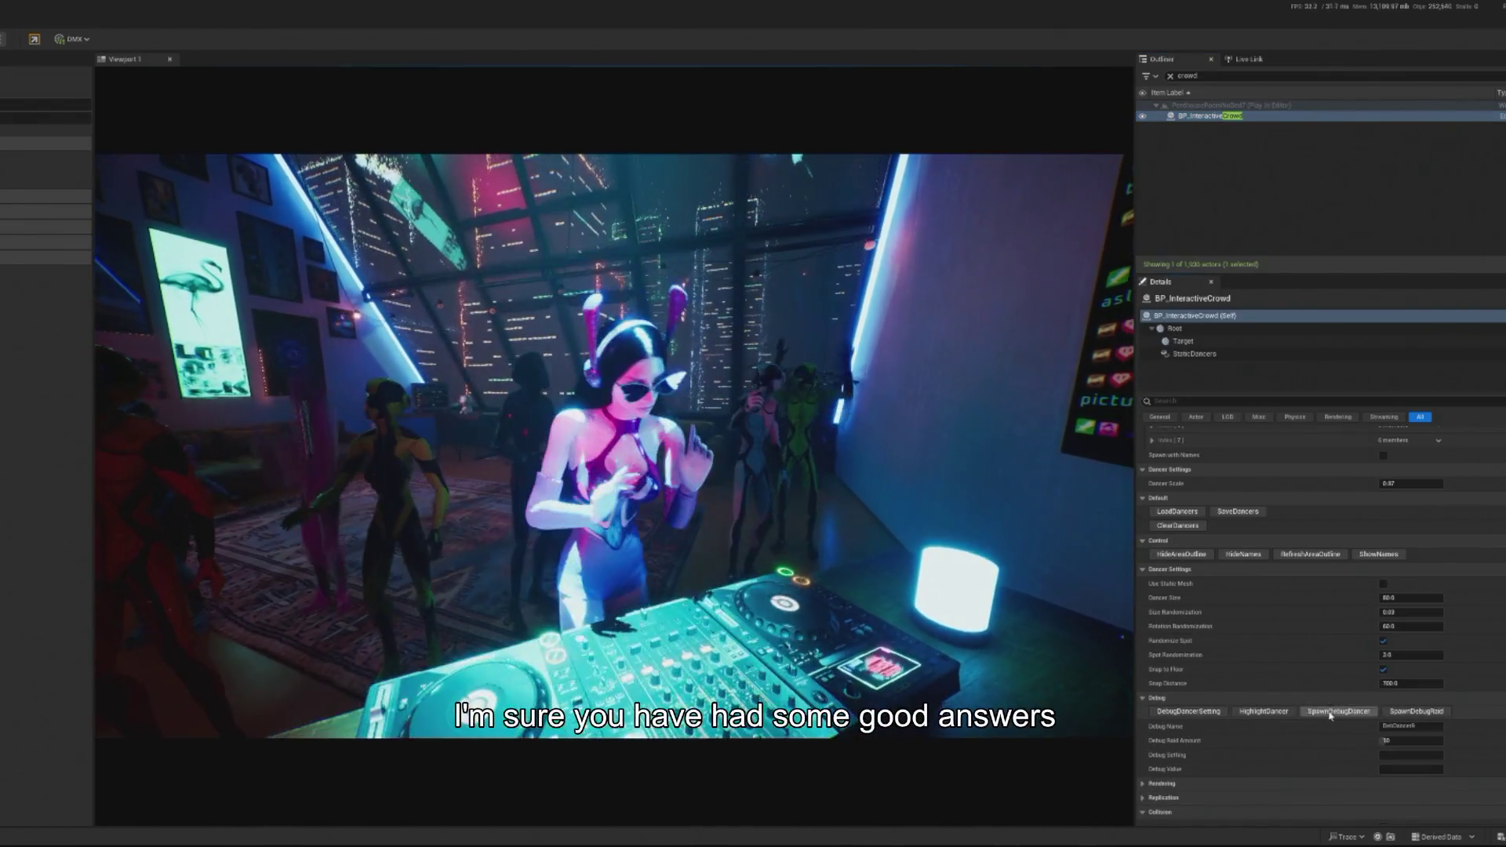
left_click(1330, 712)
left_click(1330, 711)
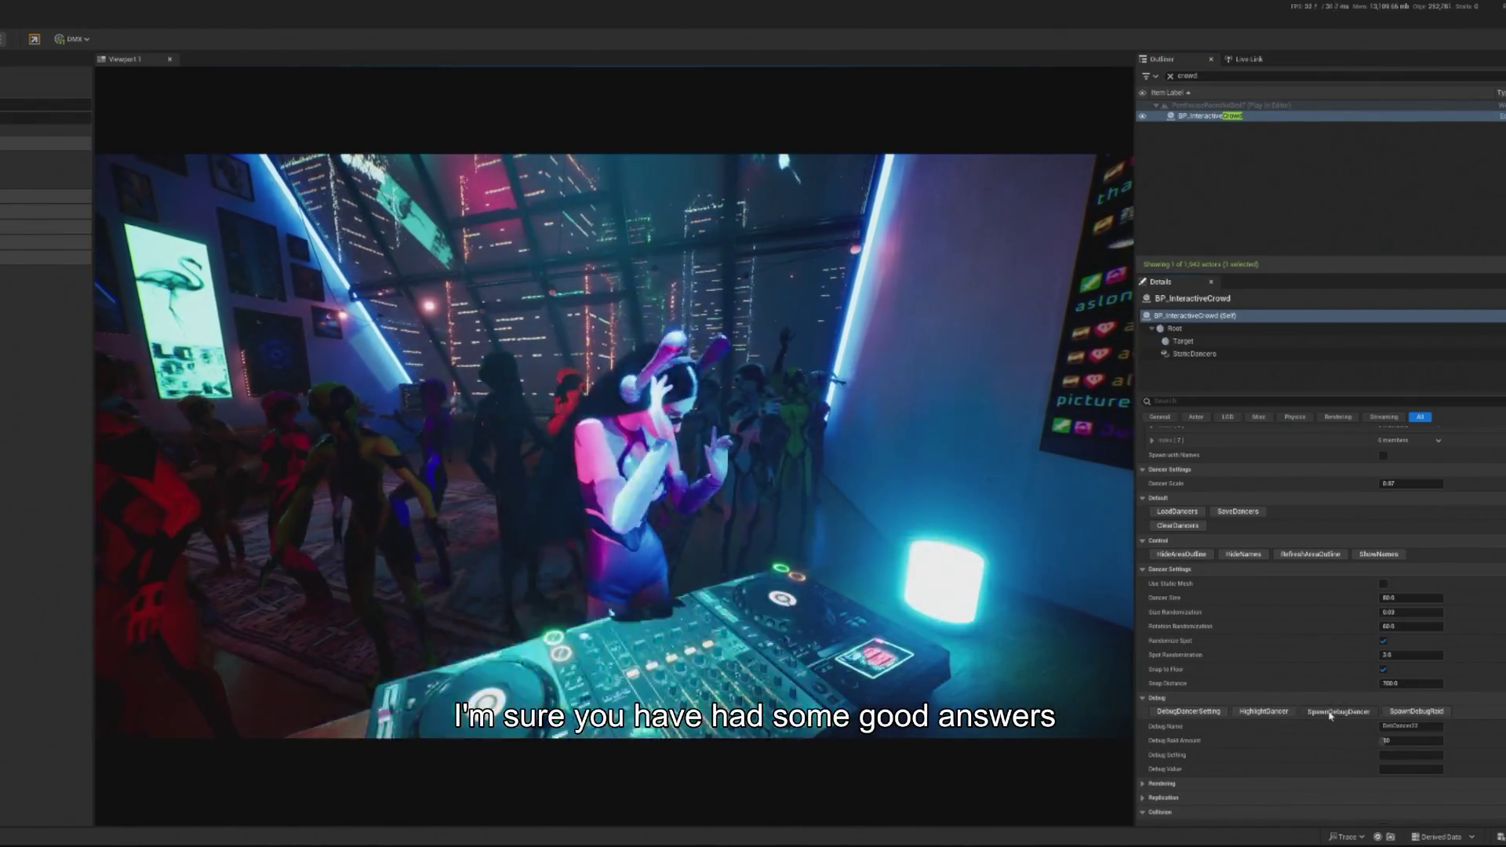
left_click(1331, 712)
left_click(1330, 711)
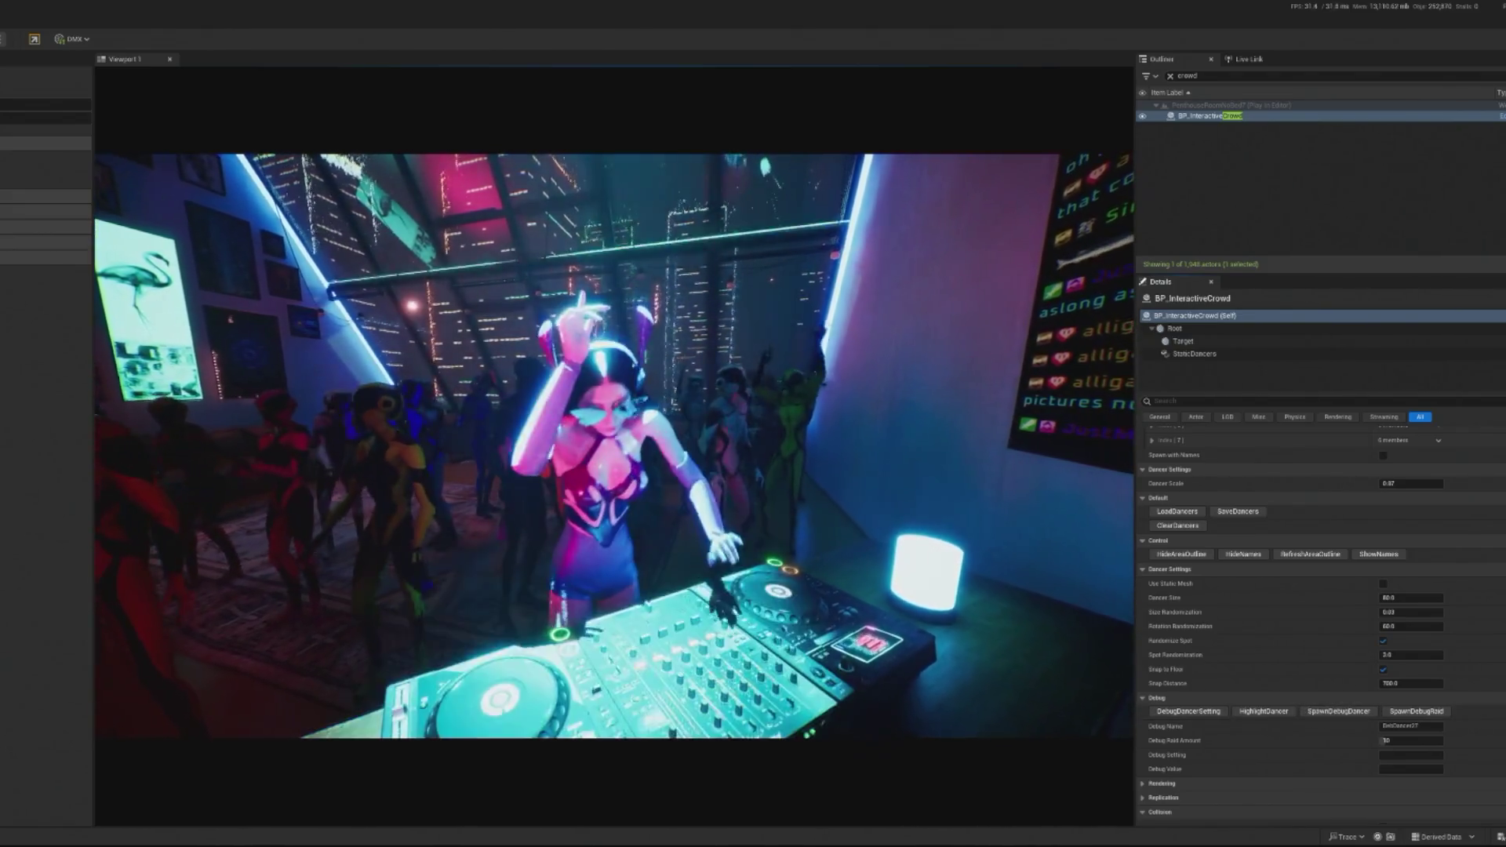